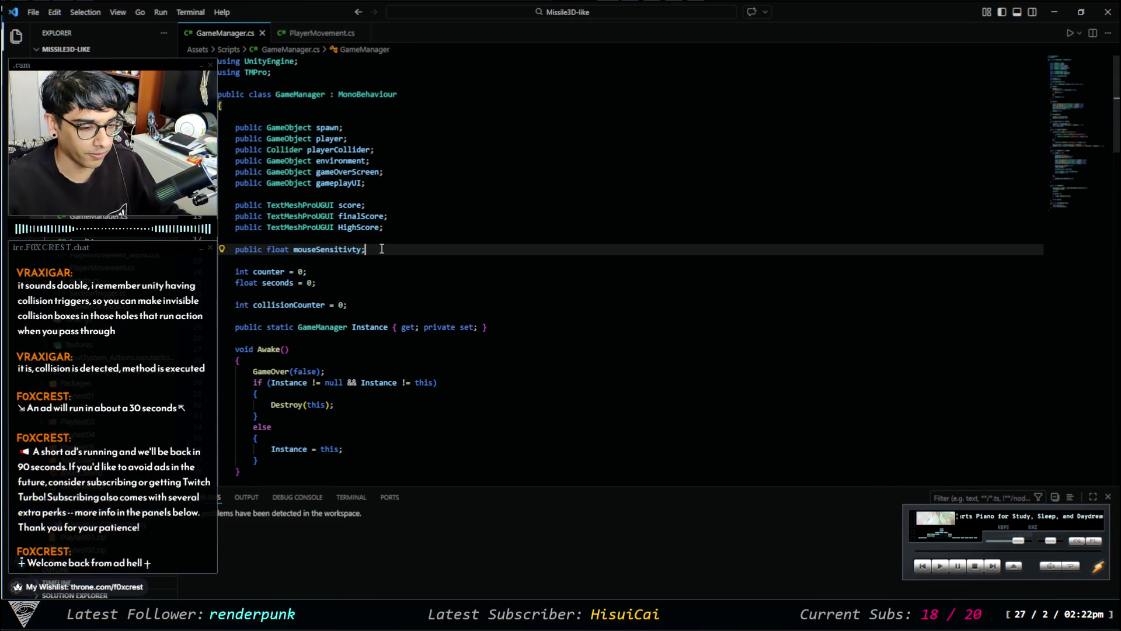
Delete the 'public float mouseSensitivty;' declaration from GameManager.cs, then check the Paint notes.
drag(380, 248, 238, 249)
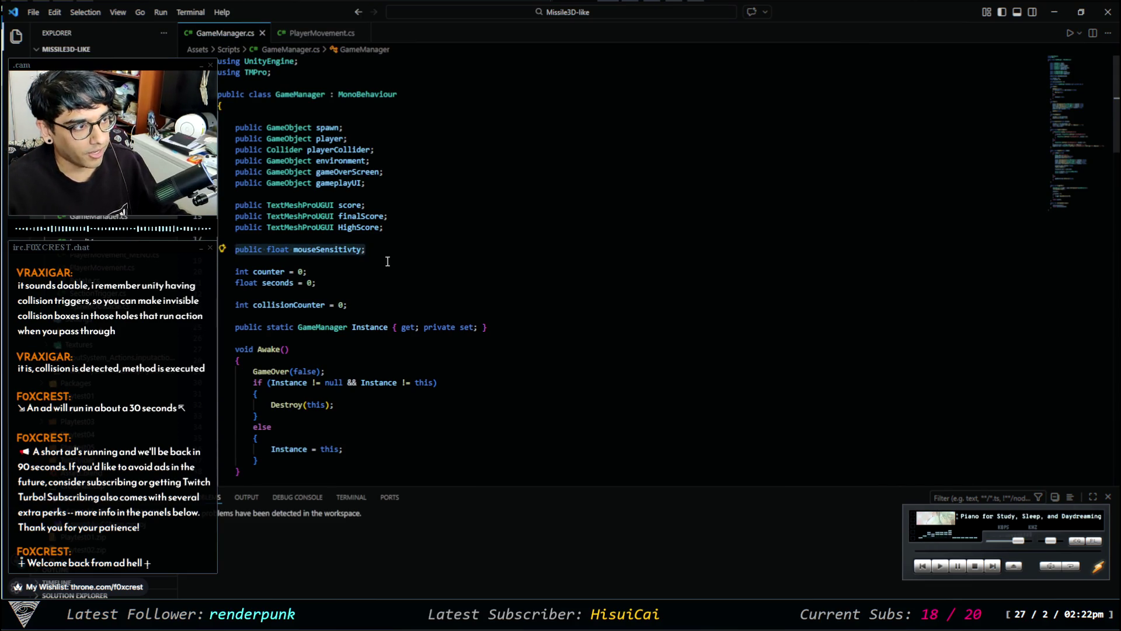
key(BackSpace)
key(BackSpace)
key(BackSpace)
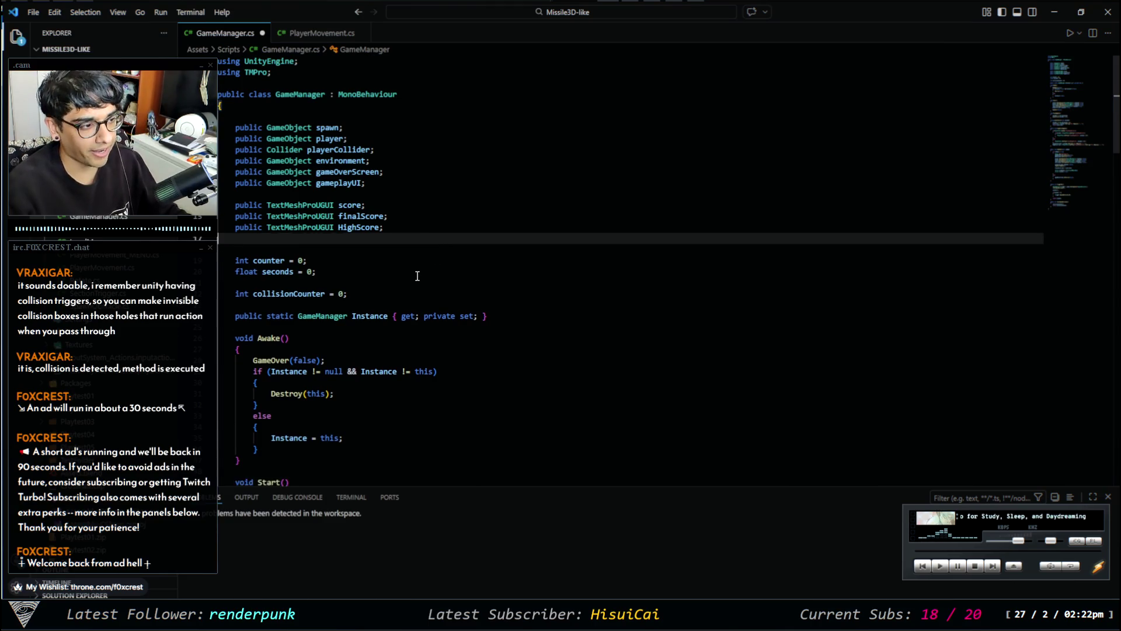
click(1055, 13)
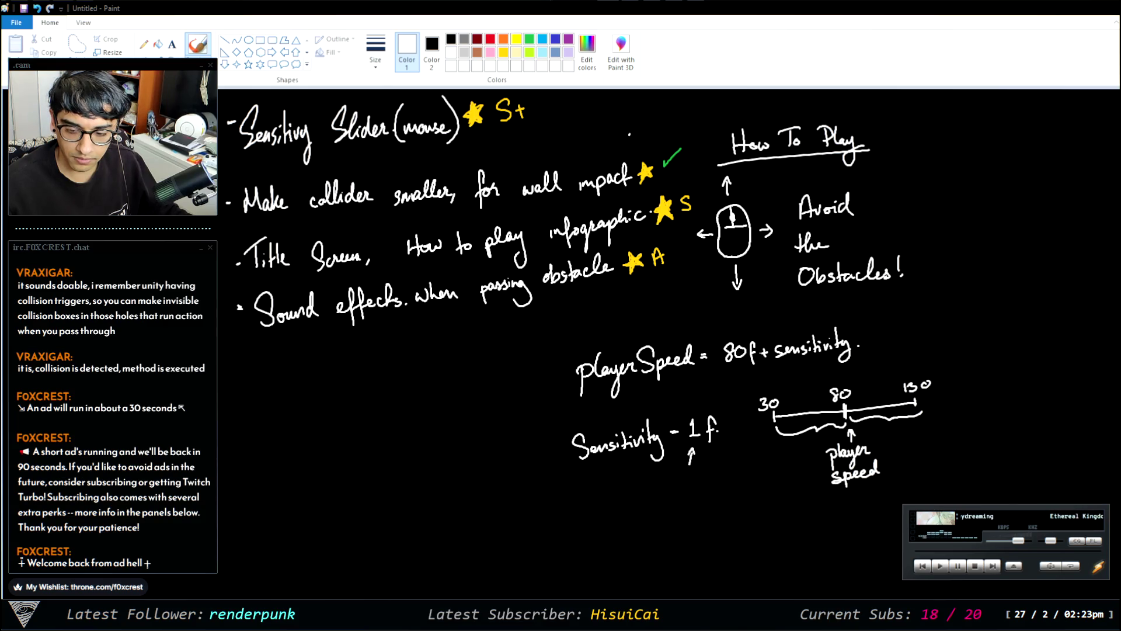
key(alt+Tab)
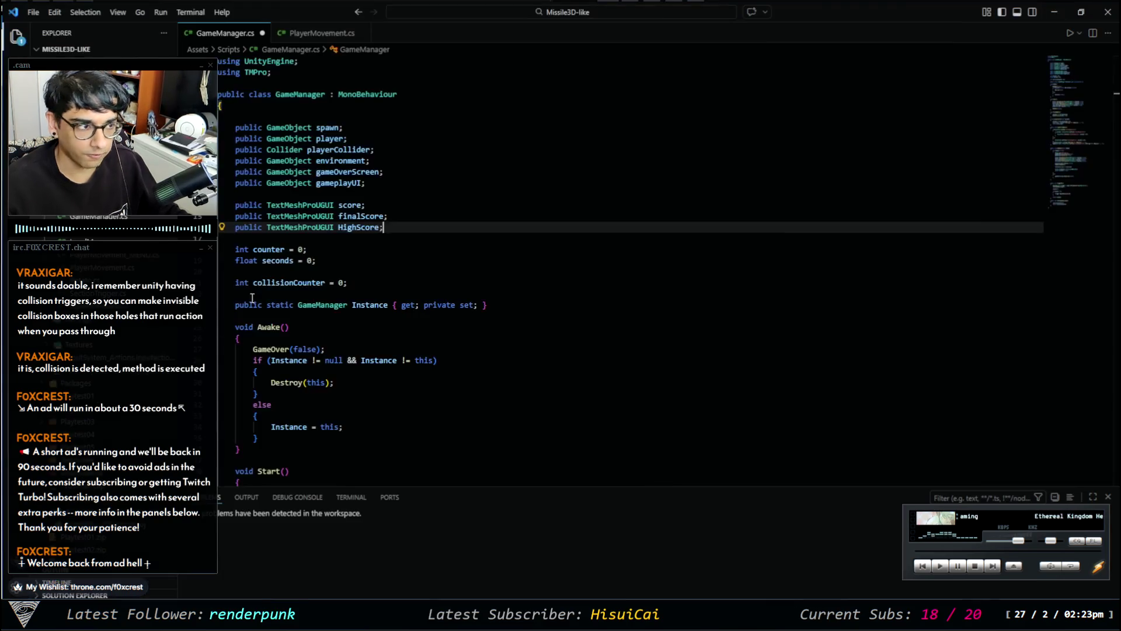
Open PlayerMovement_MENU.cs from the project scripts alongside PlayerMovement.cs.
click(319, 34)
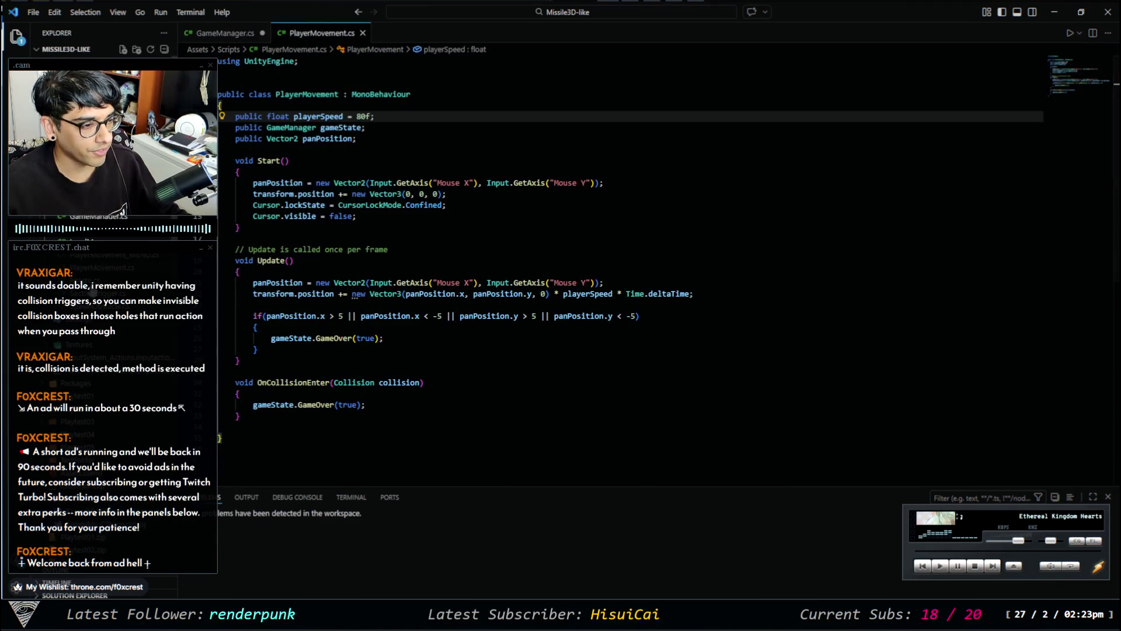
click(116, 255)
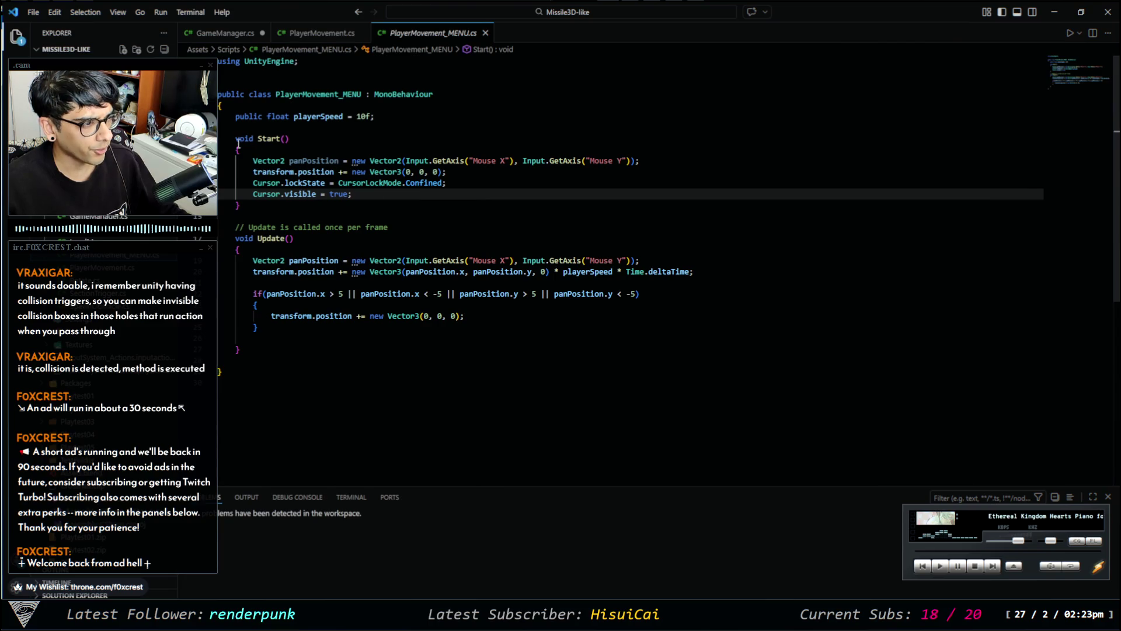
scroll(584, 263, down, 5)
scroll(525, 222, up, 5)
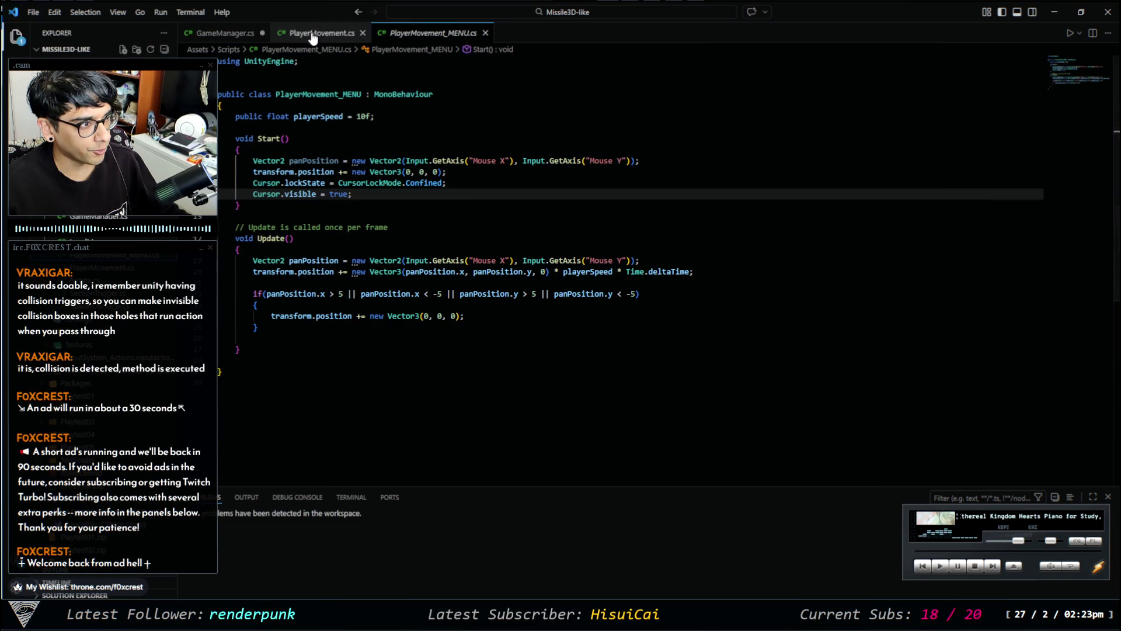
Compare PlayerMovement.cs against PlayerMovement_MENU.cs by switching between their tabs.
click(333, 33)
click(426, 35)
click(318, 35)
click(428, 35)
click(287, 36)
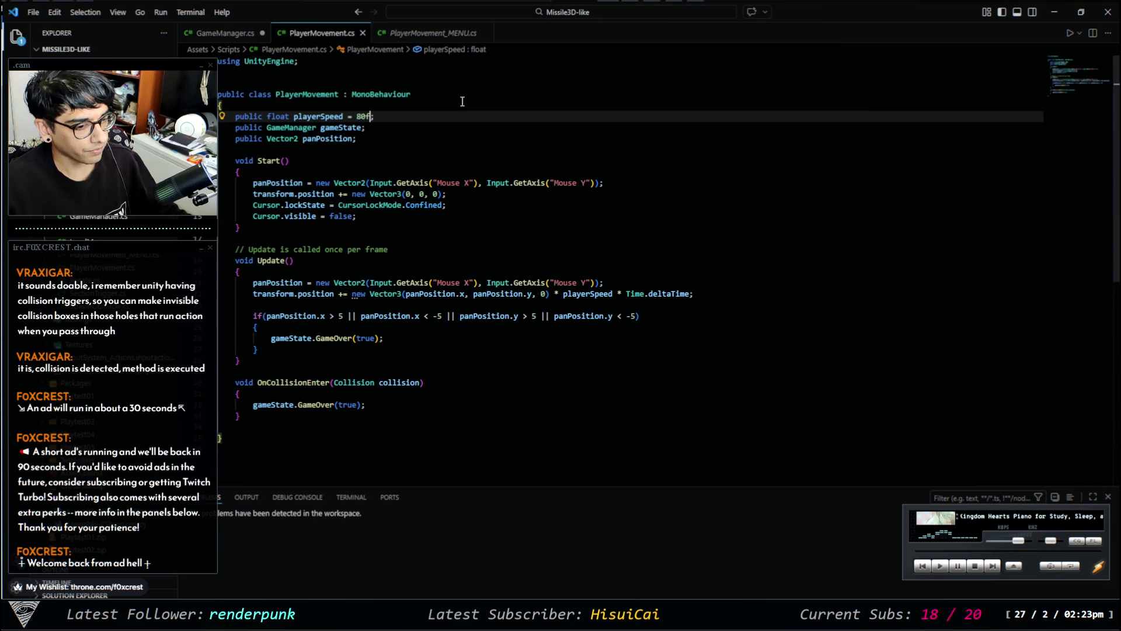
click(430, 35)
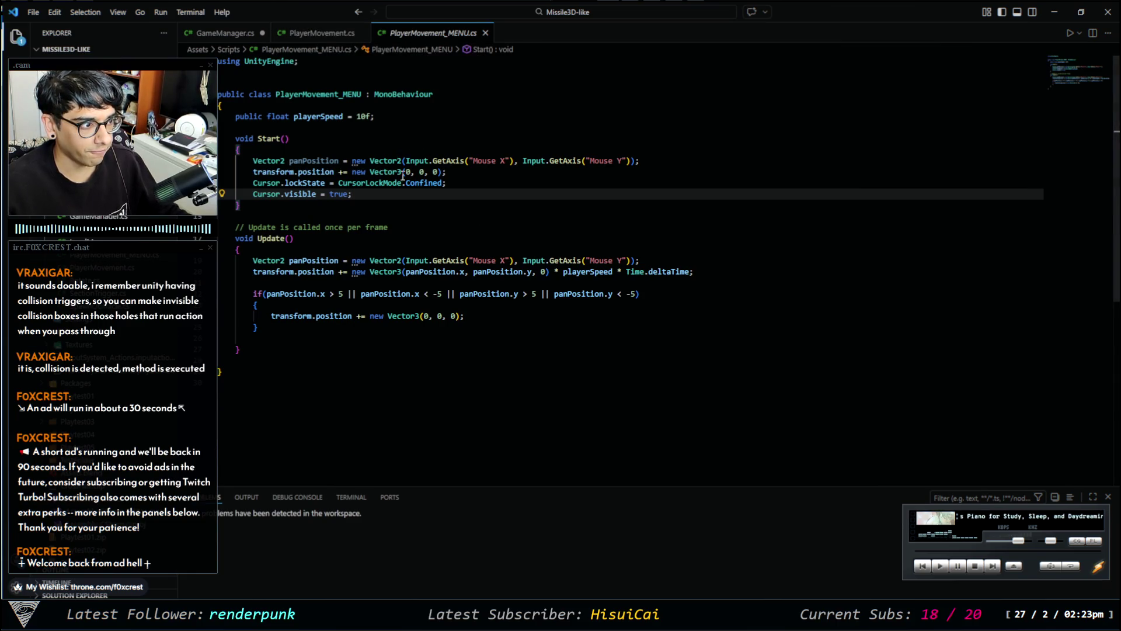
click(319, 33)
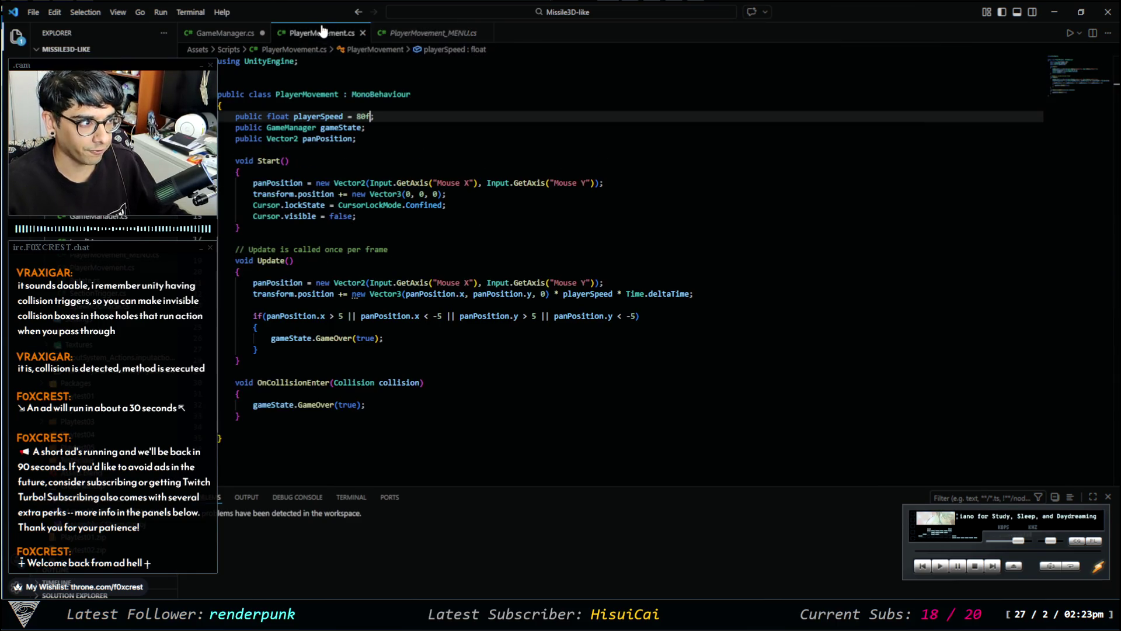
click(435, 33)
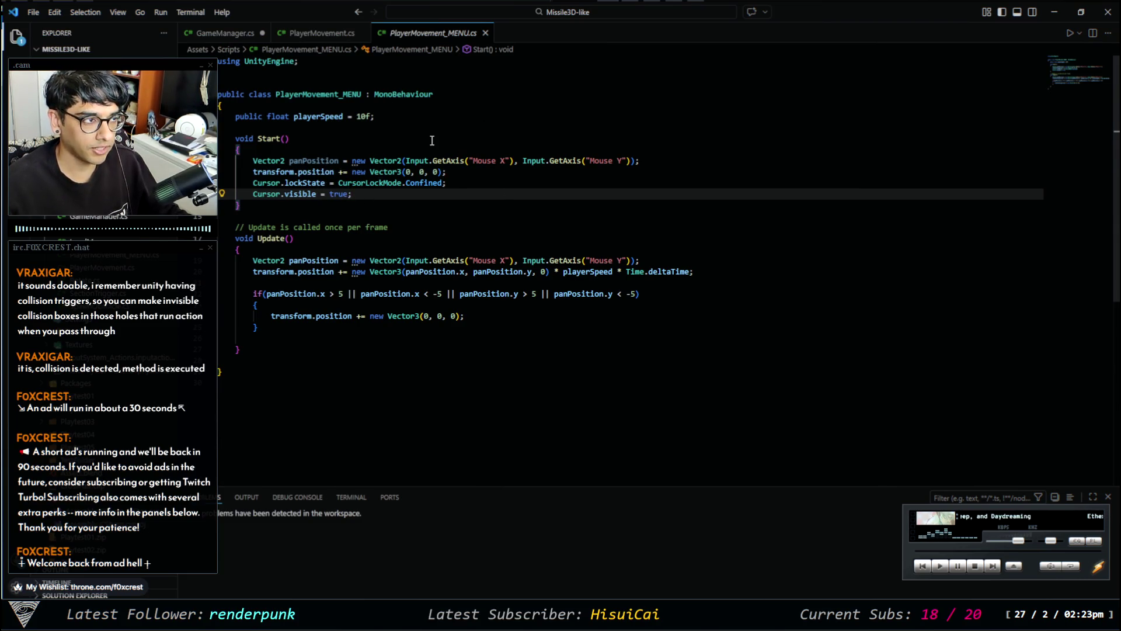
click(321, 34)
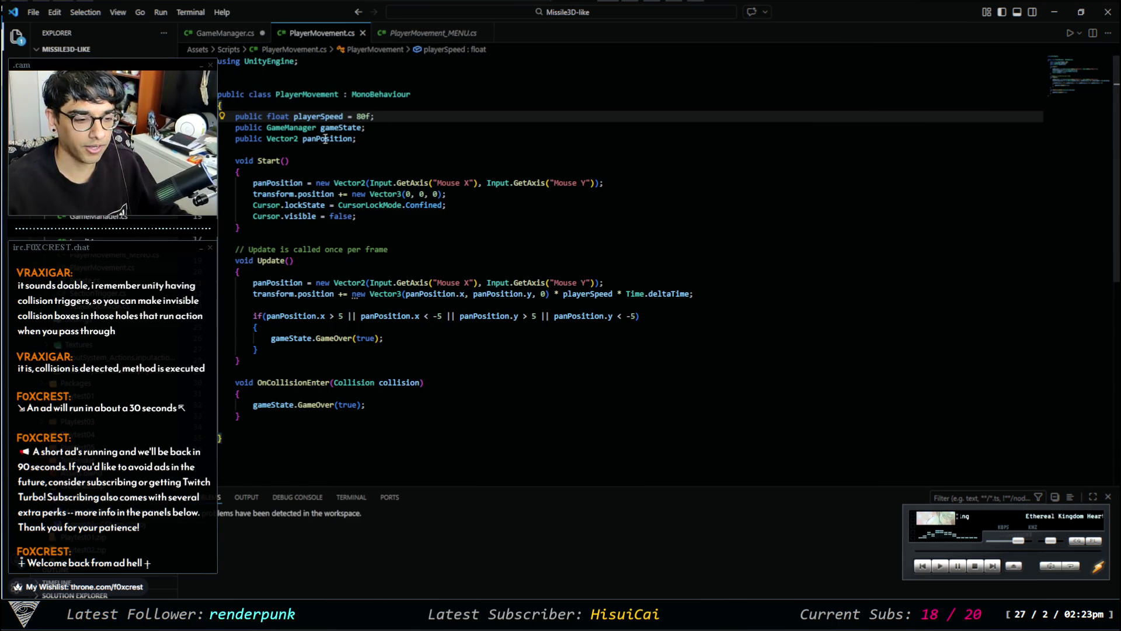
Glance at GameManager.cs, return to PlayerMovement_MENU.cs, and bring up the Paint notes.
mouse_move(426, 183)
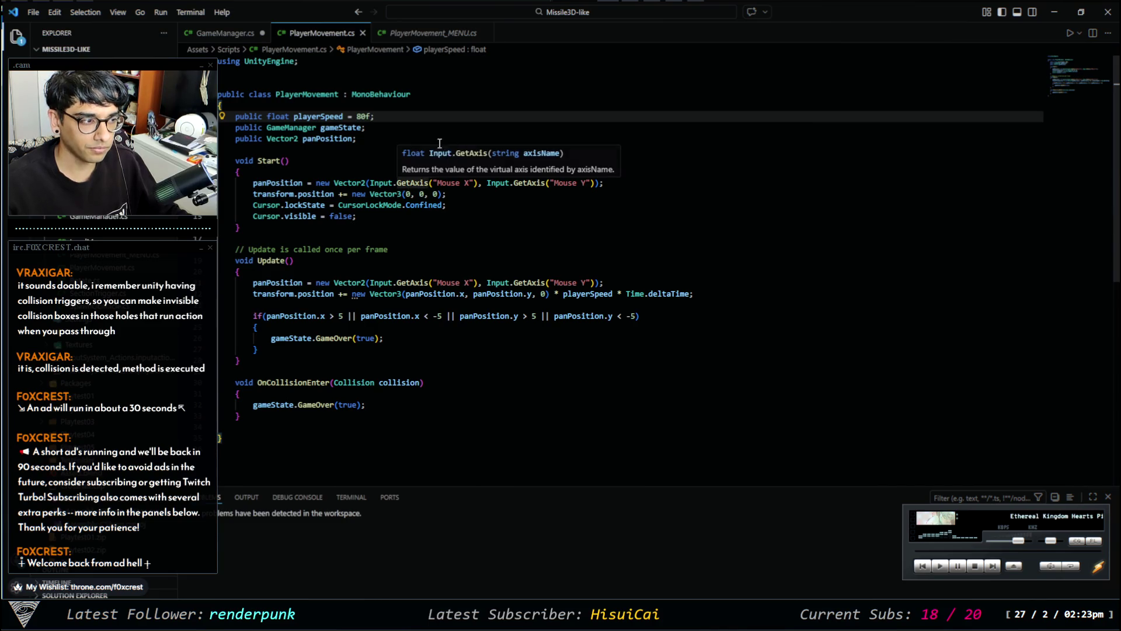
click(221, 34)
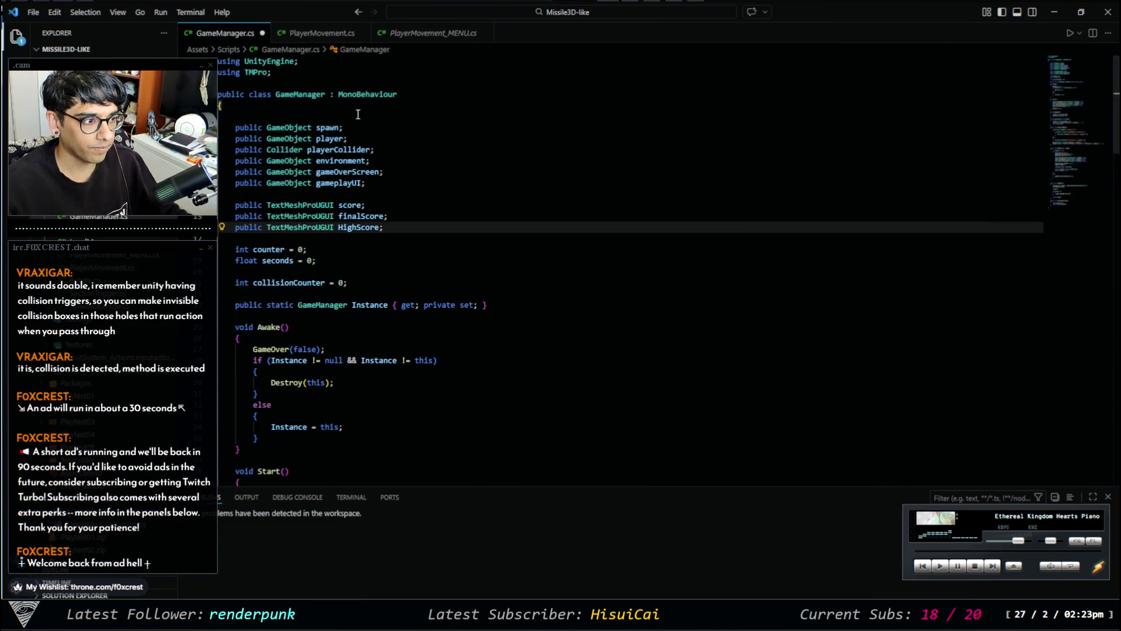
click(308, 34)
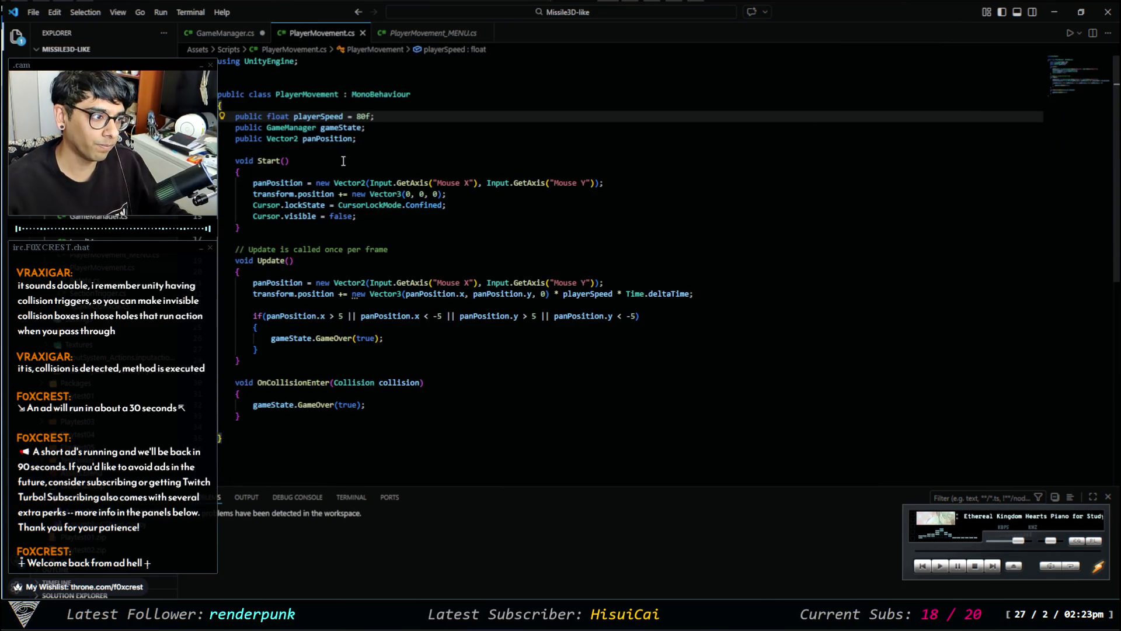
click(432, 34)
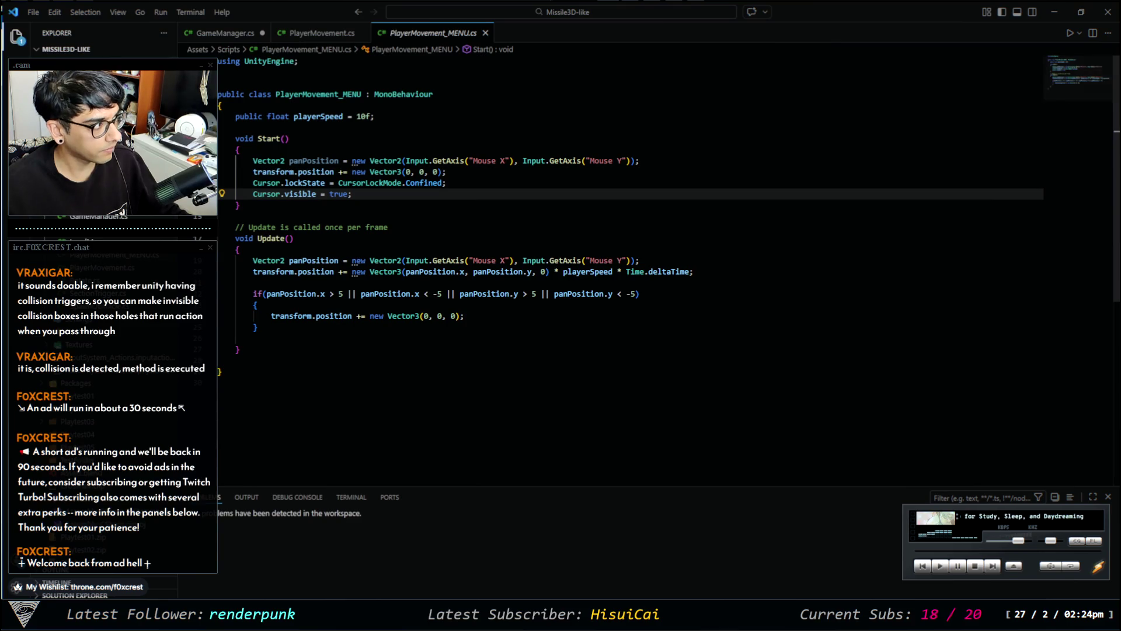
key(alt+Tab)
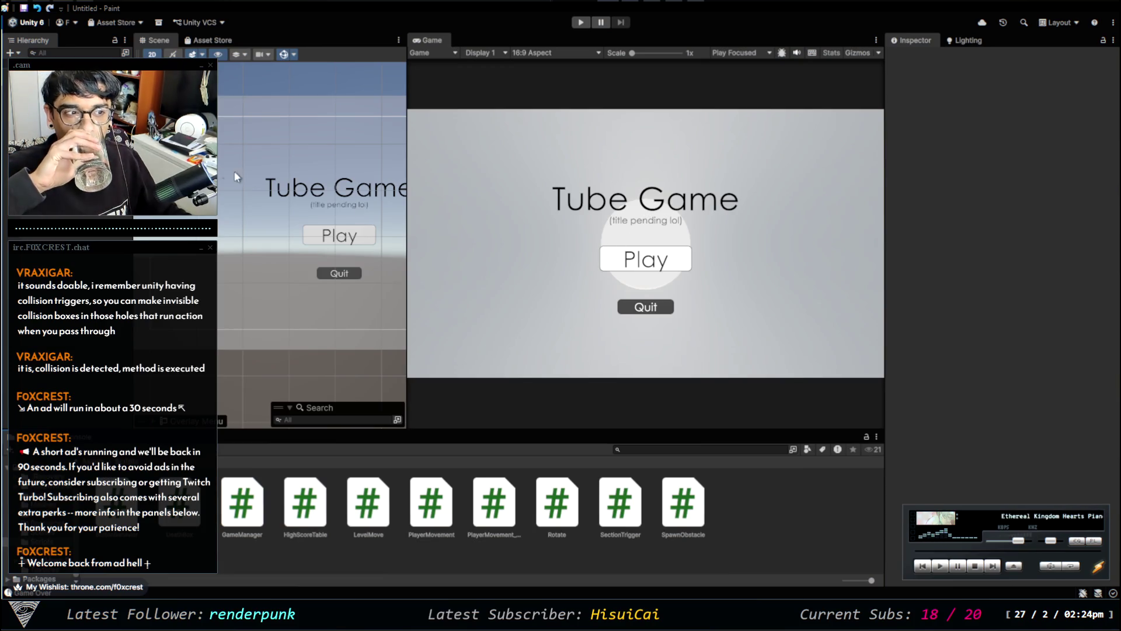
Select the Player in Unity's Hierarchy to see its Player Movement_MENU script with Player Speed 5.
click(245, 350)
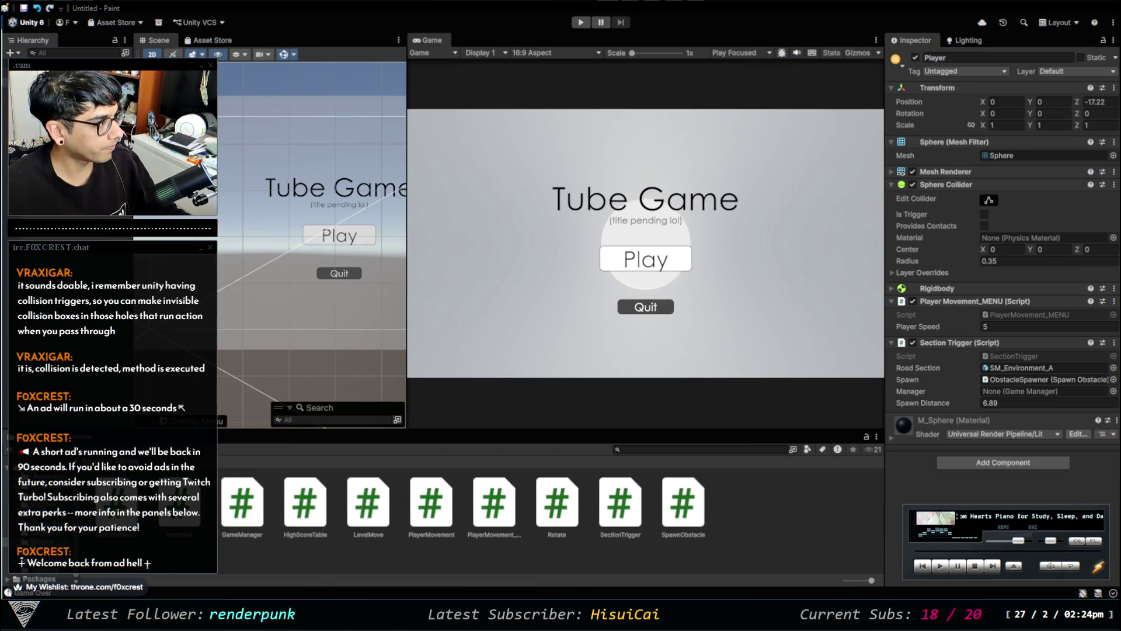
key(alt+Tab)
key(alt+Tab)
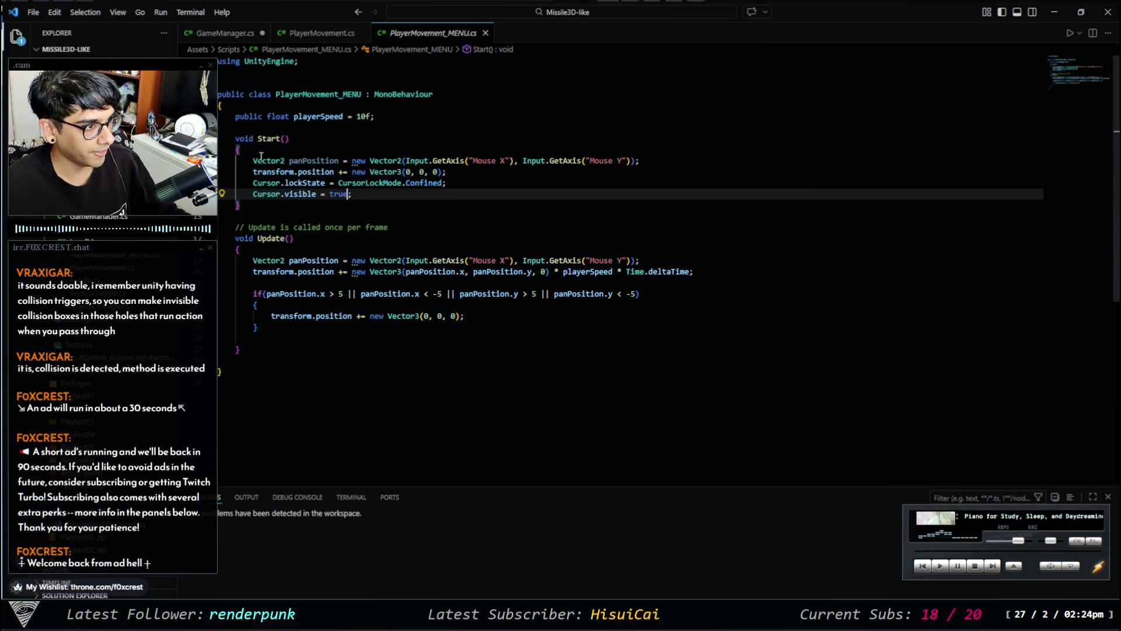
Add 'using UnityEngine.SceneManagement;' below the UnityEngine using line.
click(312, 62)
key(Return)
text(using )
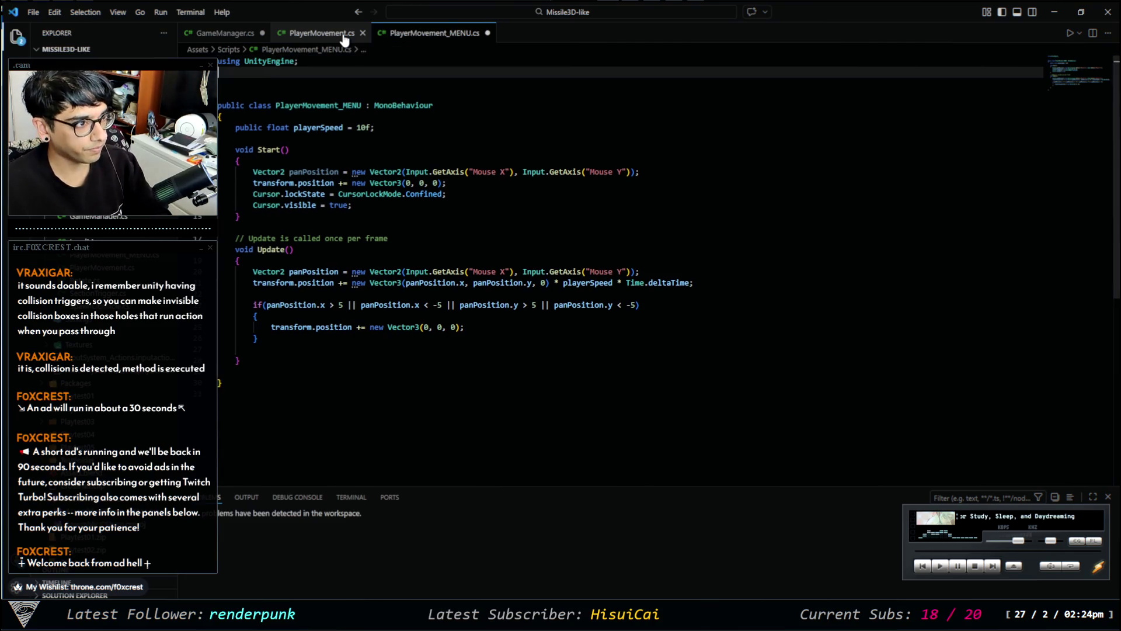
text(unityeng)
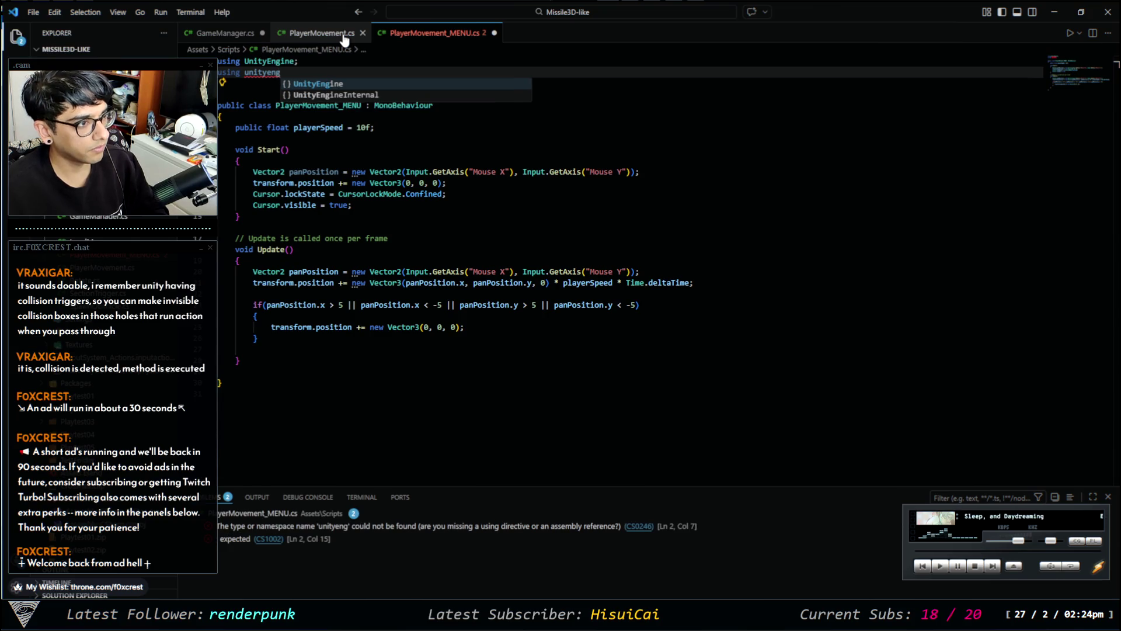
key(Tab)
text(.)
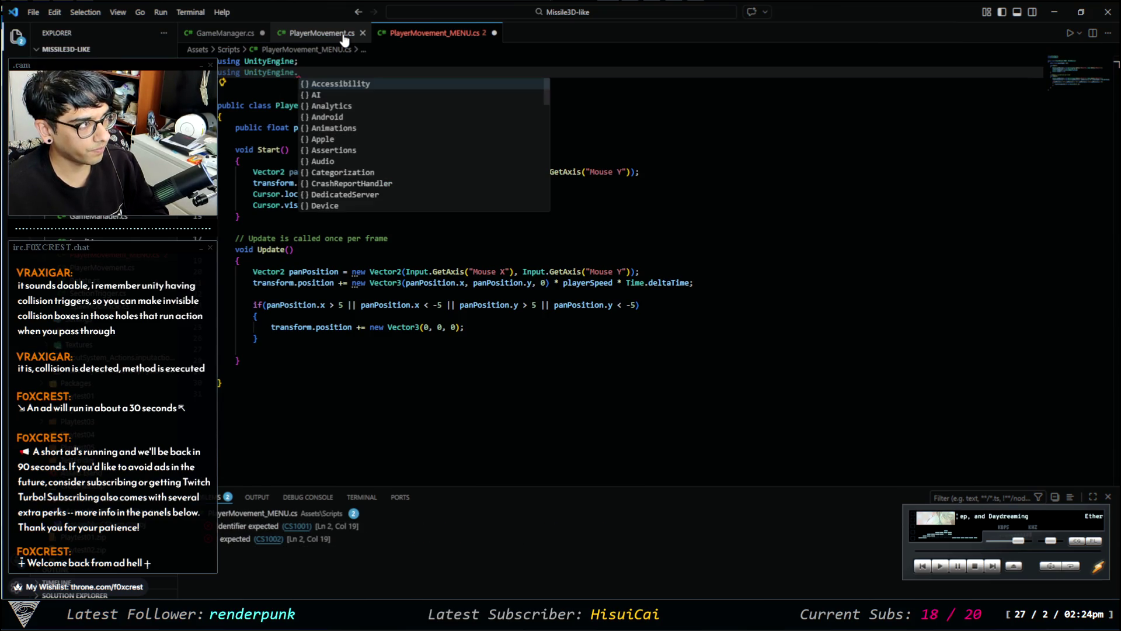
text(sce)
key(Tab)
text(')
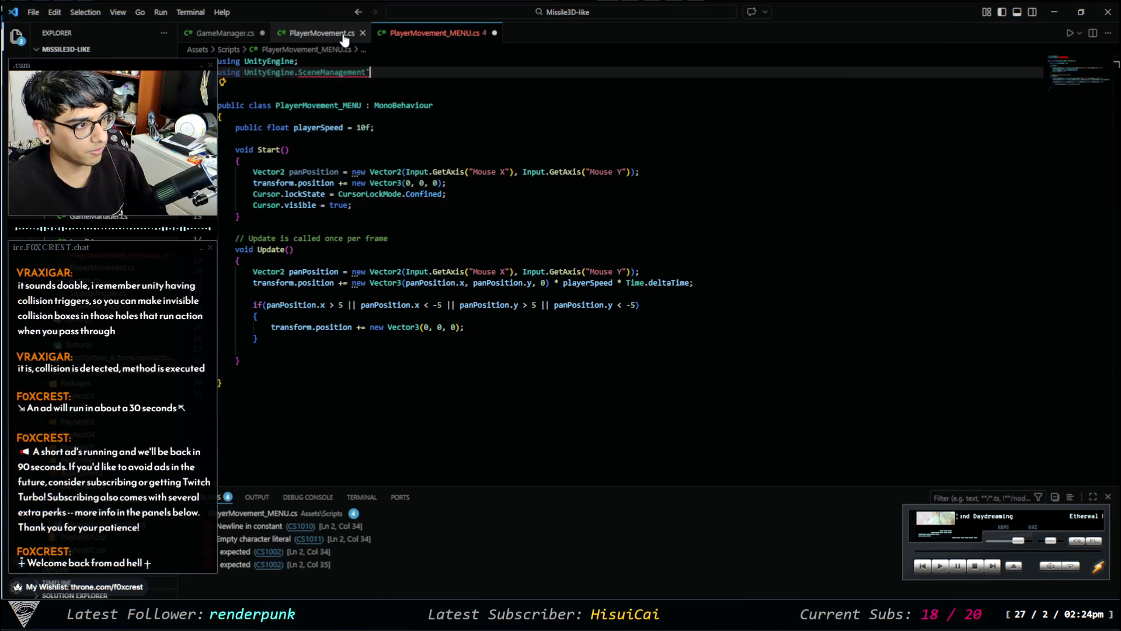
key(BackSpace)
text(;)
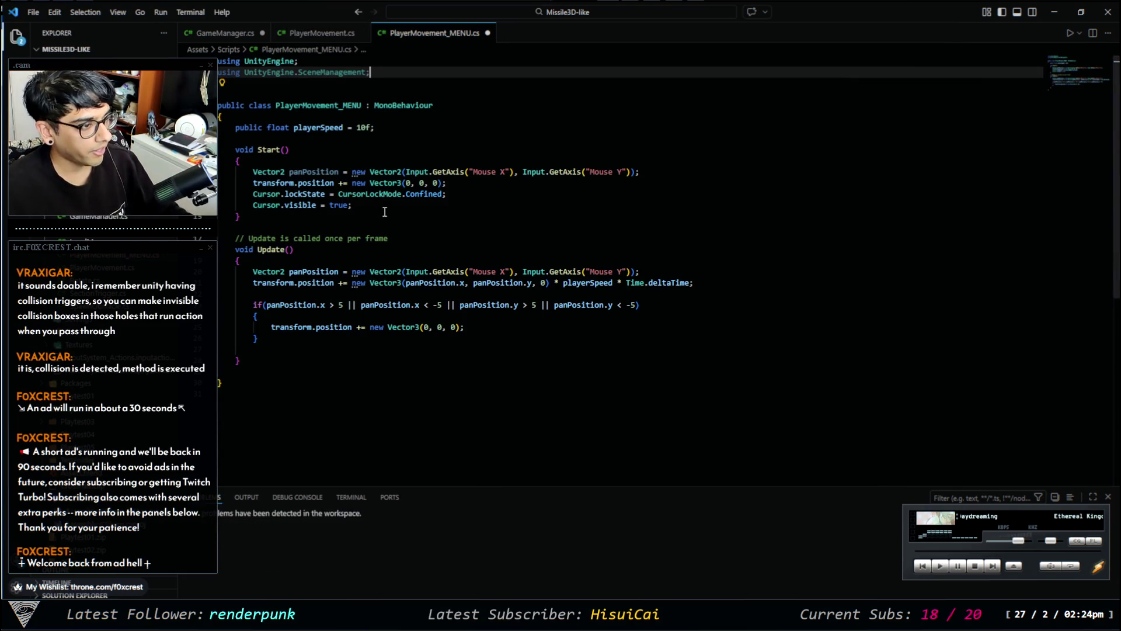
Declare a 'Scene scene;' field below playerSpeed.
click(299, 163)
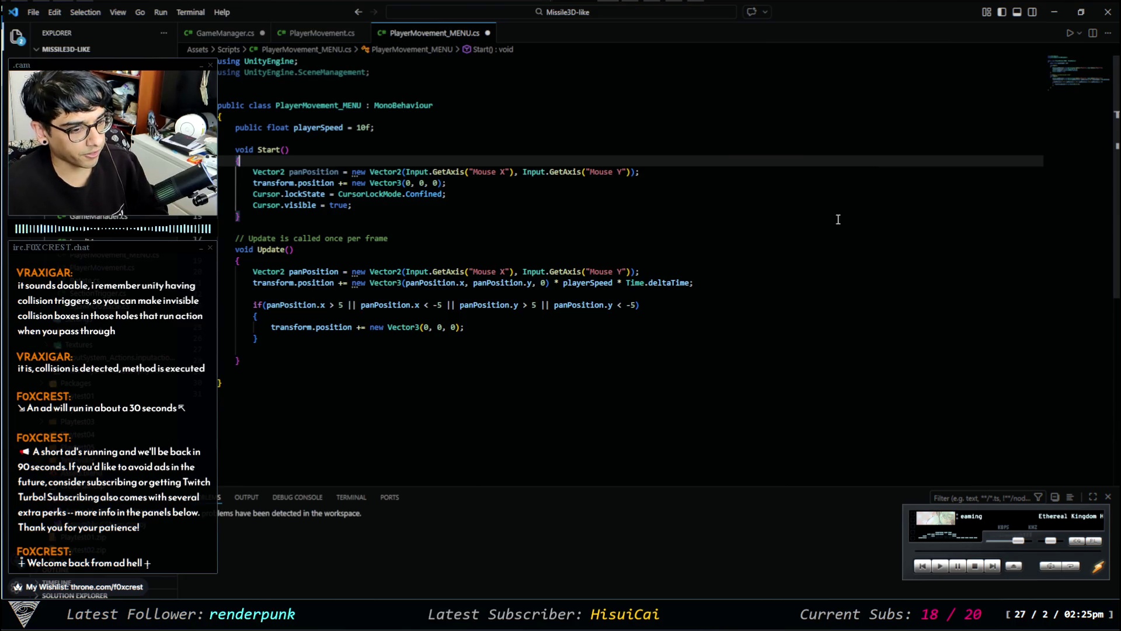
key(Return)
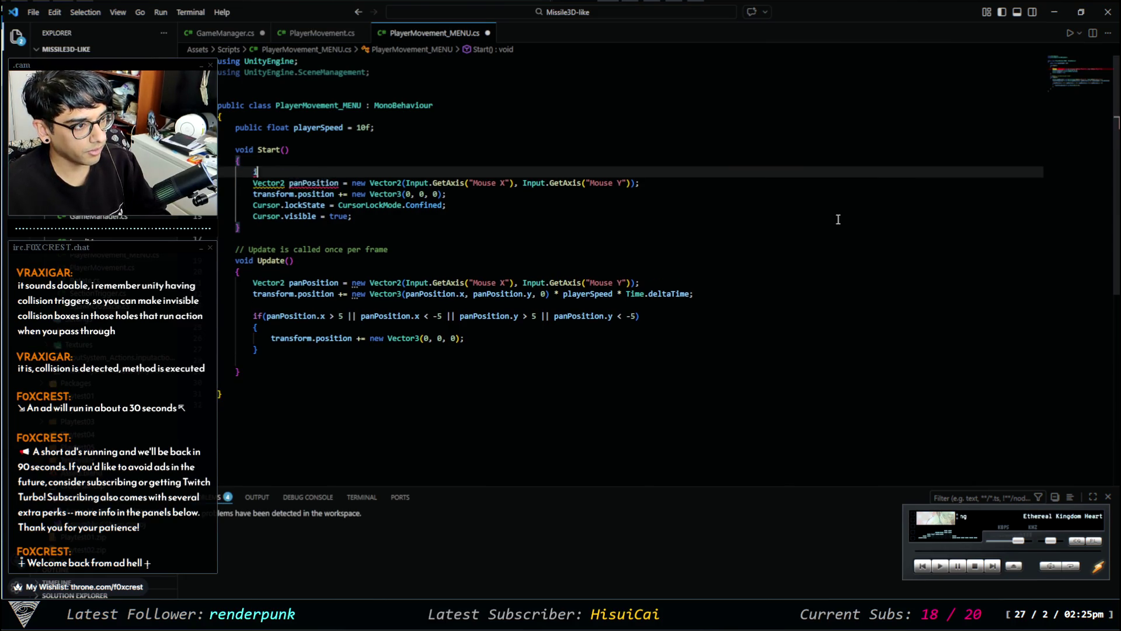
text(if)
key(BackSpace)
key(BackSpace)
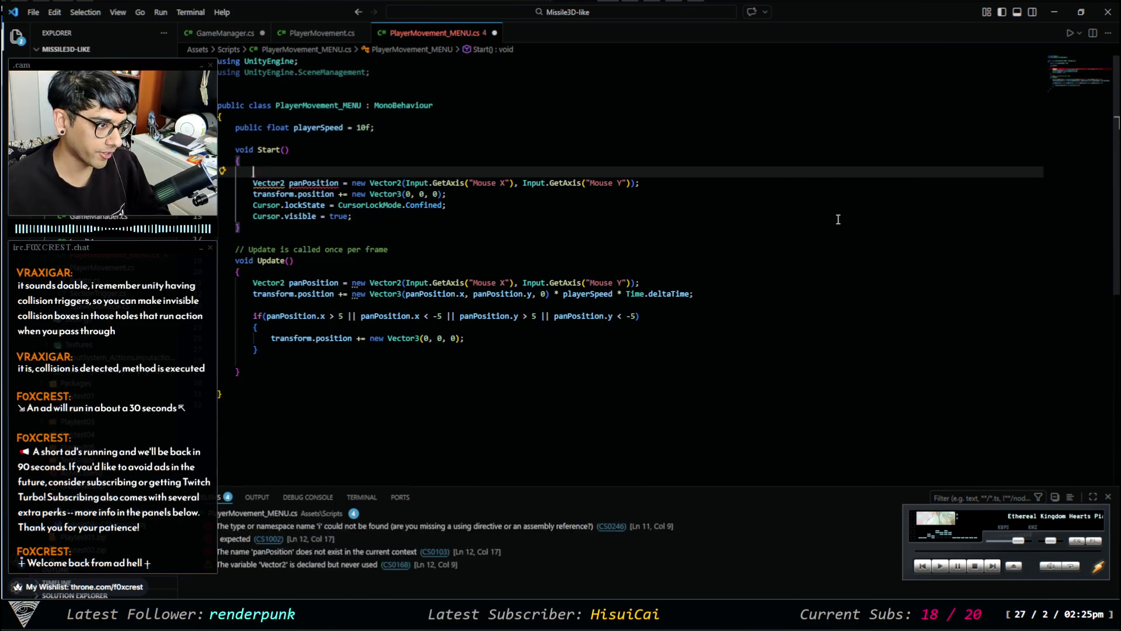
key(Up)
key(Up)
key(Up)
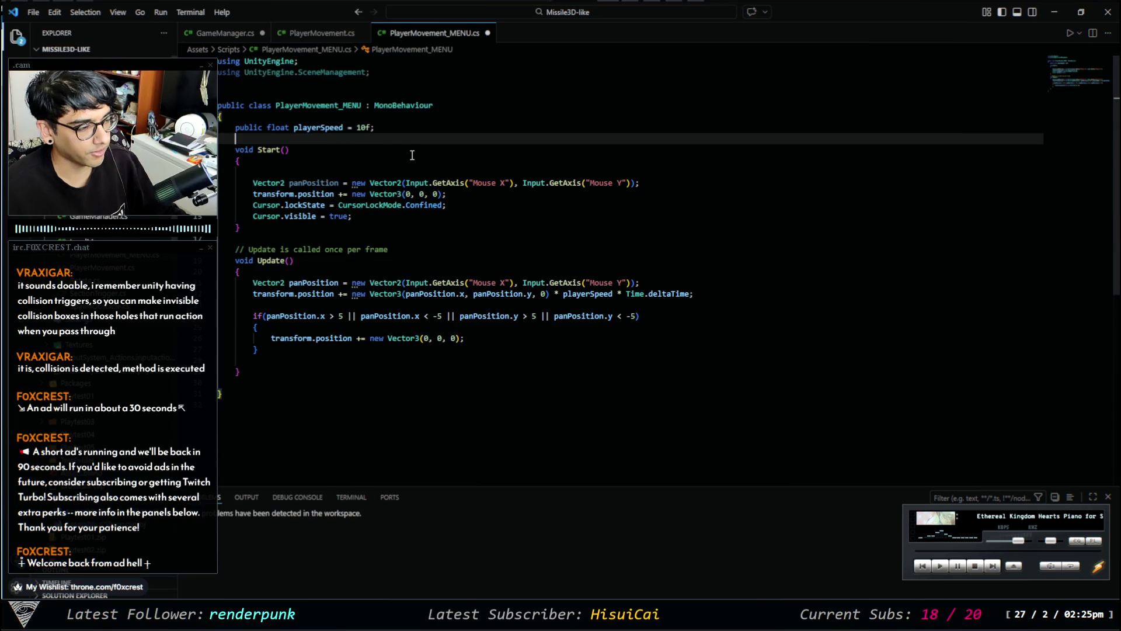
text(Scene scene)
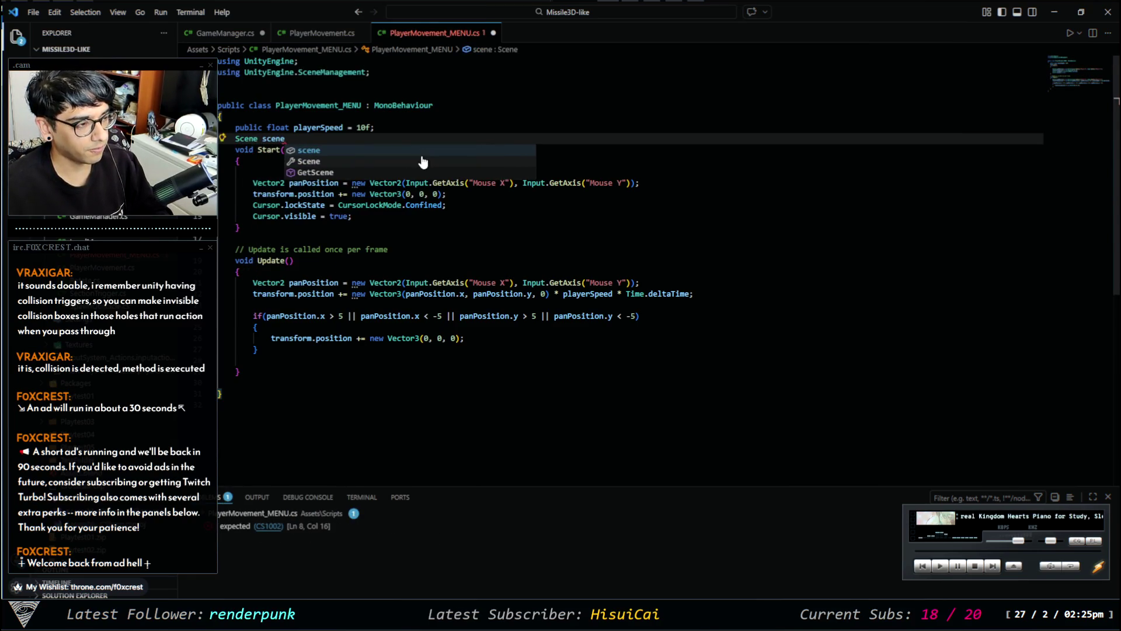
text(;)
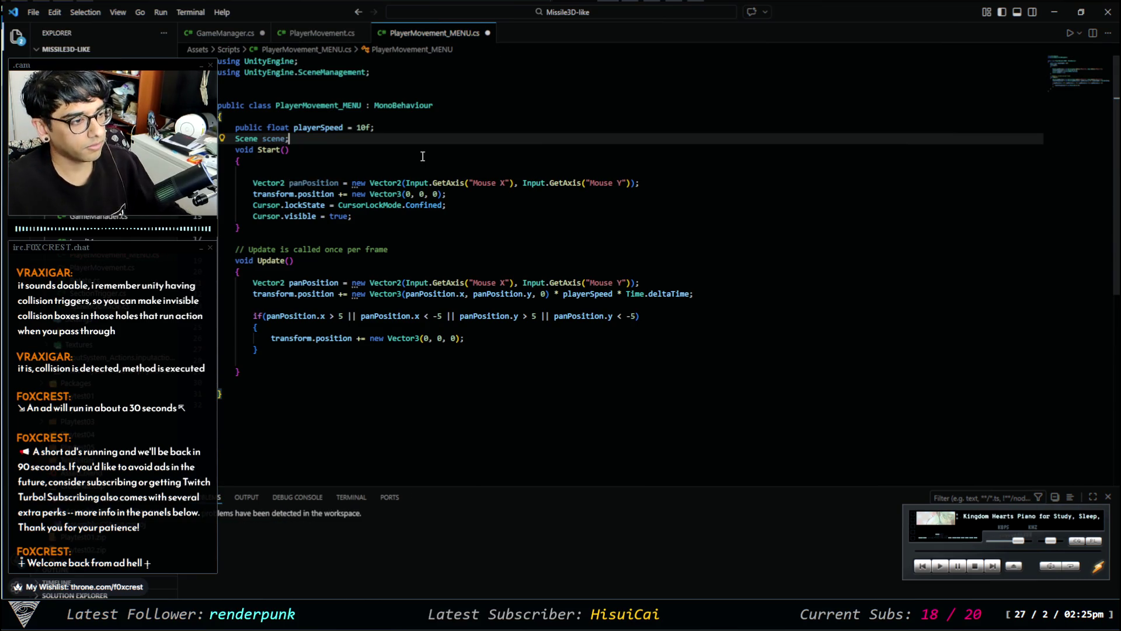
Begin a new first line in Start() reading 'scene.name ='.
click(314, 161)
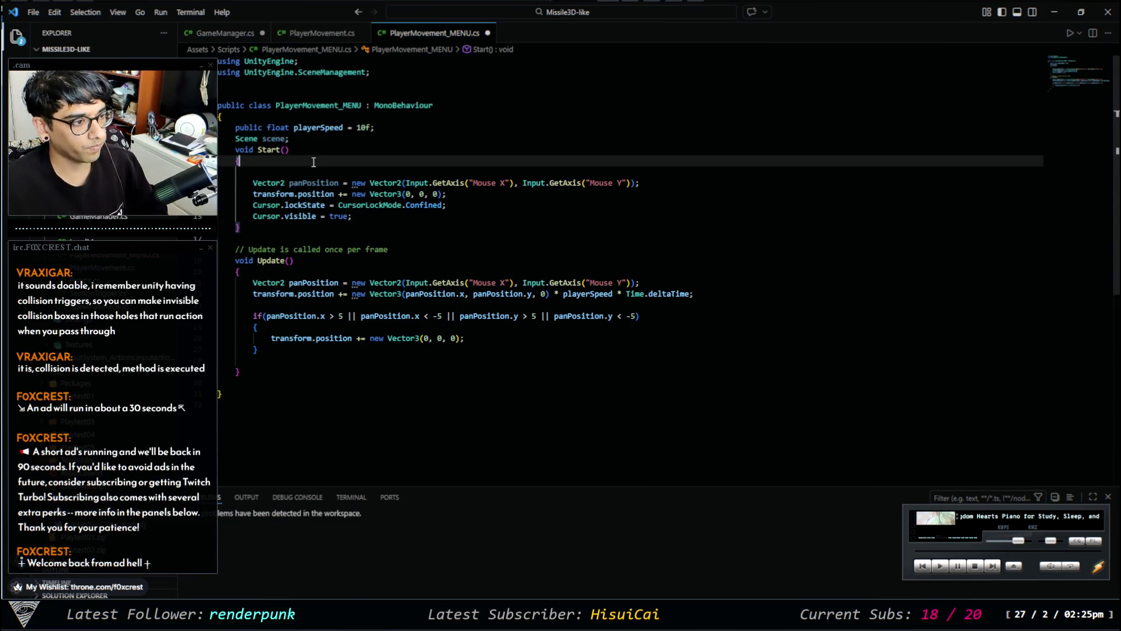
key(Return)
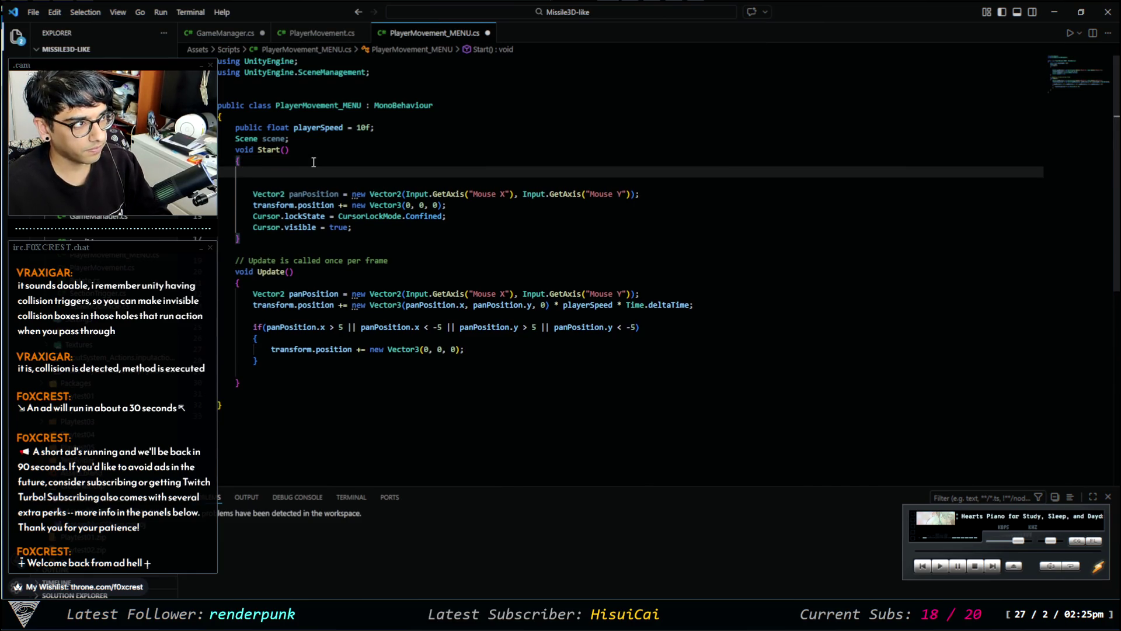
text(scene.)
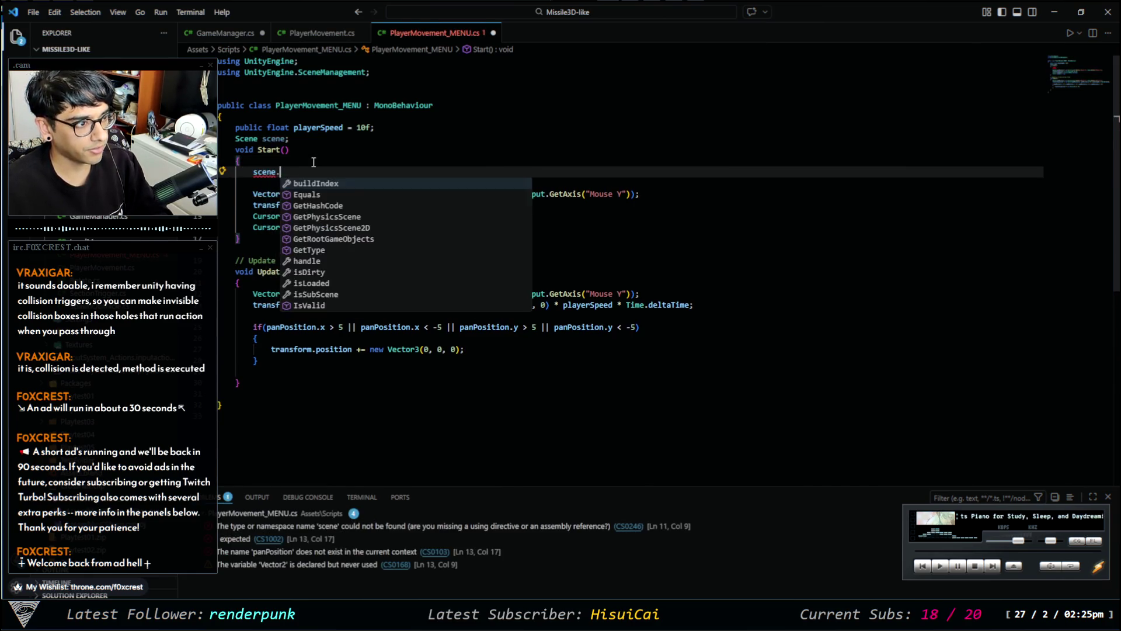
text(get)
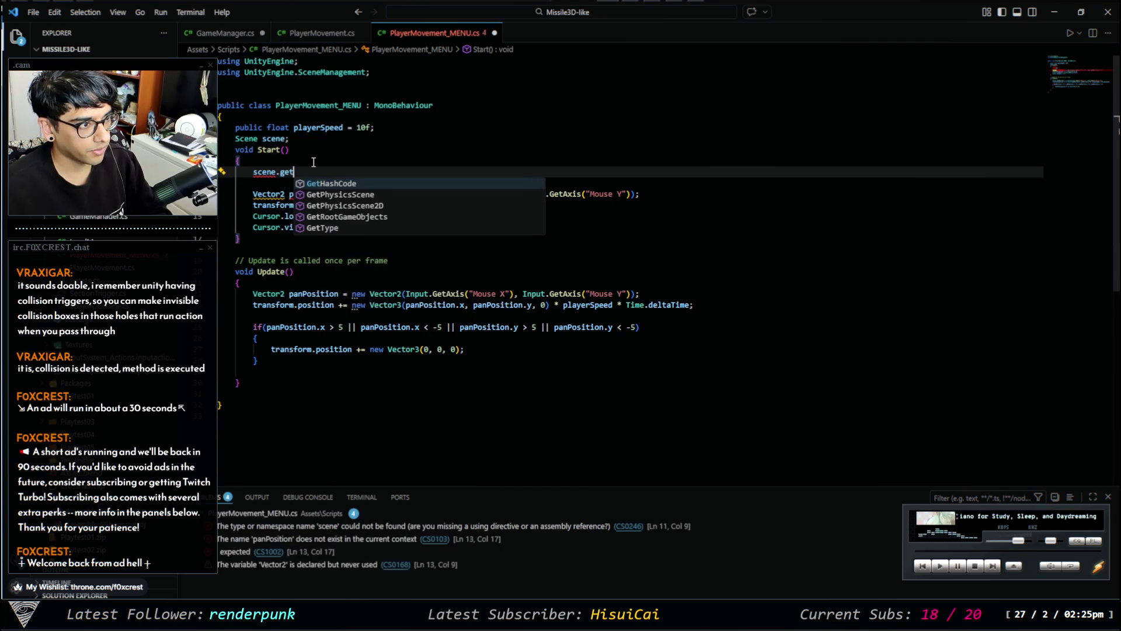
key(BackSpace)
key(BackSpace)
key(BackSpace)
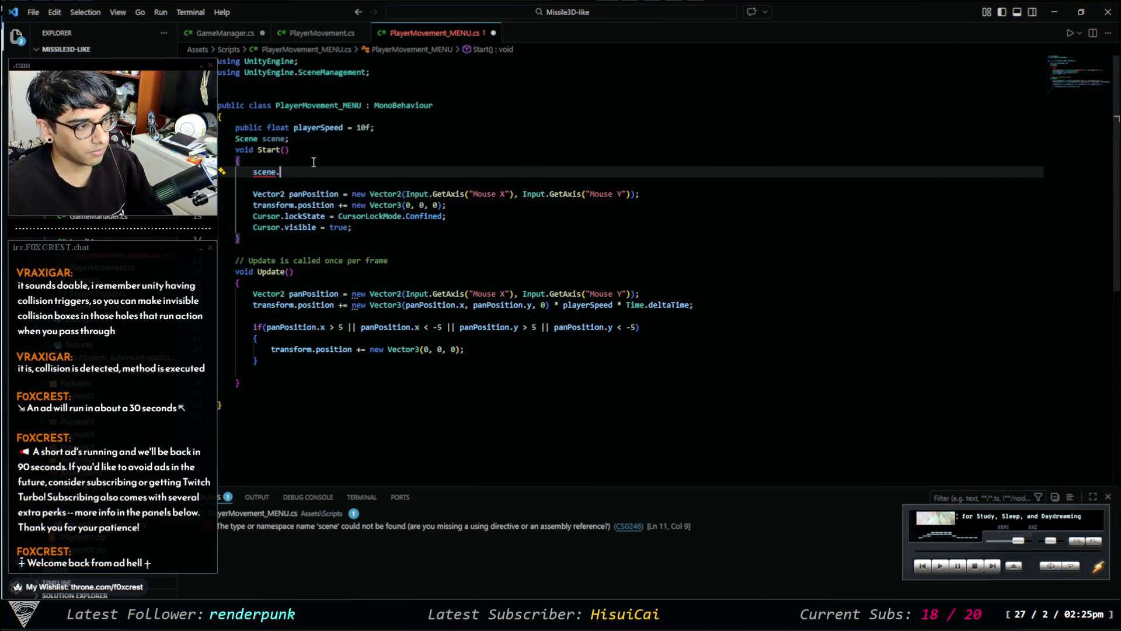
text(na)
key(Return)
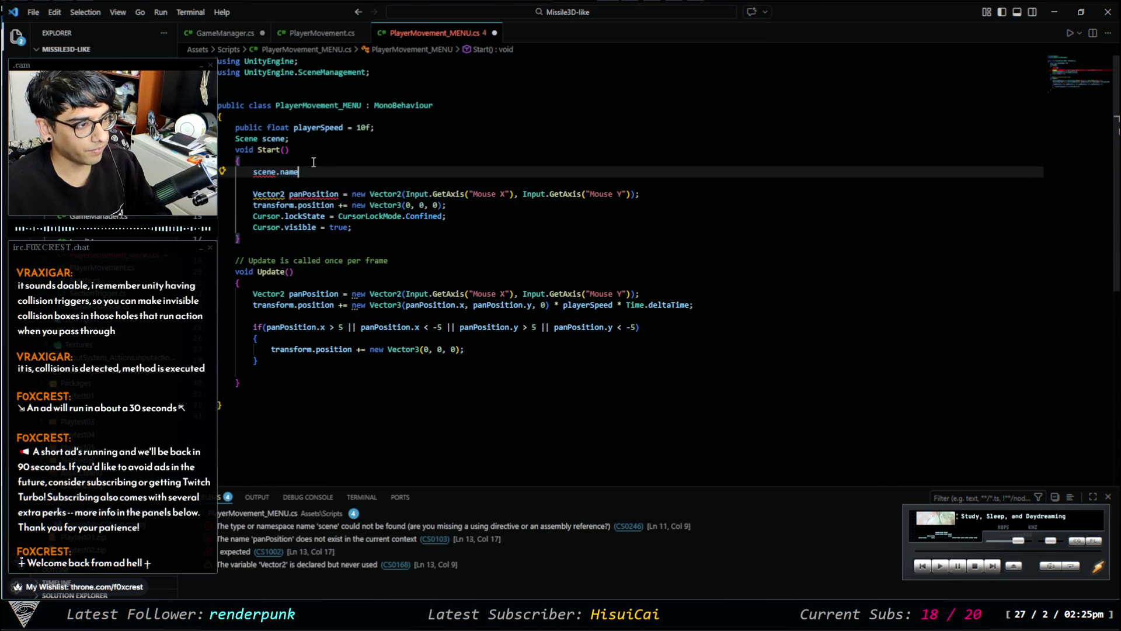
text( =)
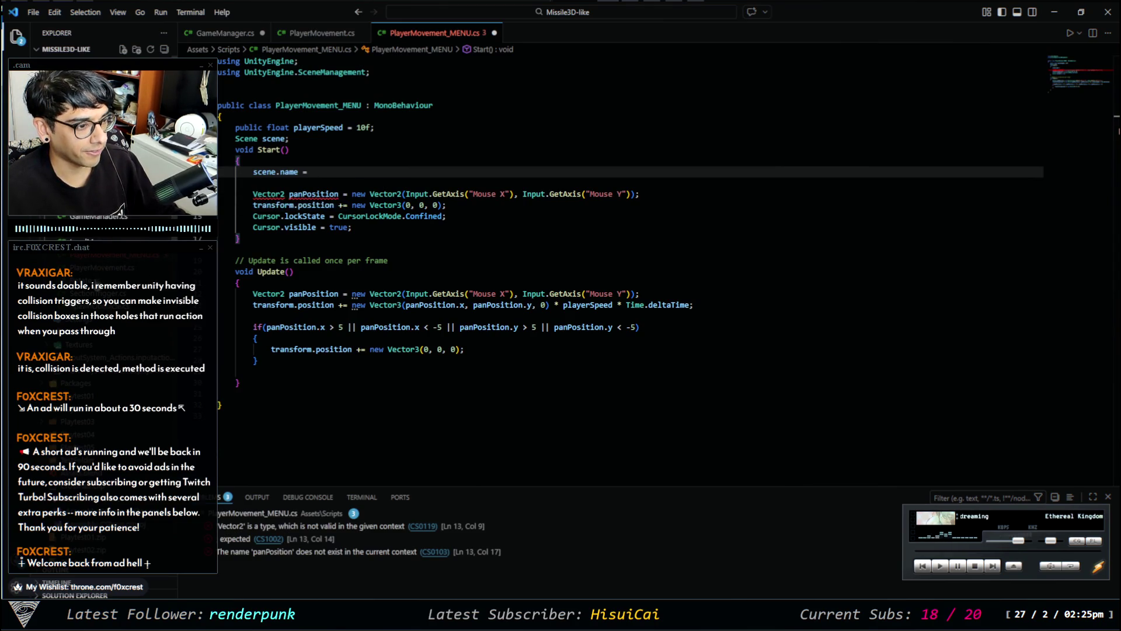
click(88, 203)
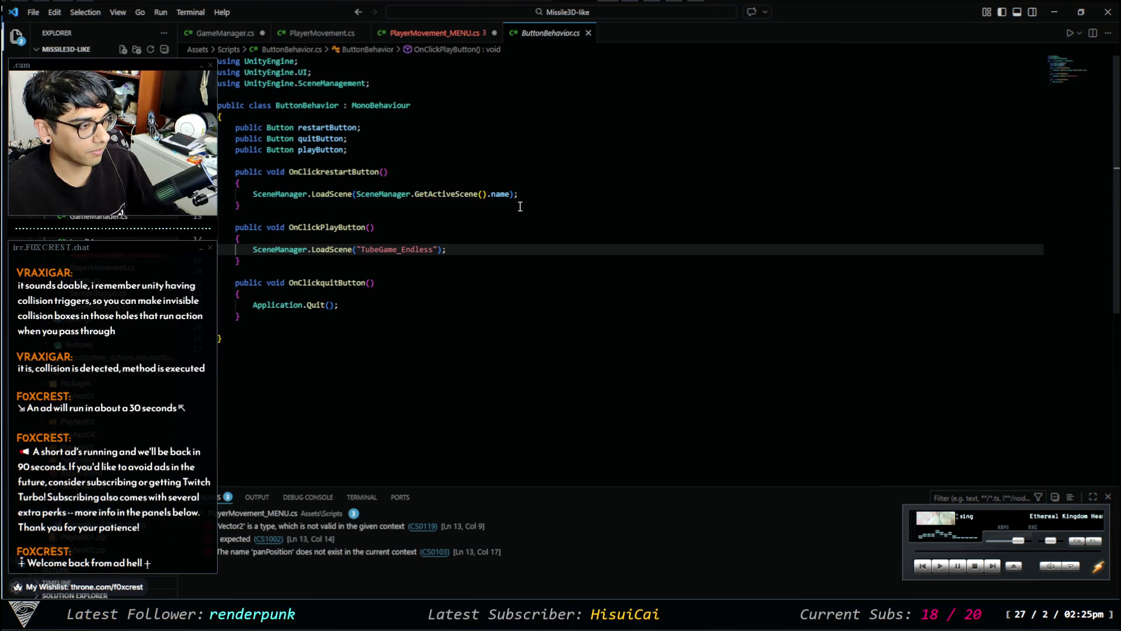
Check how ButtonBehavior.cs reloads scenes, then open LevelMove.cs.
drag(527, 195, 252, 194)
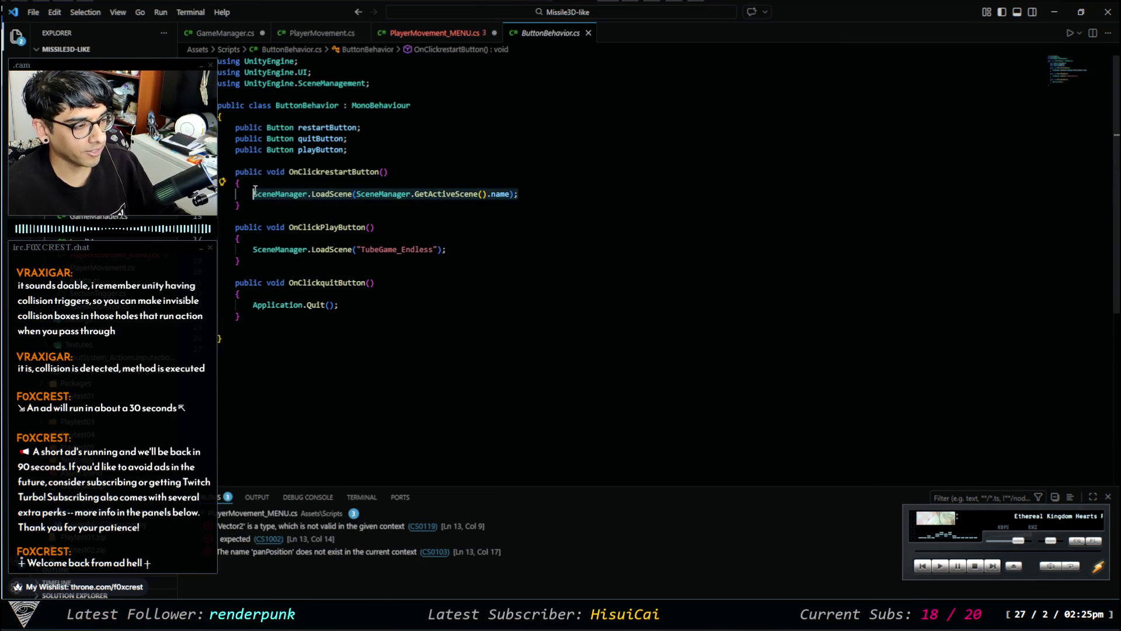
click(332, 194)
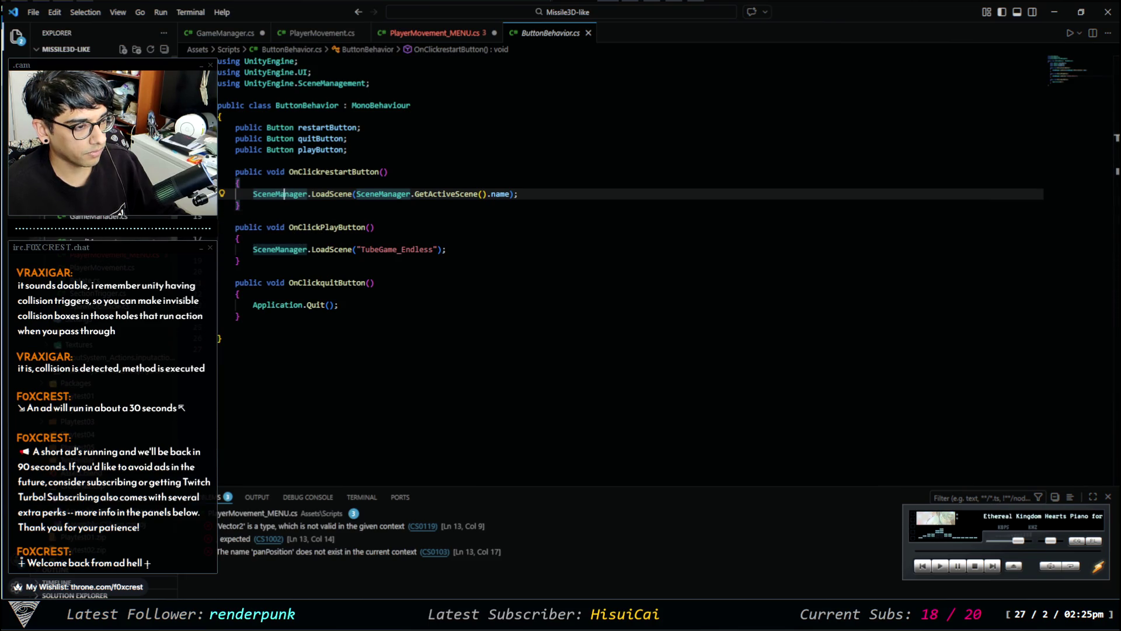
click(117, 241)
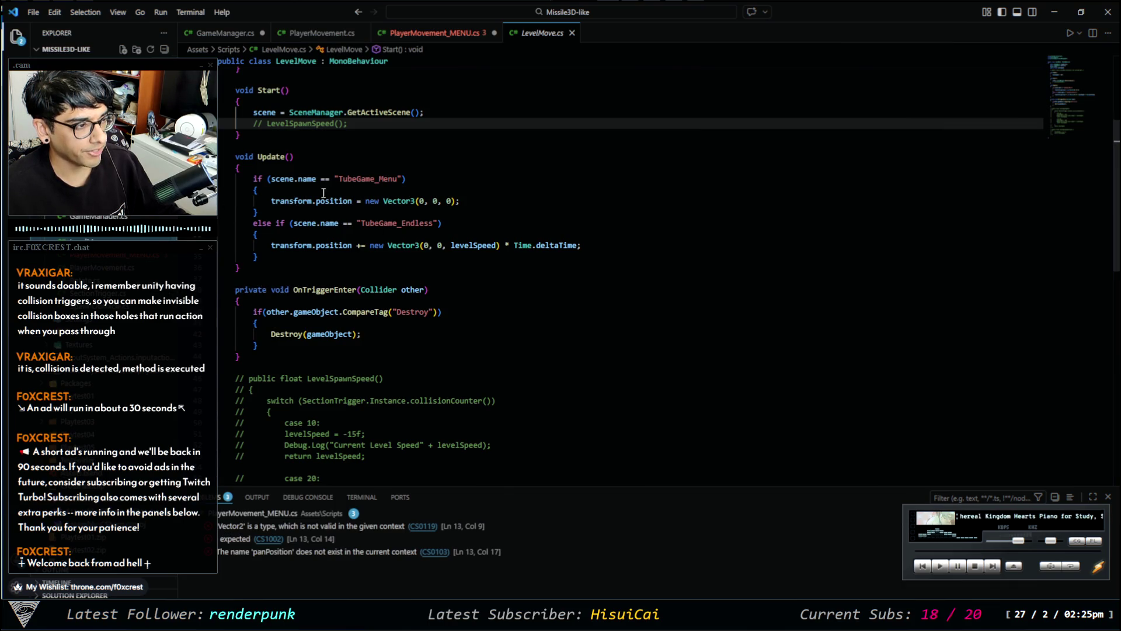
scroll(295, 142, up, 5)
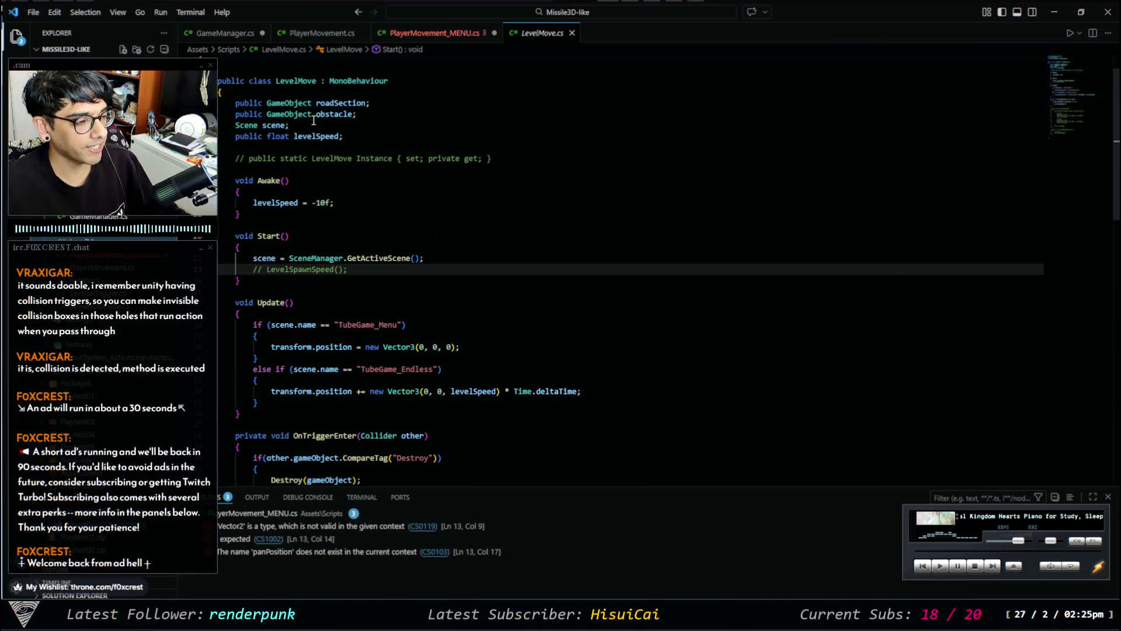
Trim the Start() line in PlayerMovement_MENU.cs down to just 'scene'.
click(437, 33)
drag(320, 169, 280, 177)
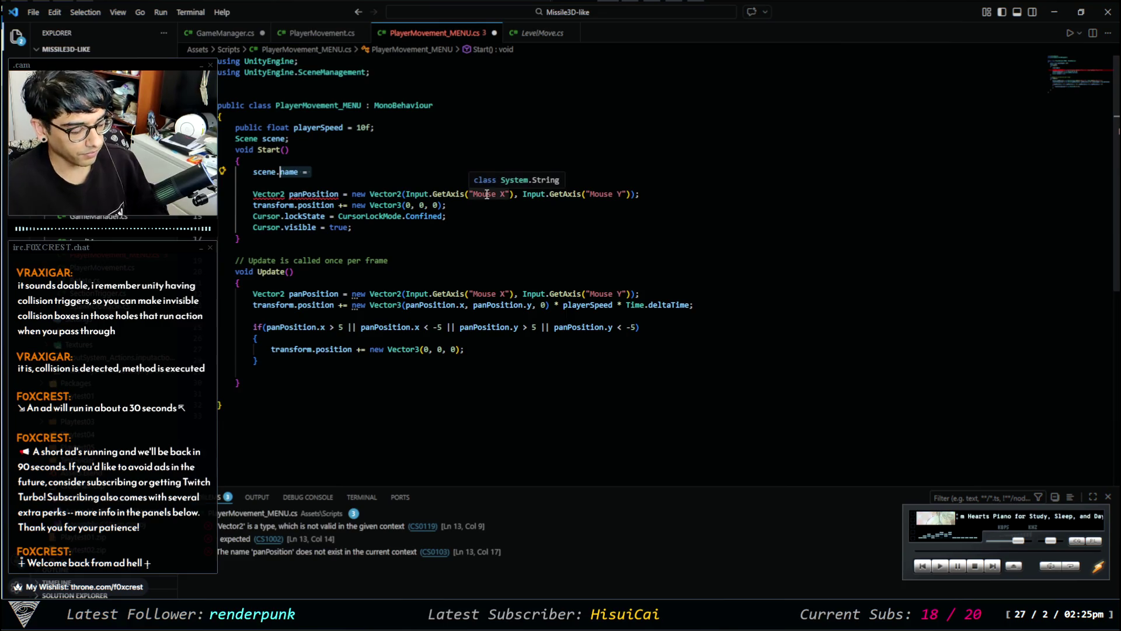
text(scene)
key(BackSpace)
key(BackSpace)
key(BackSpace)
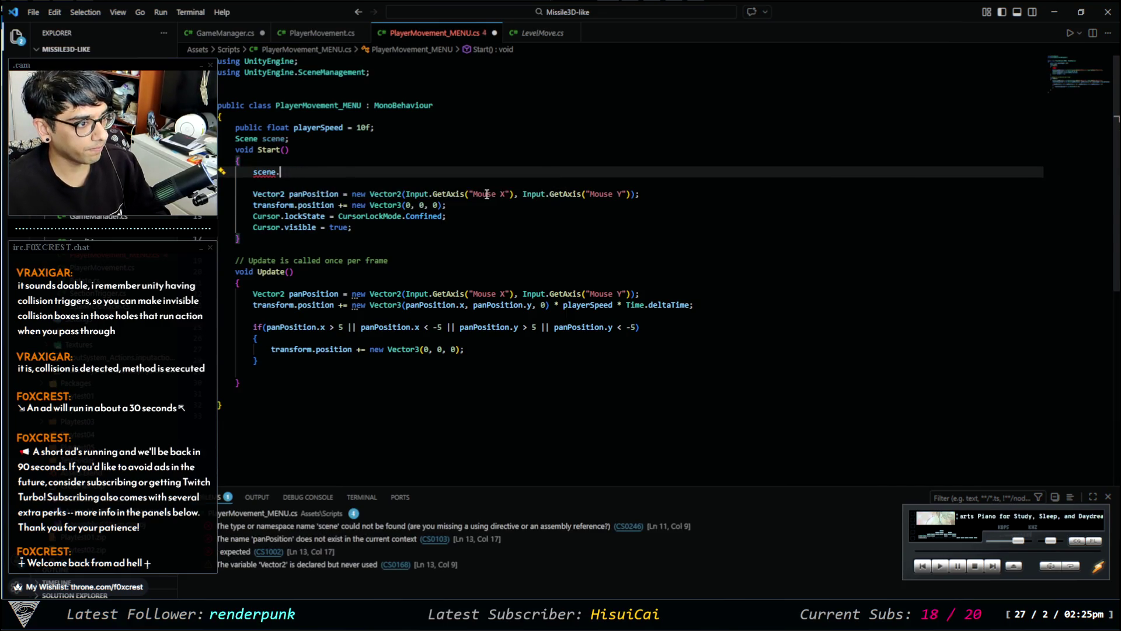
Copy 'scene = SceneManager.GetActiveScene();' from LevelMove.cs into Start() of PlayerMovement_MENU.cs.
click(543, 33)
key(shift+Home)
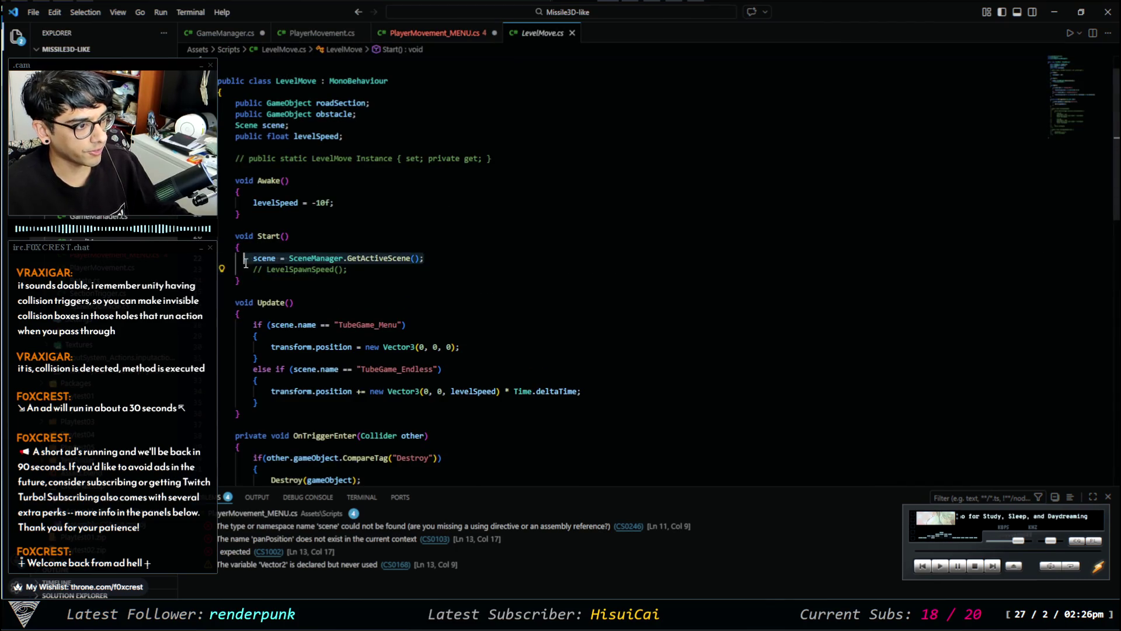
key(ctrl+c)
click(434, 33)
click(437, 171)
key(ctrl+v)
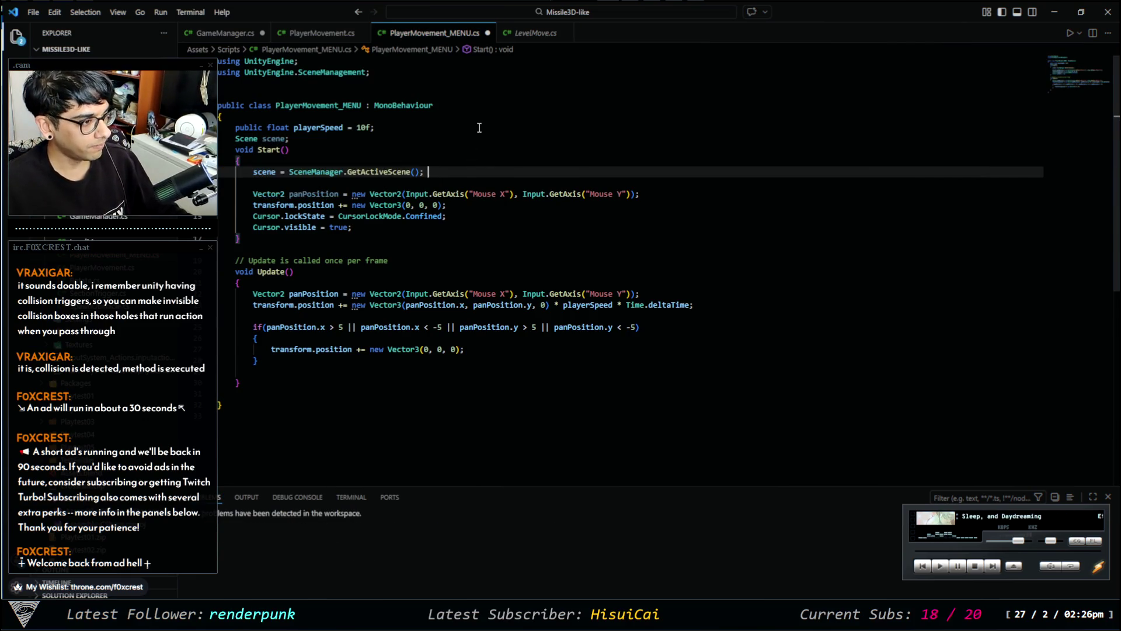
key(Return)
key(Return)
Write an if (scene.name == …) statement with an empty brace block below the scene assignment.
text(if )
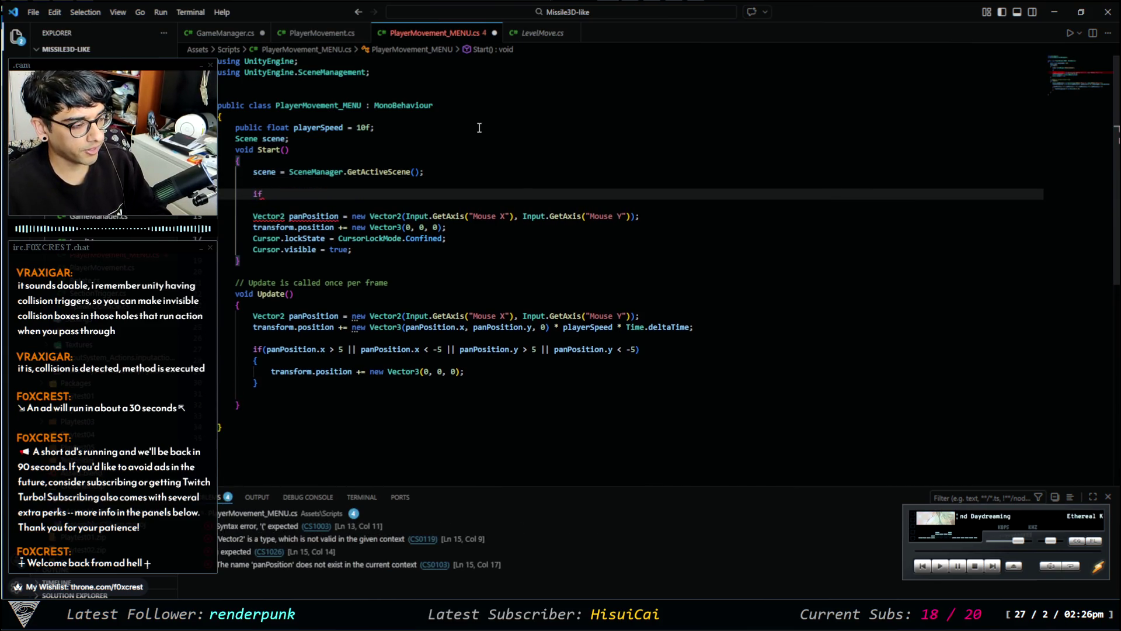
text(sc)
key(BackSpace)
key(BackSpace)
key(BackSpace)
text((s)
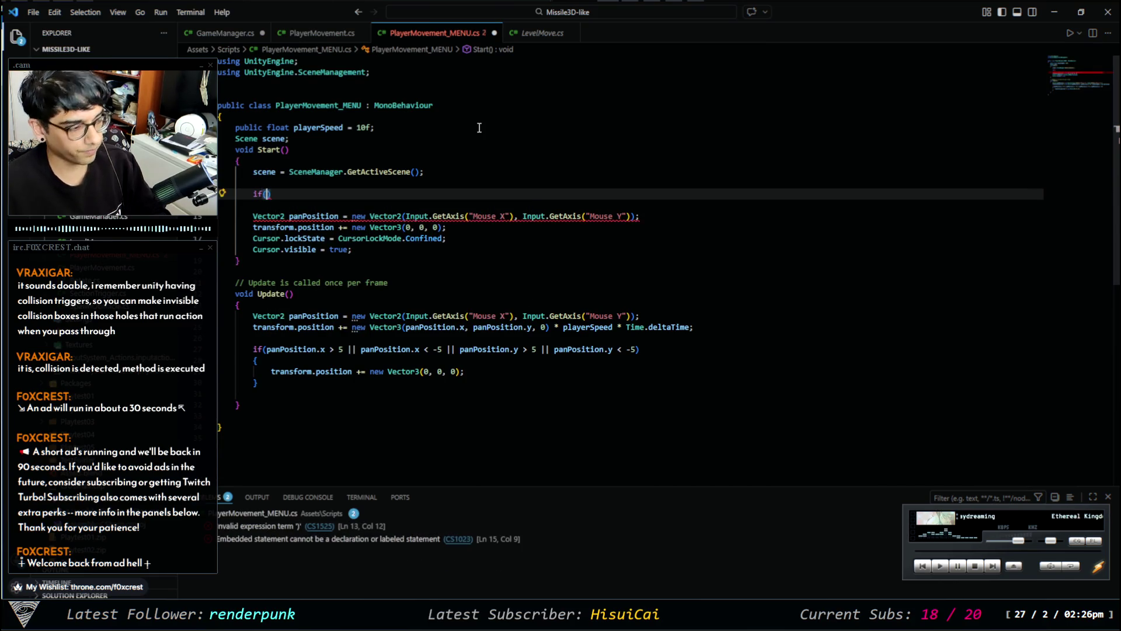
text(cene.name )
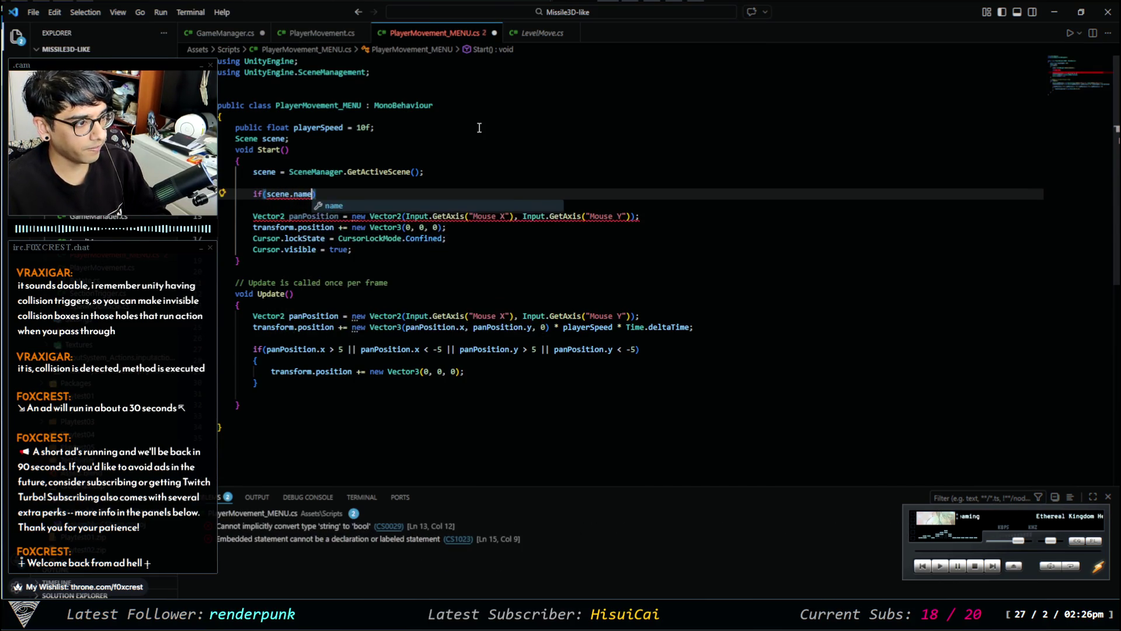
text(==)
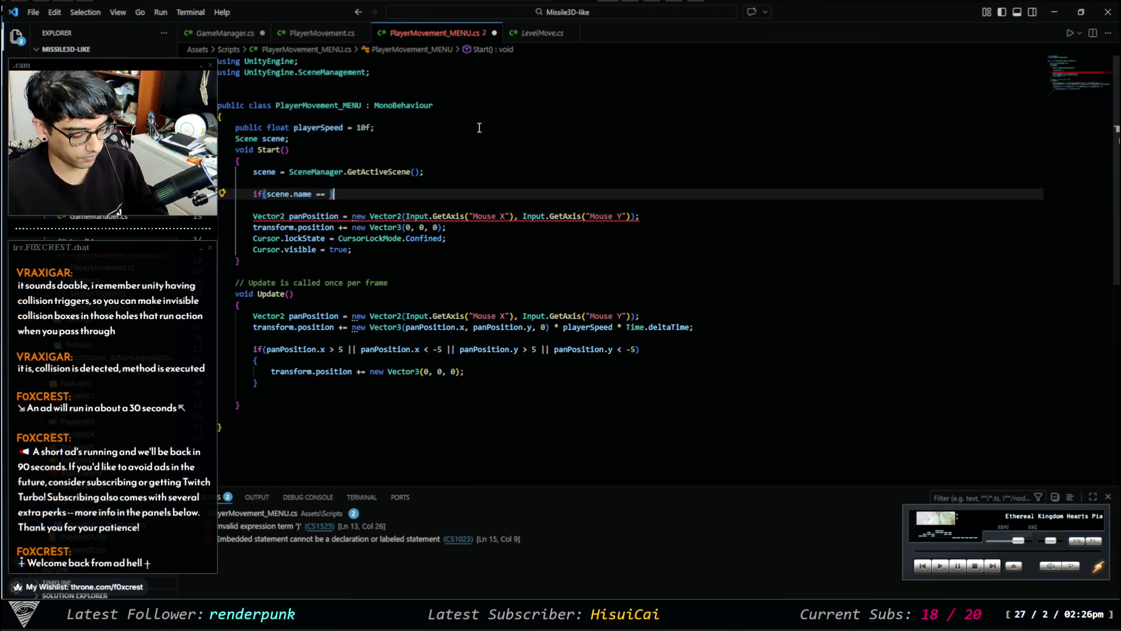
key(Return)
text({)
key(Return)
key(Up)
key(Up)
key(Right)
key(Right)
key(Right)
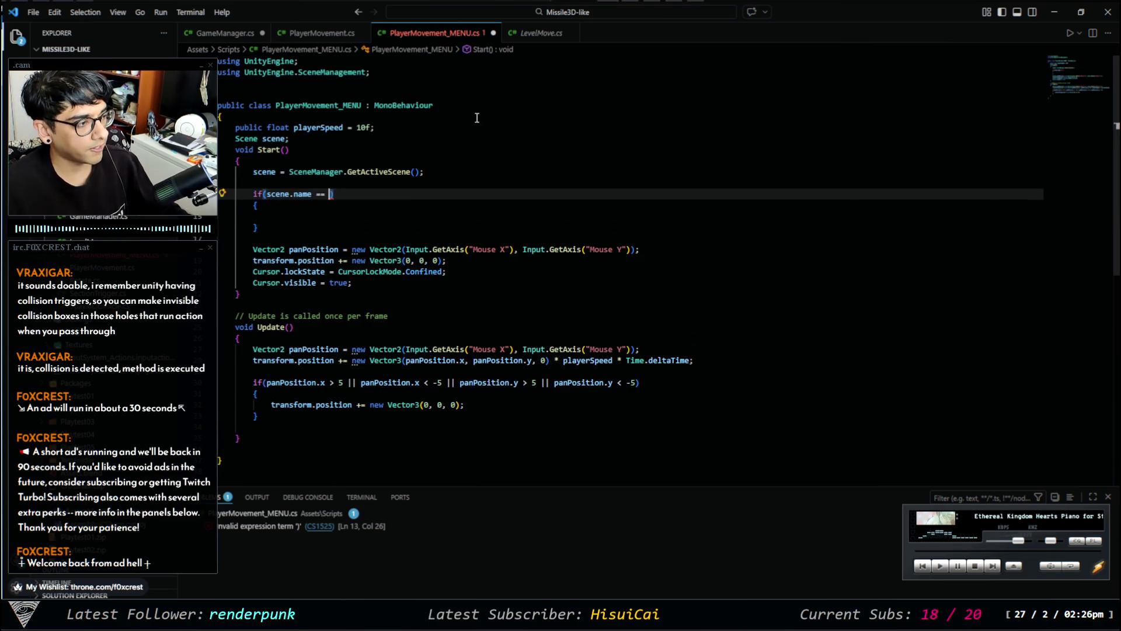
Complete the condition as scene.name == "TubeGame_Menu" using the comparison from LevelMove.cs.
click(540, 33)
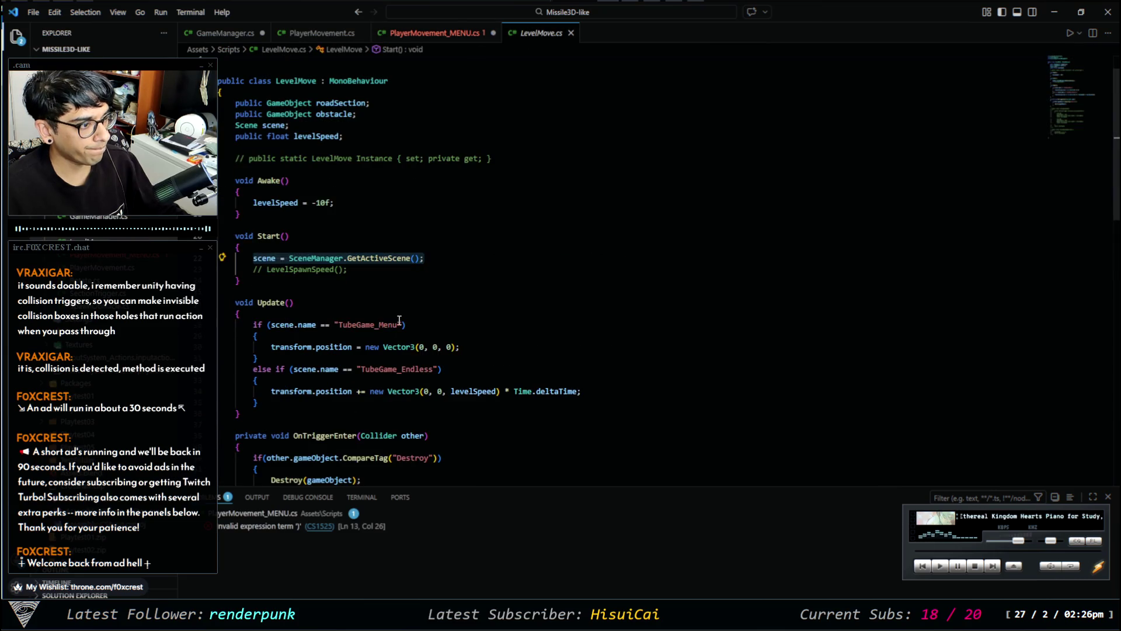
drag(406, 325, 270, 320)
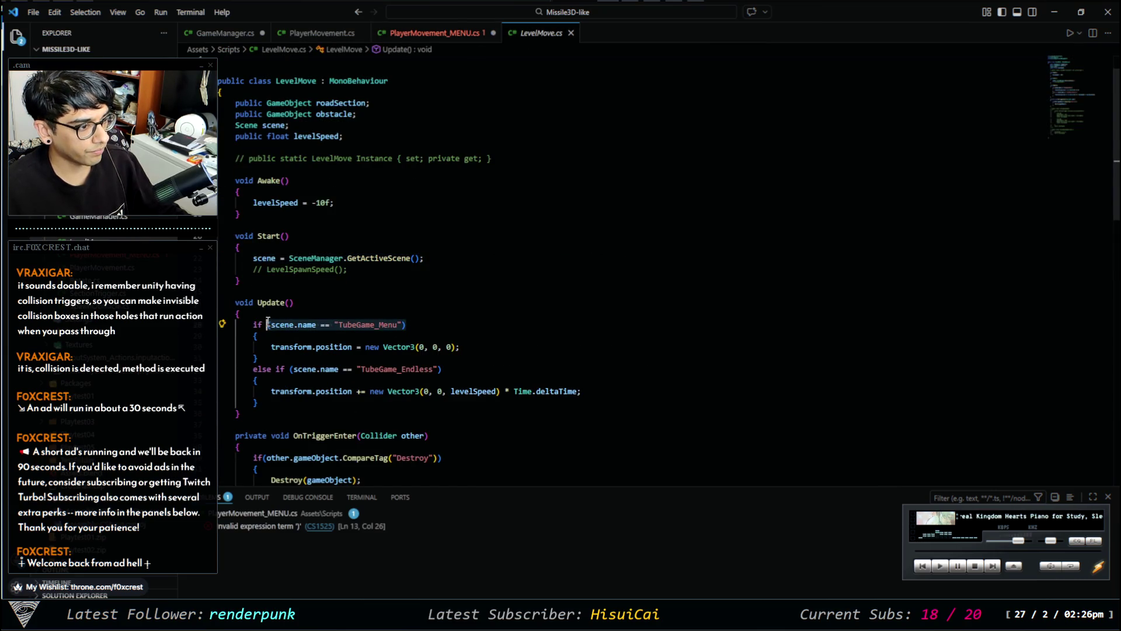
click(435, 33)
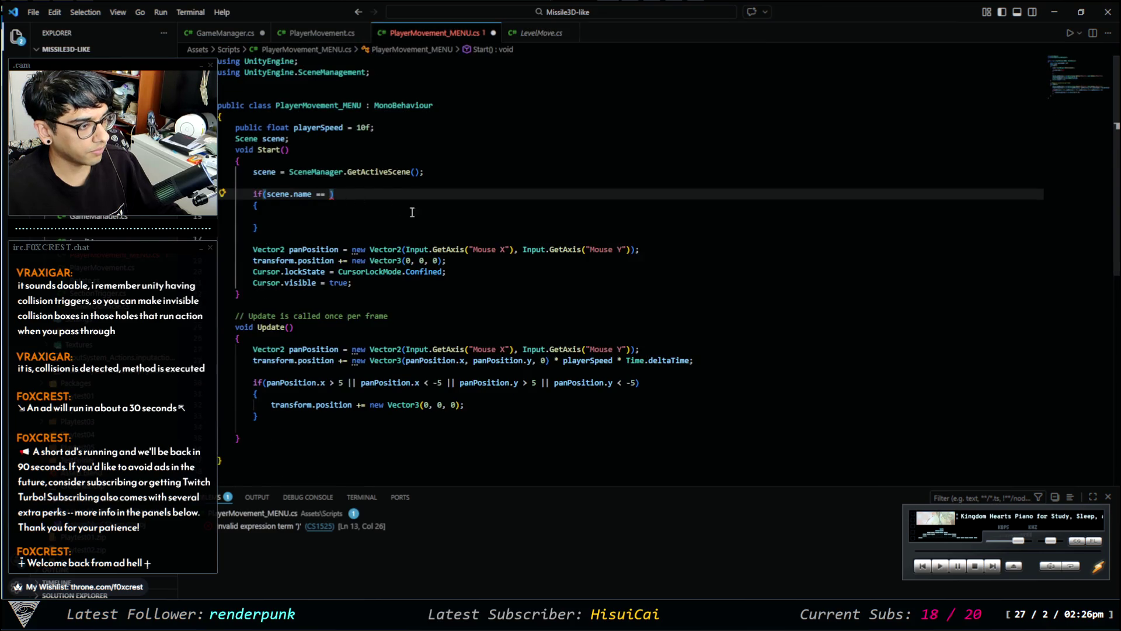
key(ctrl+v)
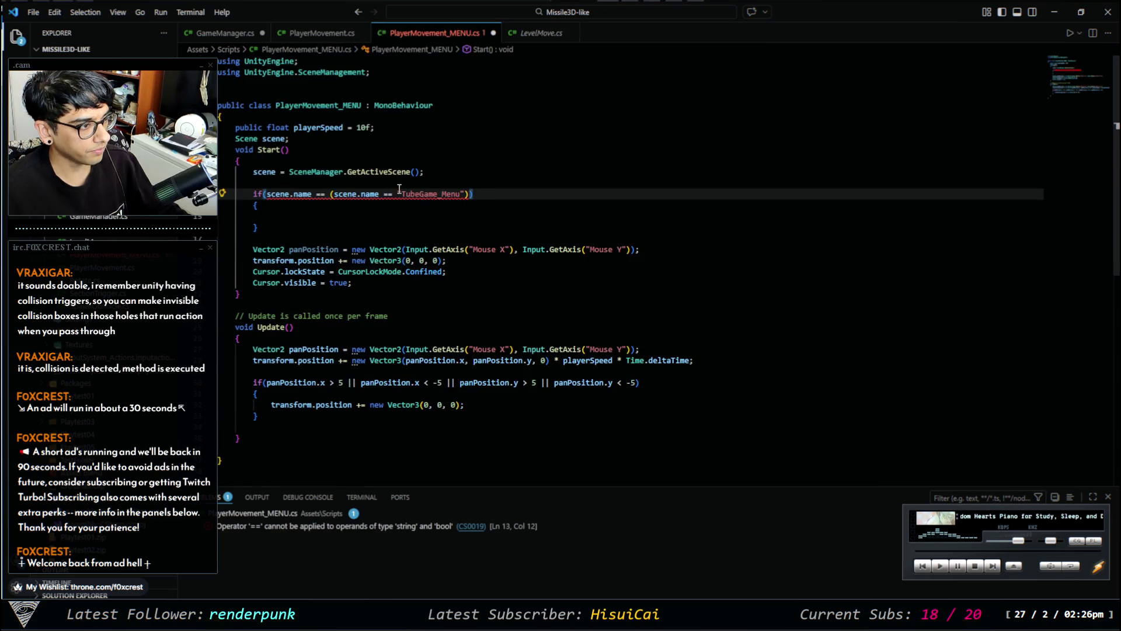
drag(328, 195, 267, 195)
key(BackSpace)
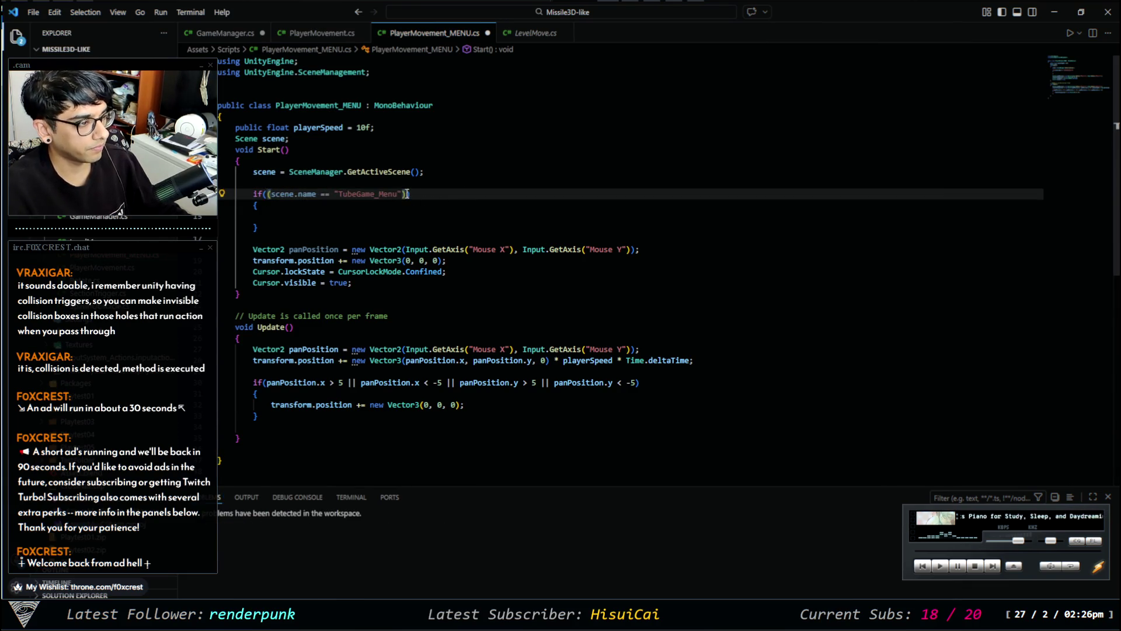
key(Delete)
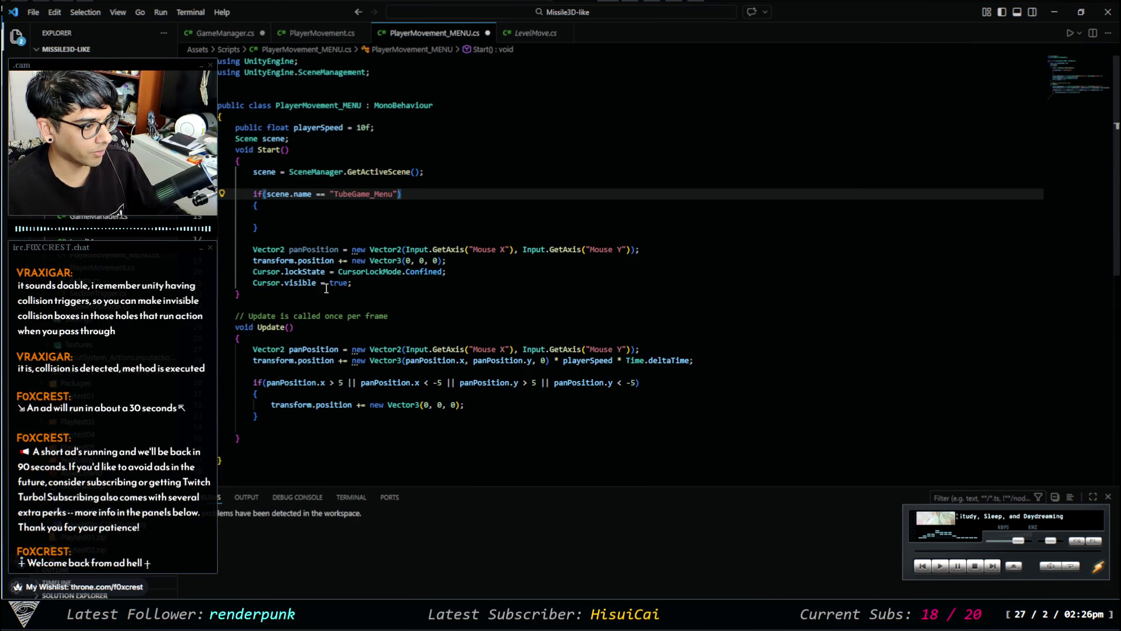
Try pasting the Vector2, transform and Cursor lines into the if block, then remove them.
mouse_move(352, 283)
mouse_down()
mouse_move(251, 261)
mouse_move(229, 239)
mouse_up()
key(ctrl+c)
click(299, 216)
key(ctrl+v)
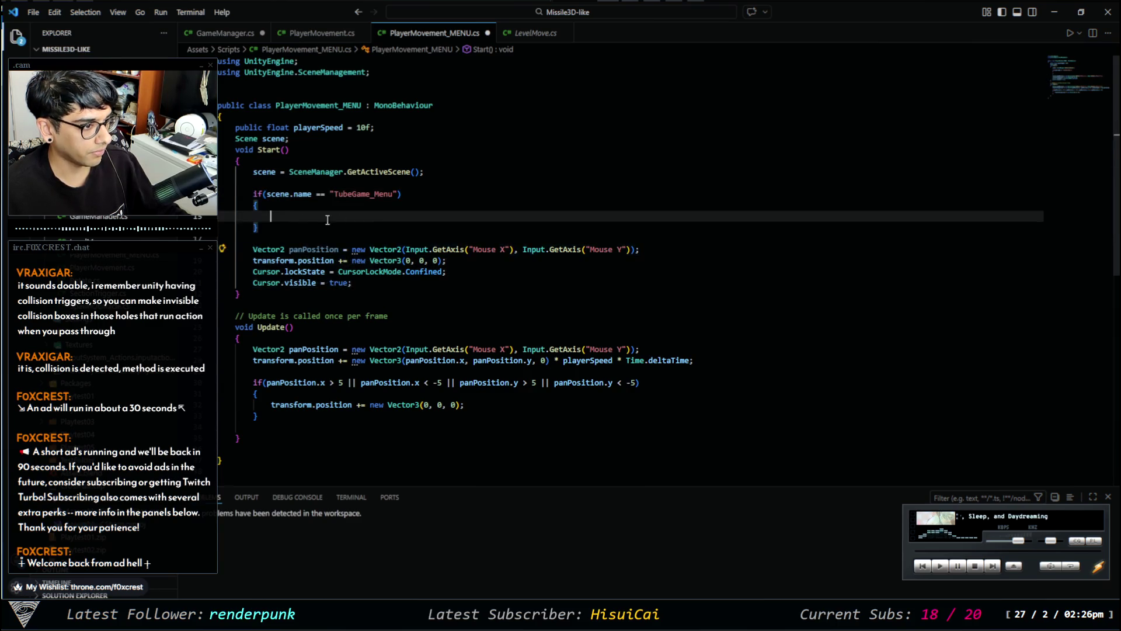
click(309, 215)
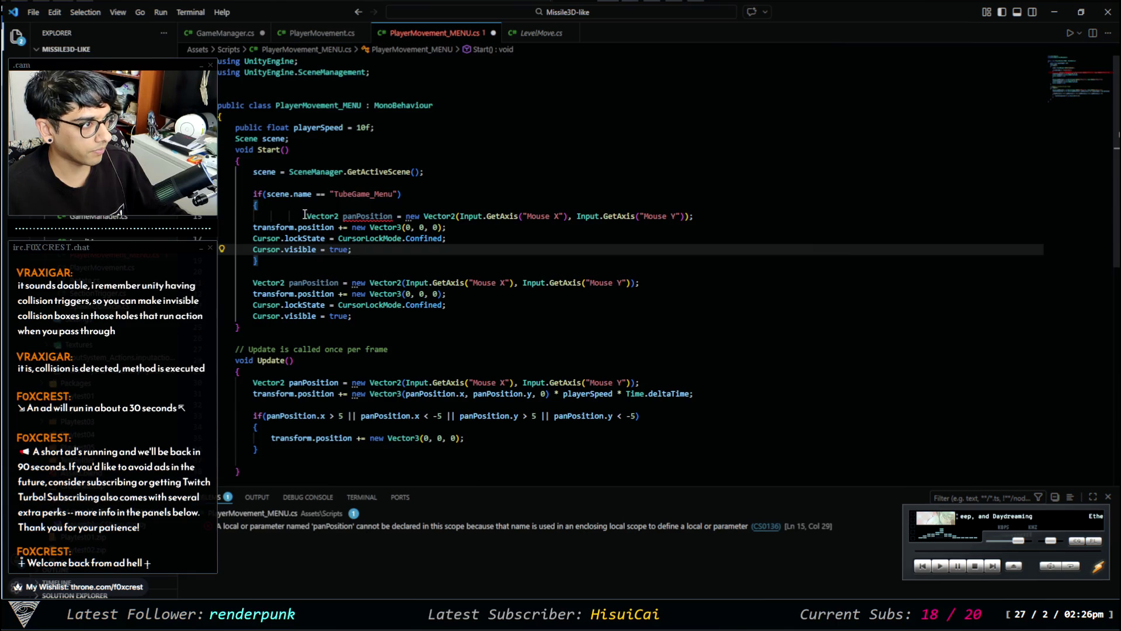
drag(310, 216, 352, 250)
key(Delete)
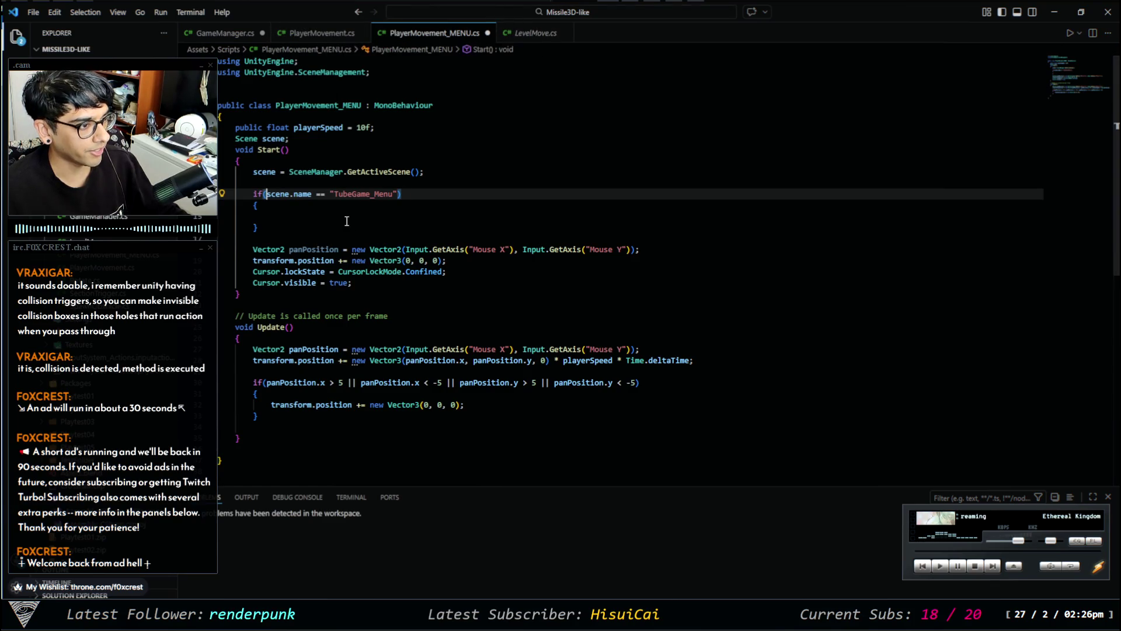
Select the scene lookup and menu check, then go to Start() in PlayerMovement.cs.
mouse_move(274, 226)
mouse_down()
mouse_move(227, 195)
mouse_move(221, 172)
mouse_up()
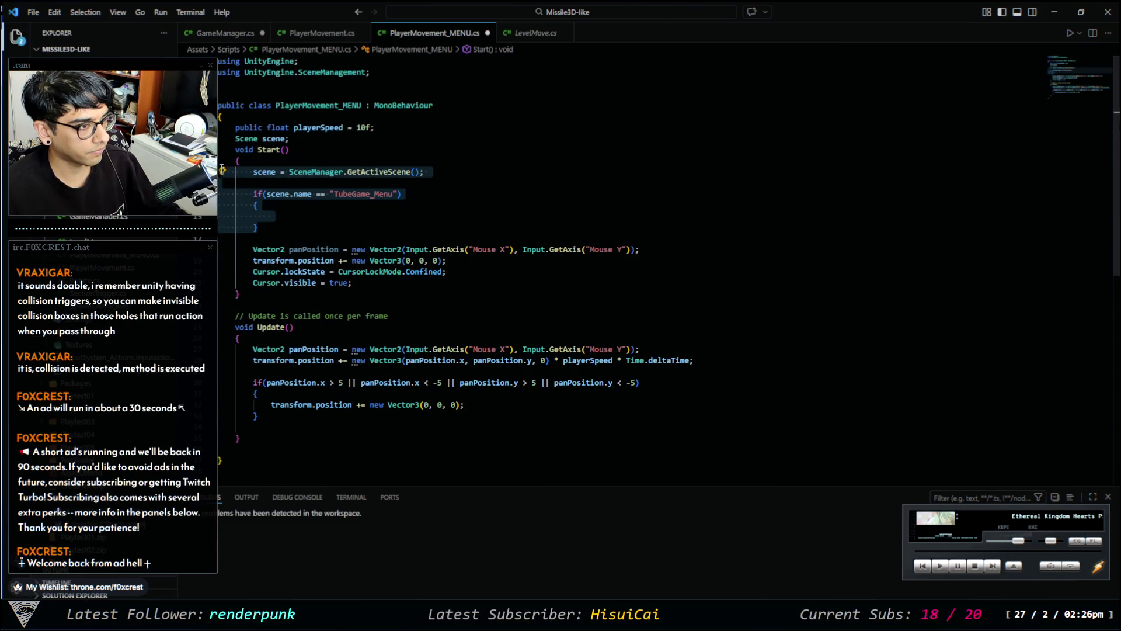
click(295, 35)
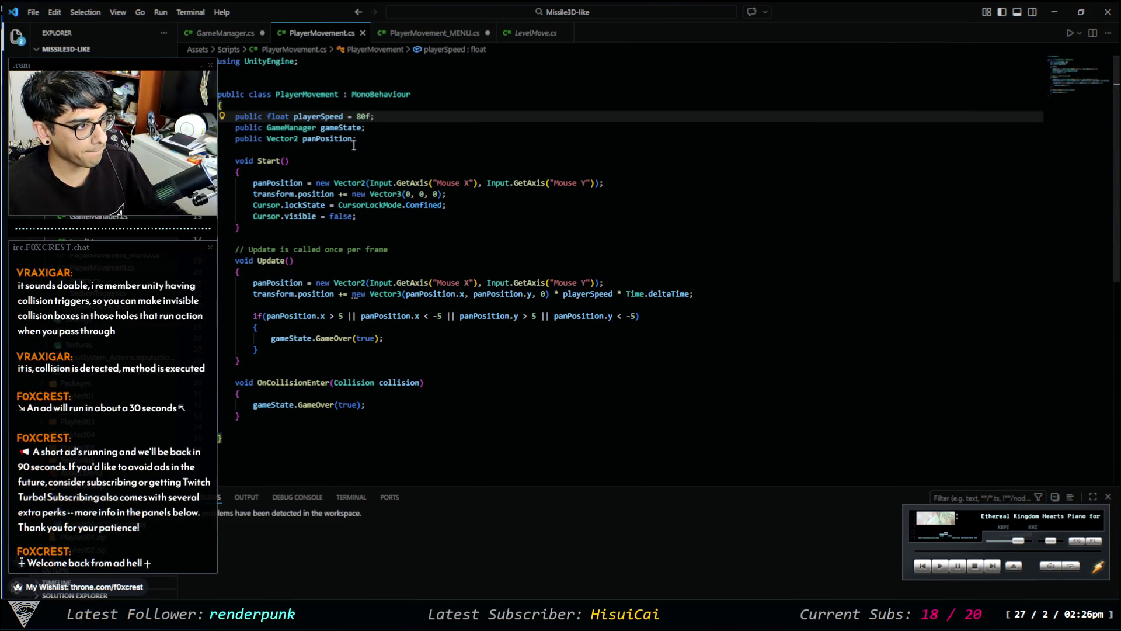
click(303, 156)
Paste the scene lookup and TubeGame_Menu check at the top of Start() in PlayerMovement.cs.
click(337, 170)
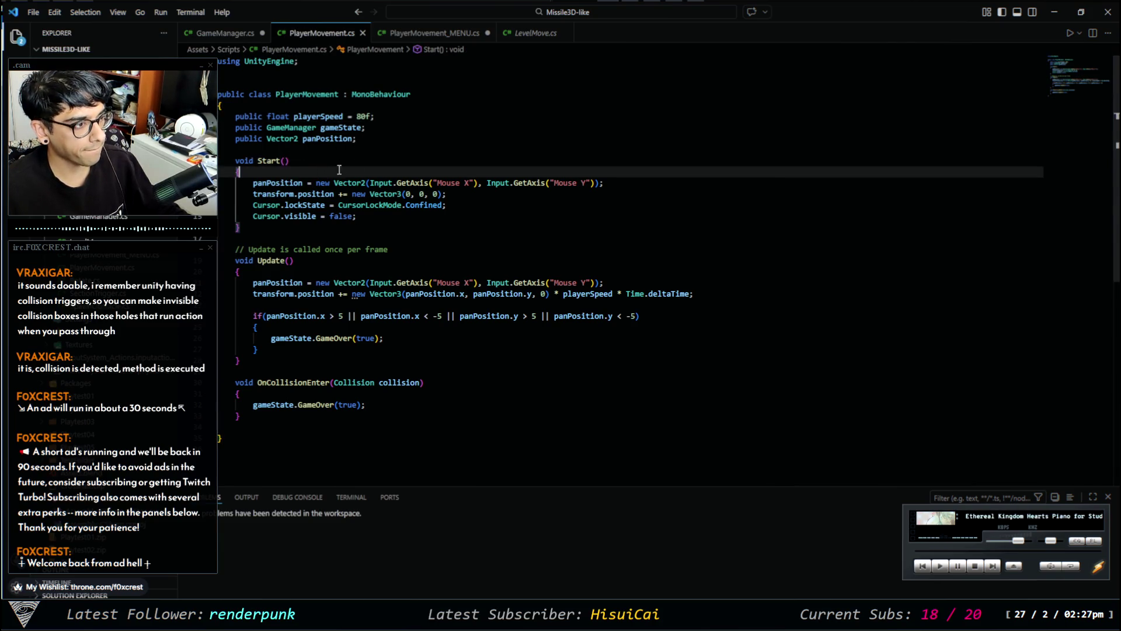
key(Return)
key(Return)
key(Return)
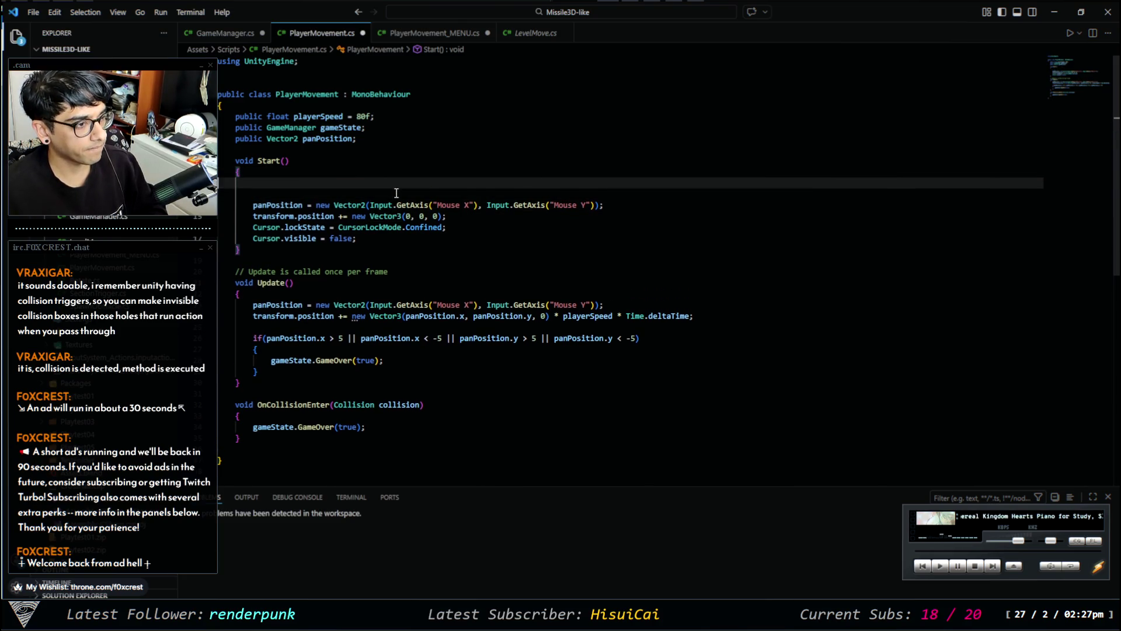
key(ctrl+v)
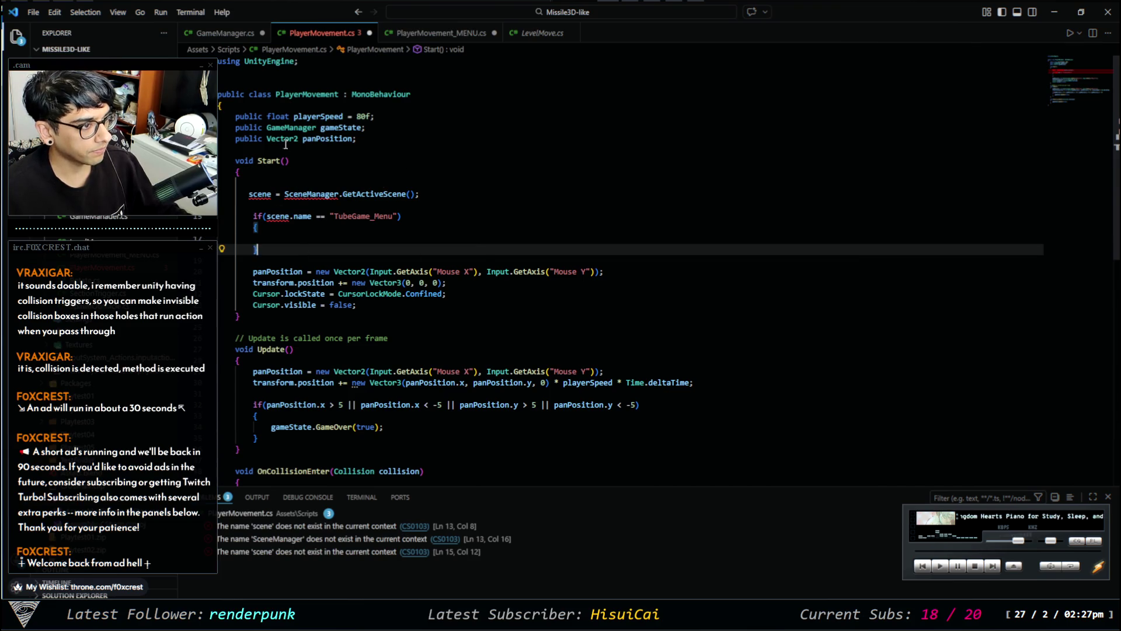
Add 'using UnityEngine.SceneManagement;' and save PlayerMovement.cs.
click(344, 61)
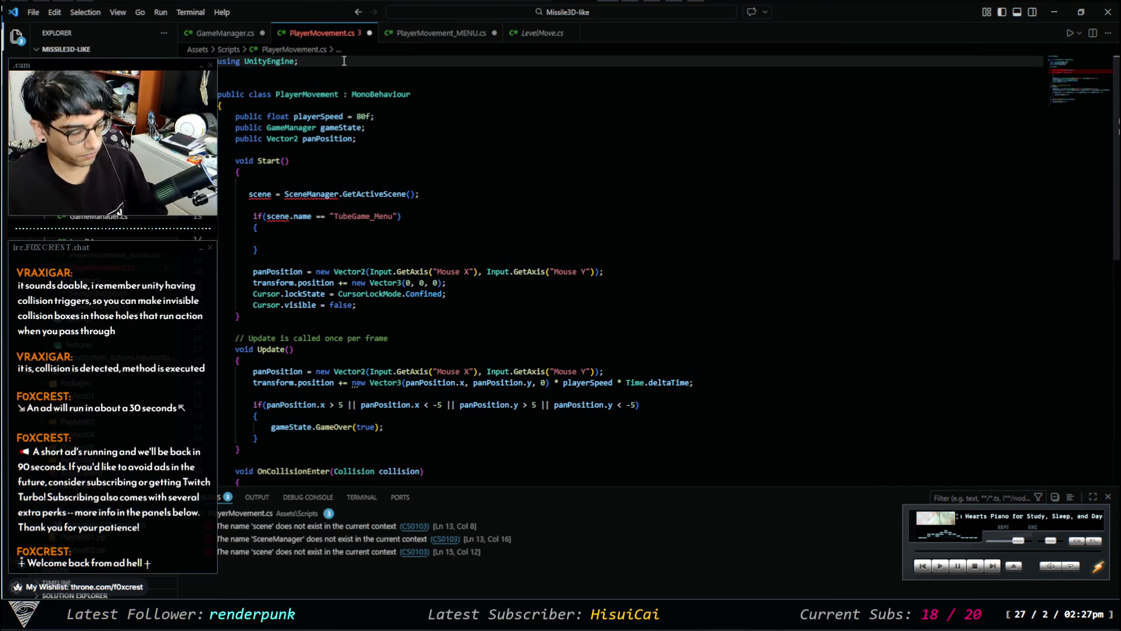
key(Return)
text(using Unity)
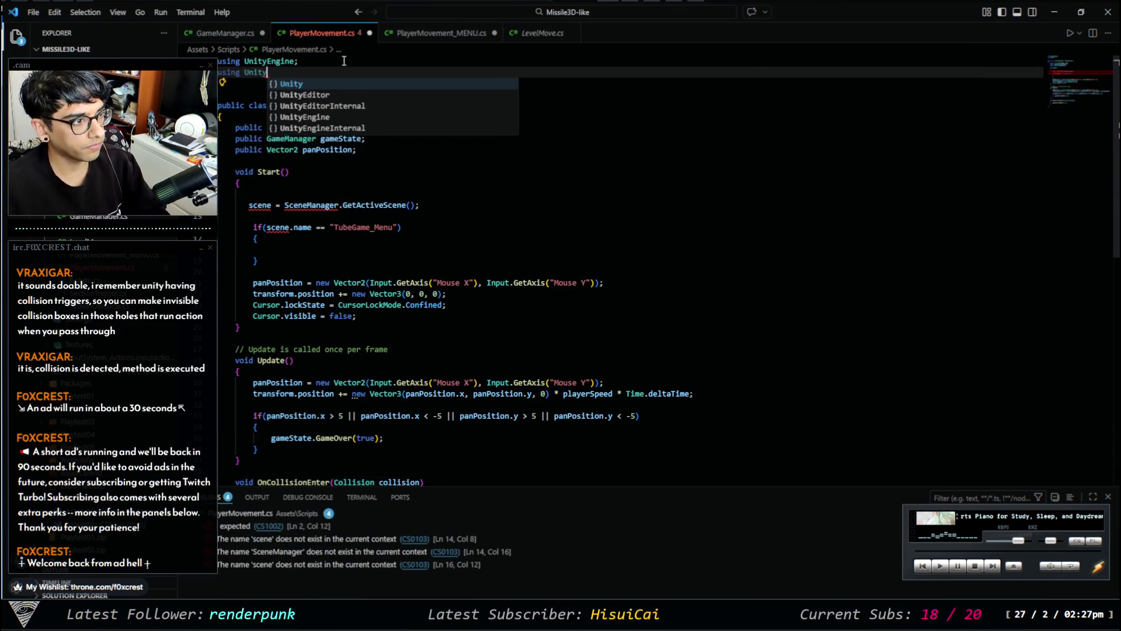
text(Engine)
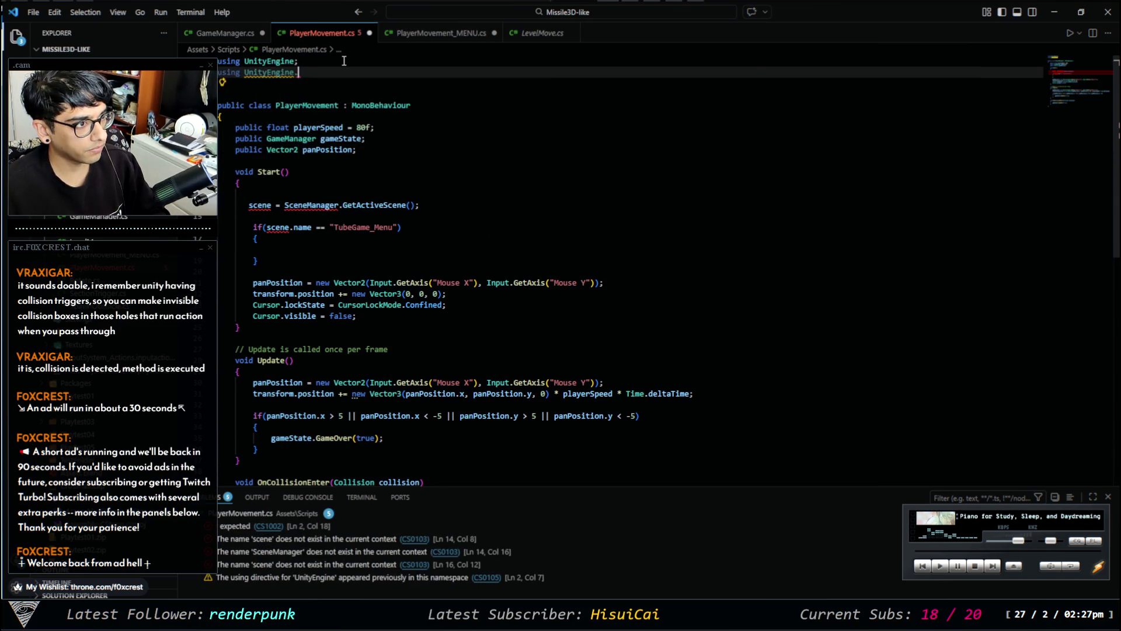
text(.SceneManagement;)
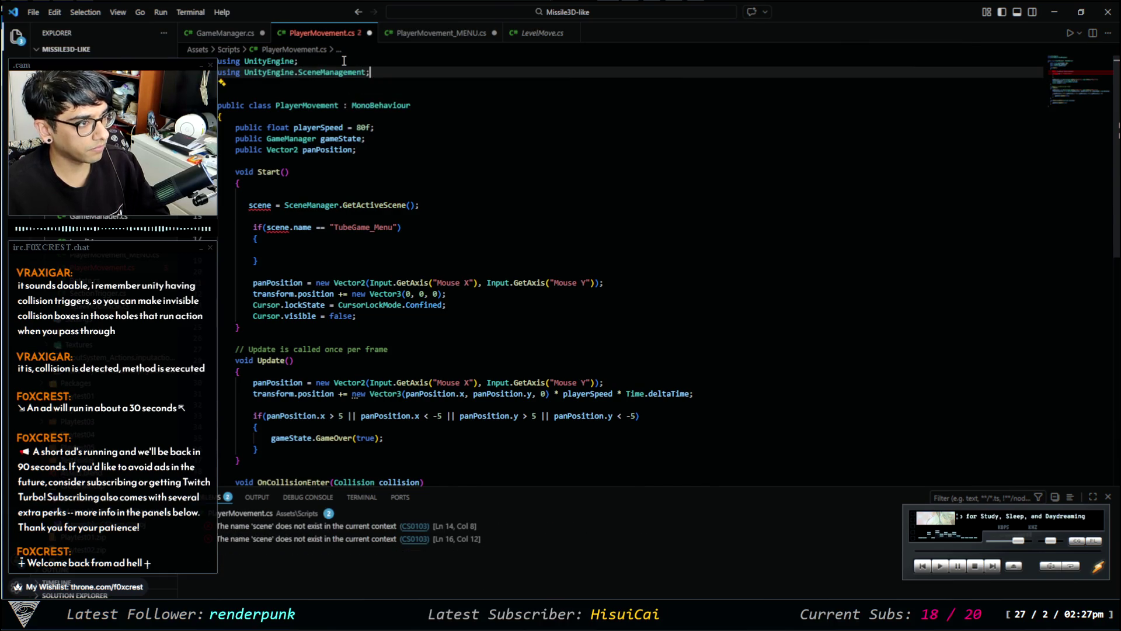
key(ctrl+s)
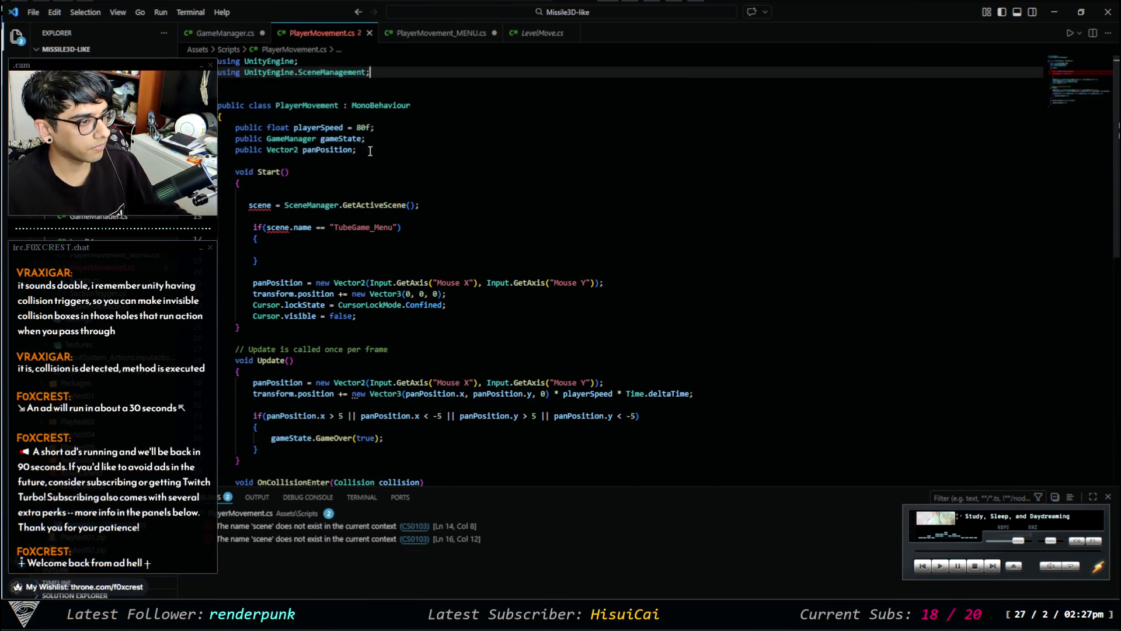
Add a 'Scene scene;' field after the other fields and save.
click(370, 150)
key(Return)
text(Scene scene;)
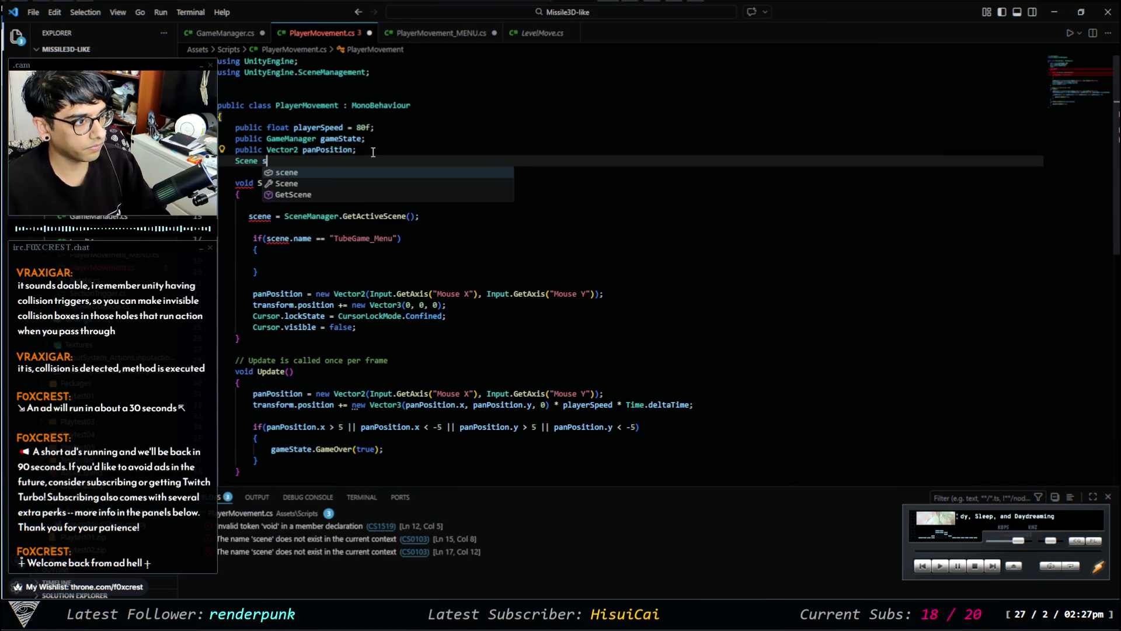
key(ctrl+s)
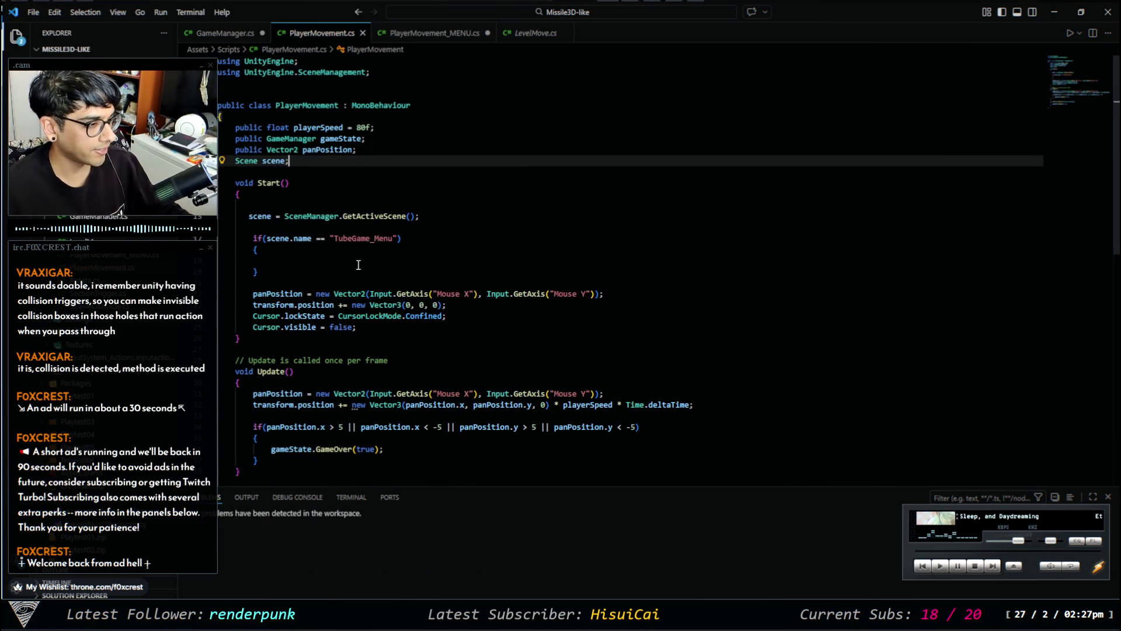
drag(432, 332, 218, 292)
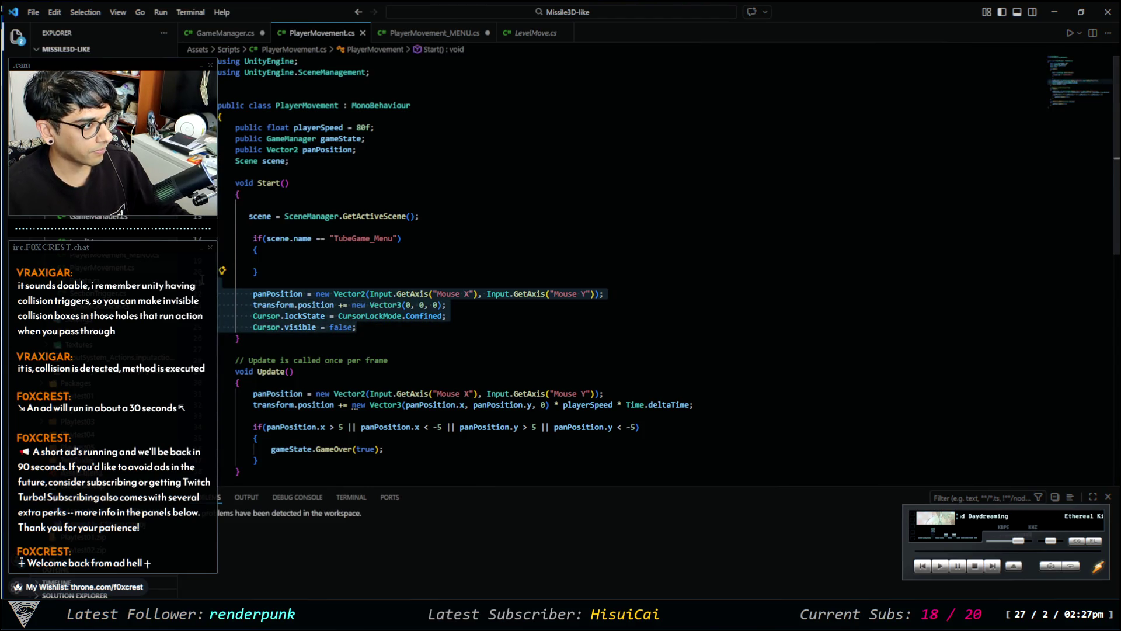
click(390, 12)
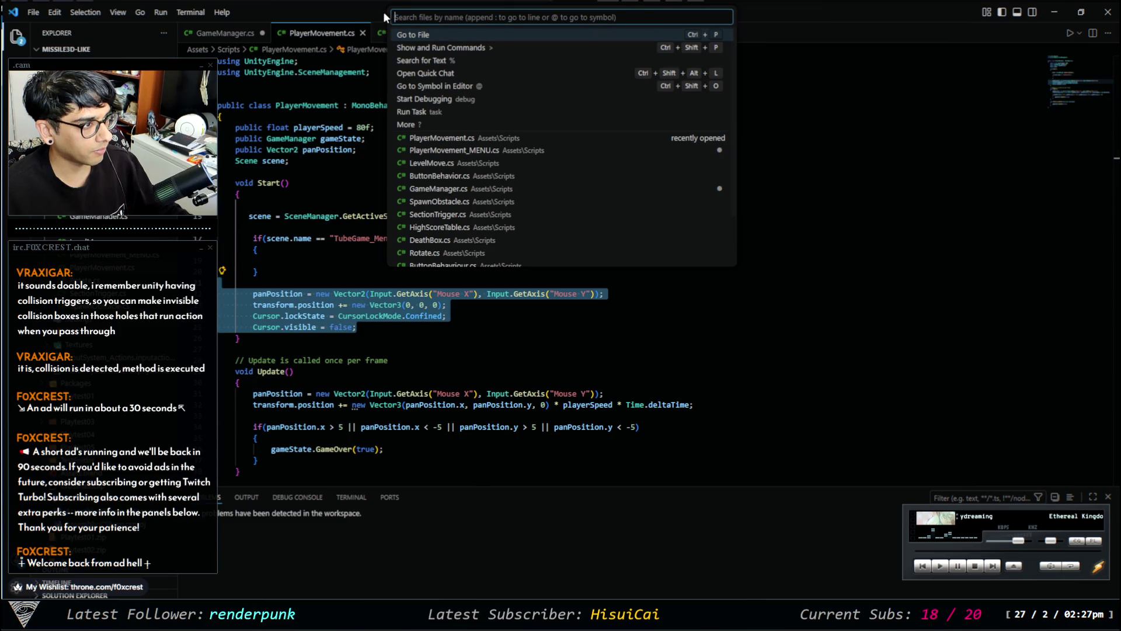
Copy PlayerMovement_MENU.cs's four pan/visible-cursor setup lines into the TubeGame_Menu check, indented.
click(448, 150)
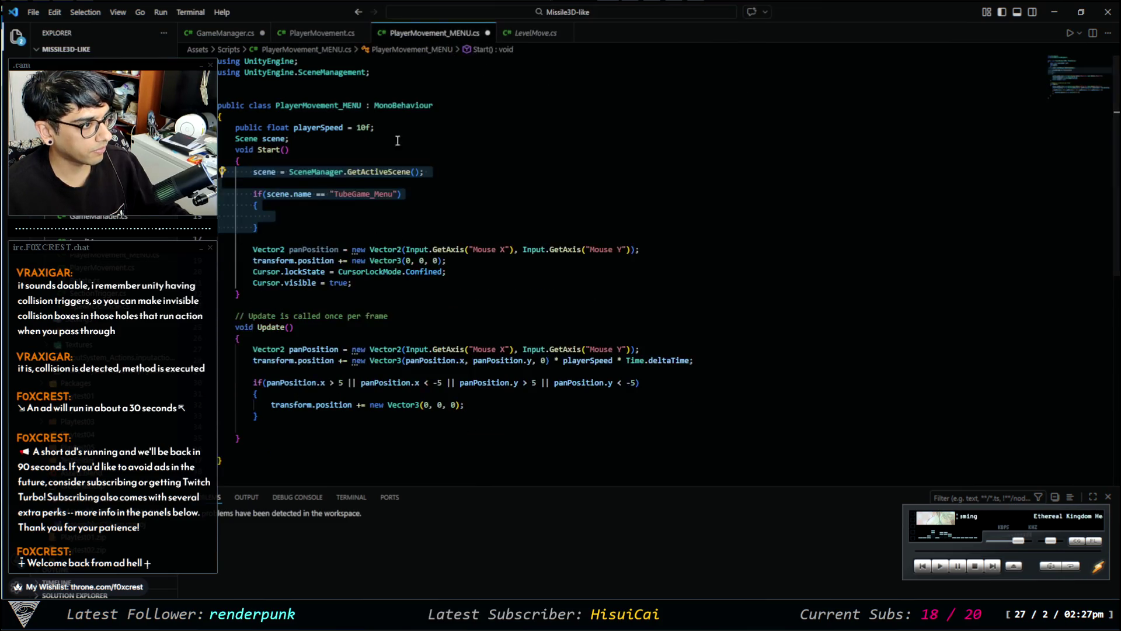
click(369, 222)
drag(376, 285, 213, 237)
key(ctrl+c)
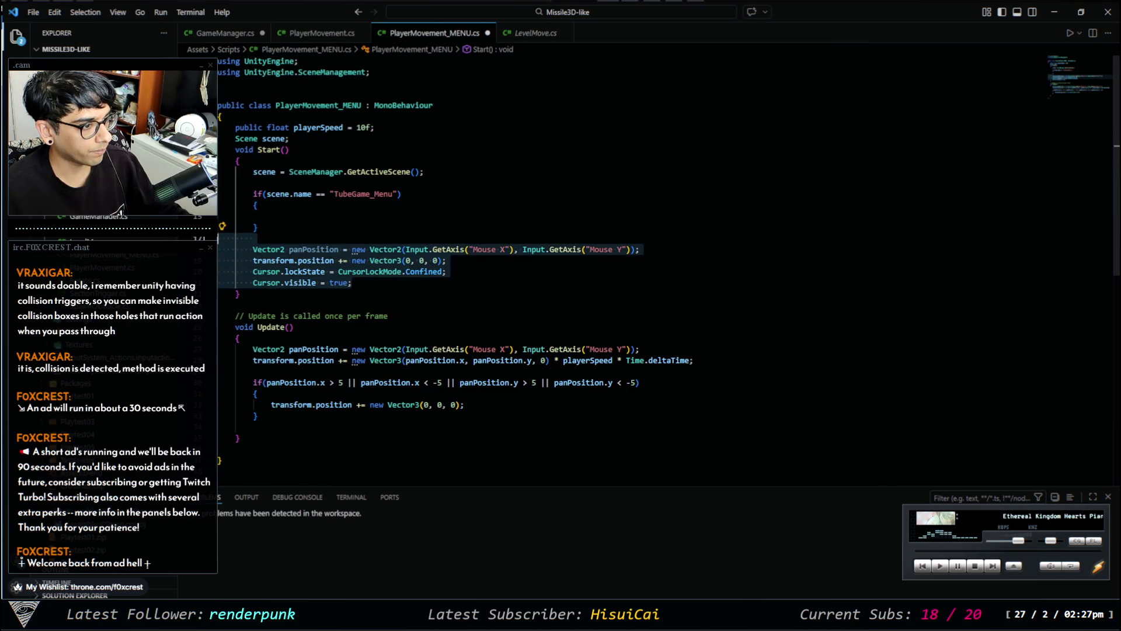
click(322, 33)
click(328, 262)
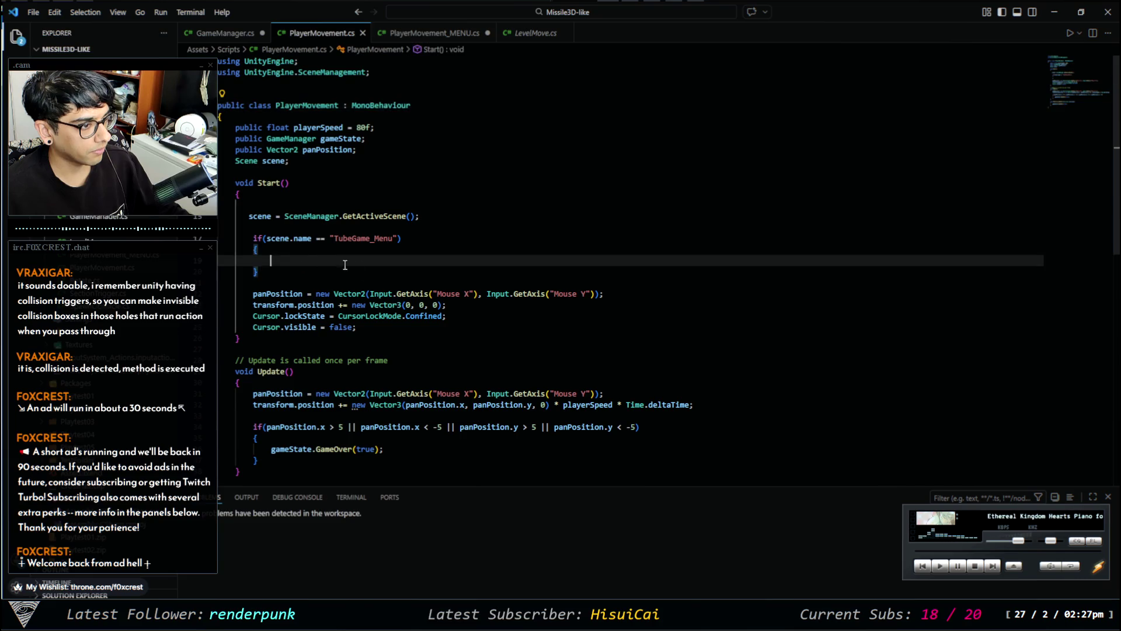
key(ctrl+v)
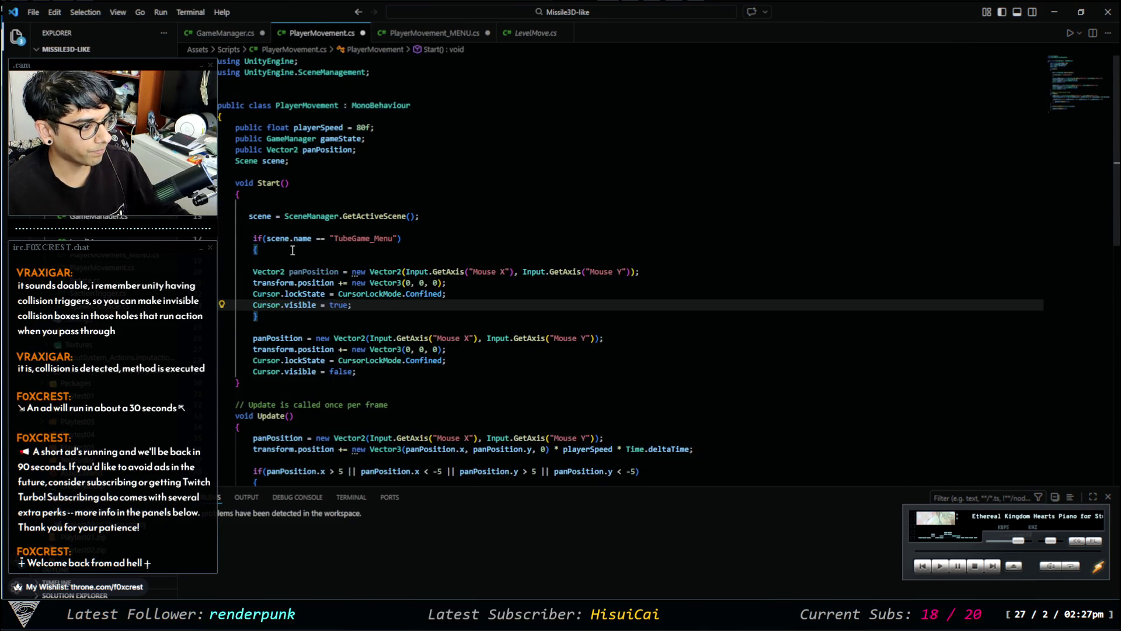
click(273, 260)
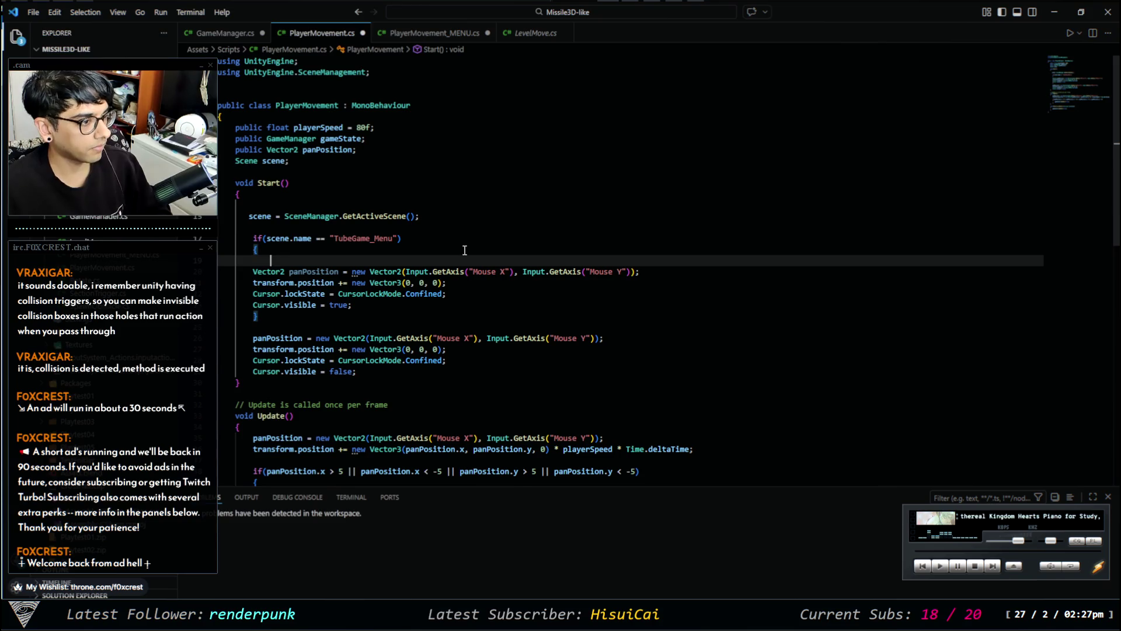
key(BackSpace)
key(Down)
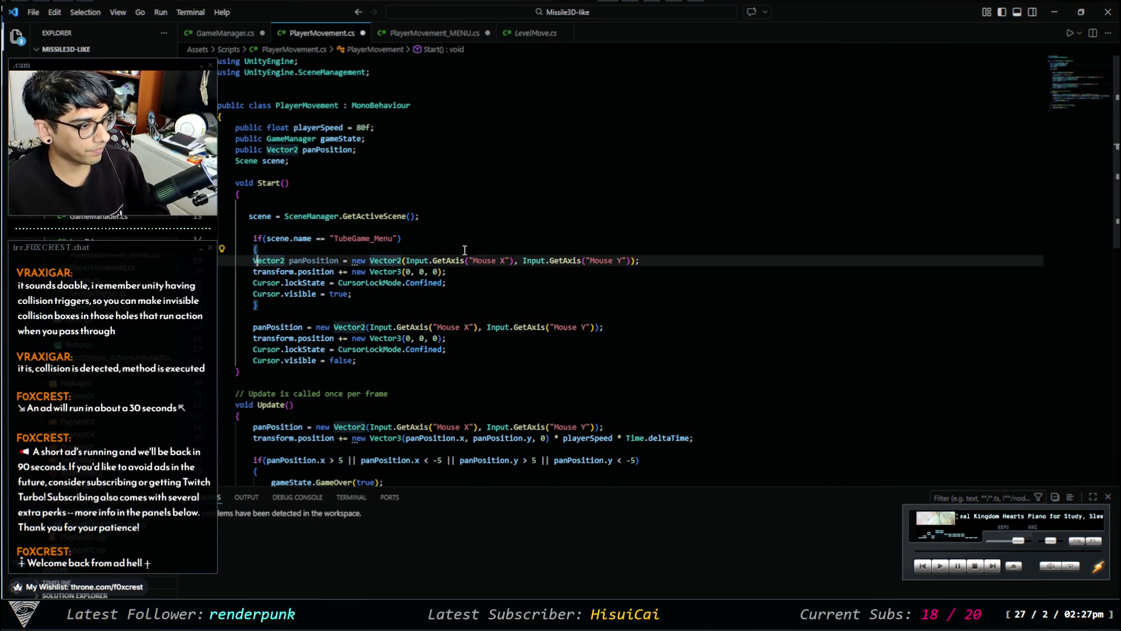
key(shift+Down)
key(shift+Down)
key(shift+Down)
key(Tab)
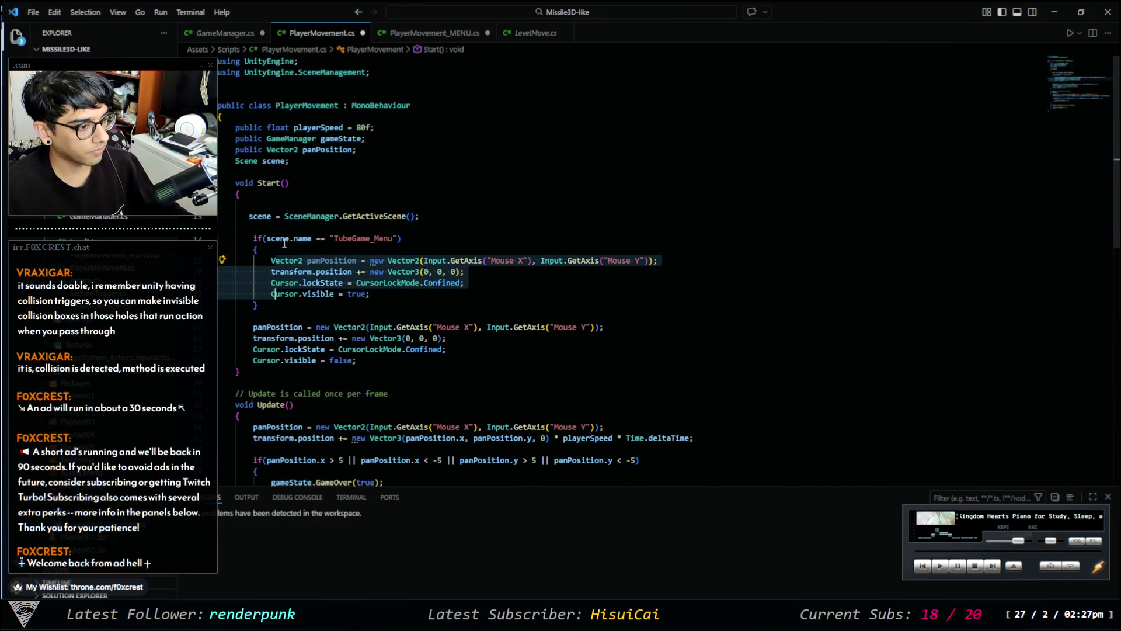
Add an empty else block after the TubeGame_Menu check.
click(316, 308)
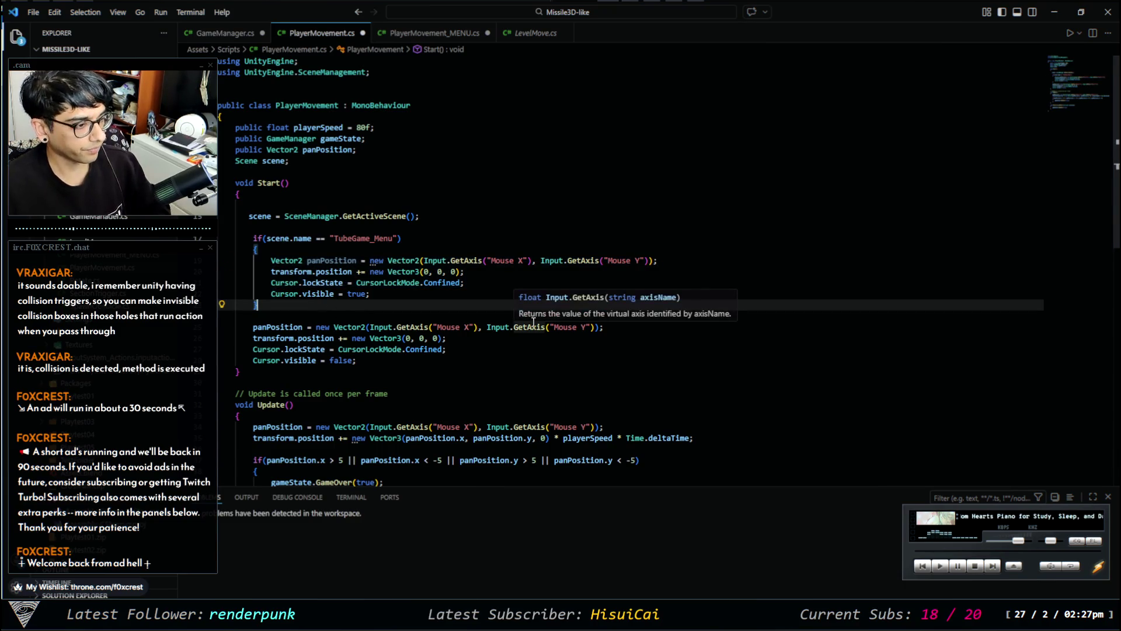
key(Return)
text(else)
key(Escape)
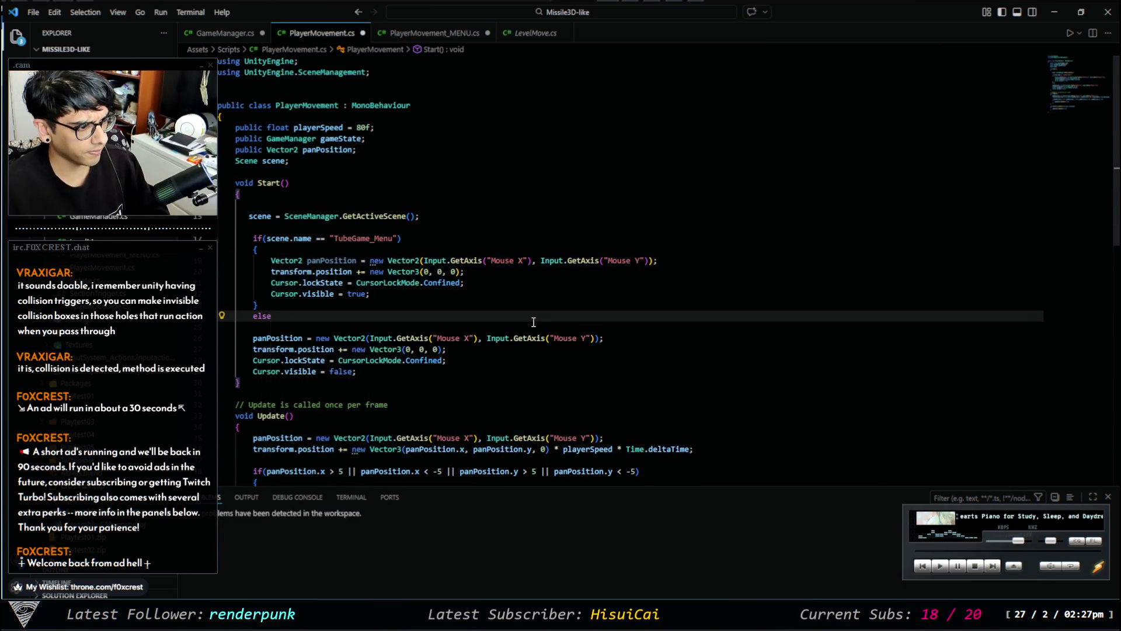
key(Return)
text({)
key(Return)
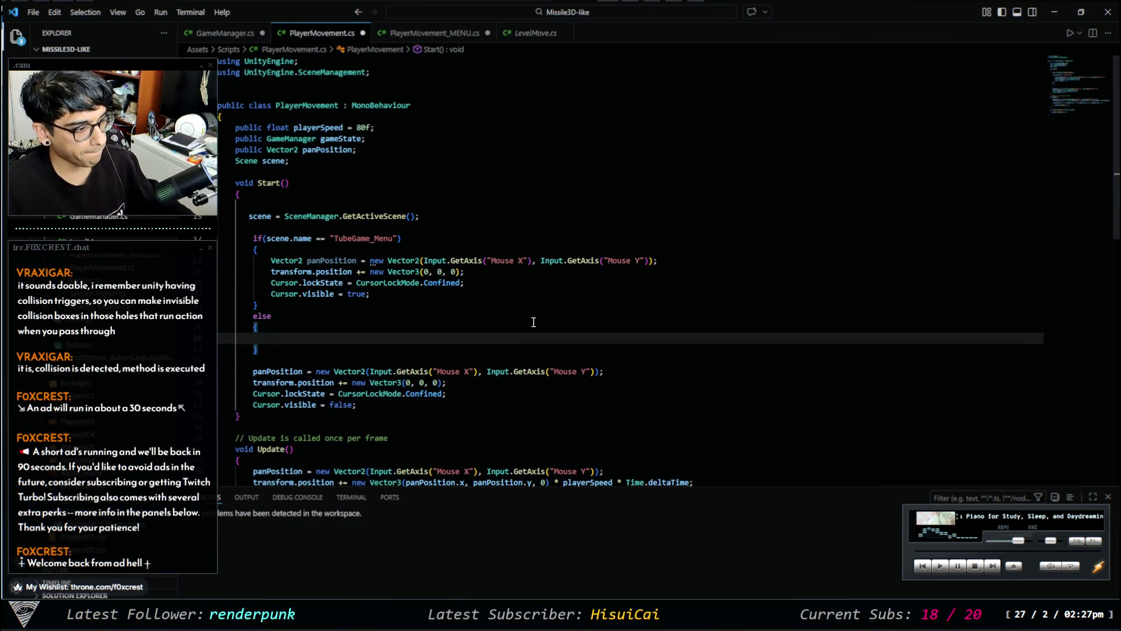
click(536, 32)
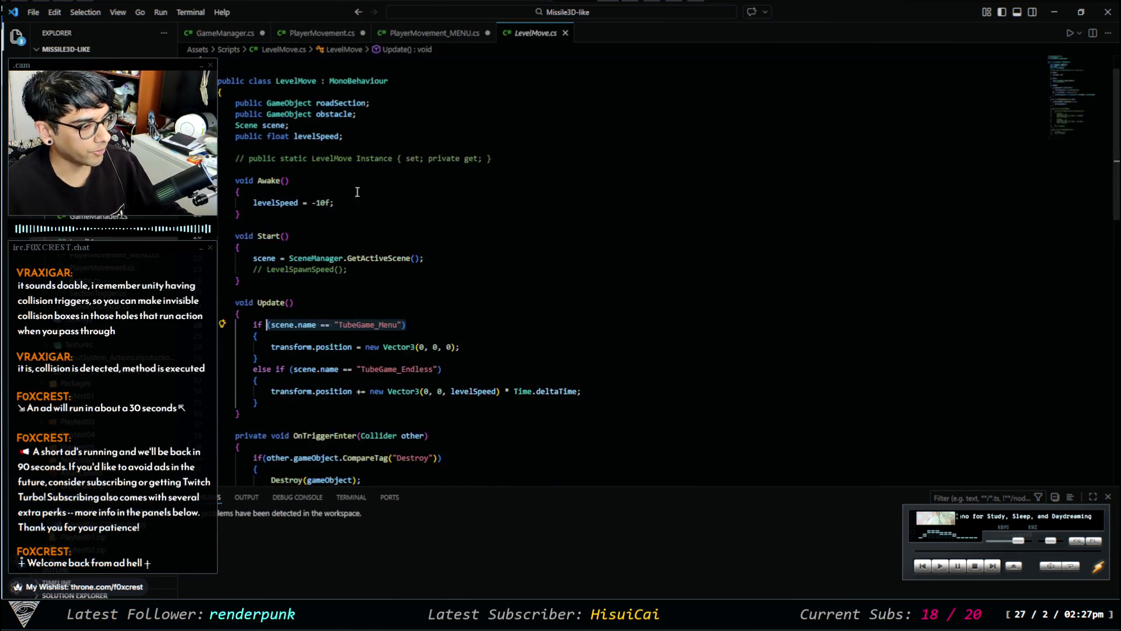
Paste the TubeGame_Endless condition after else in PlayerMovement.cs to form an else-if.
mouse_move(442, 369)
mouse_down()
mouse_move(266, 370)
mouse_move(276, 369)
mouse_up()
key(ctrl+c)
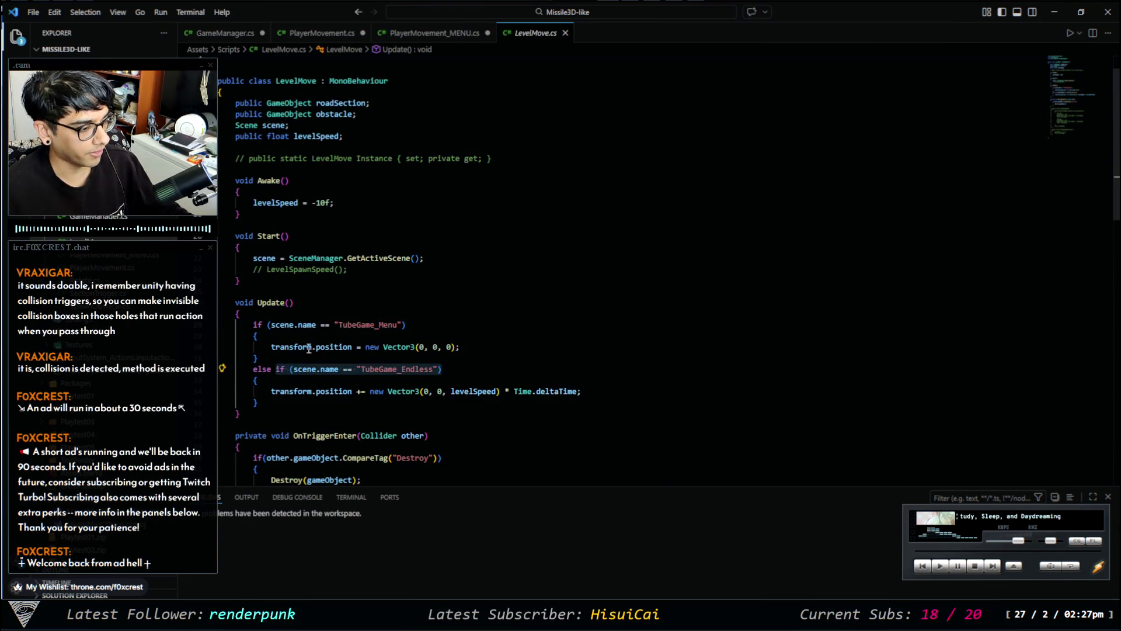
click(322, 33)
click(287, 312)
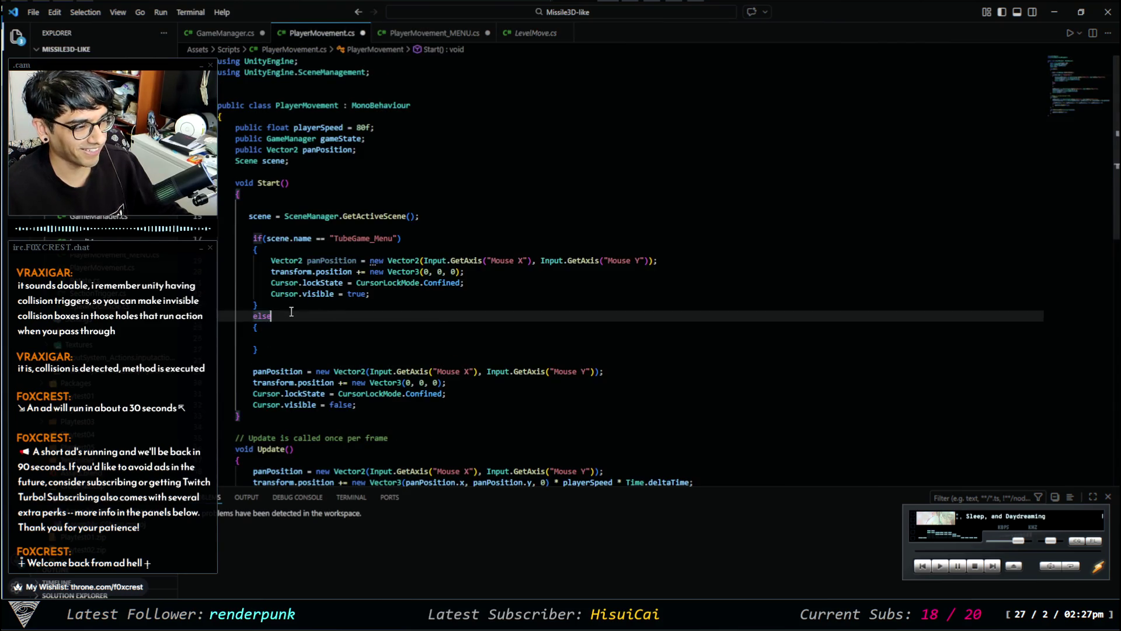
key(ctrl+v)
click(271, 316)
key(Down)
key(Down)
key(Down)
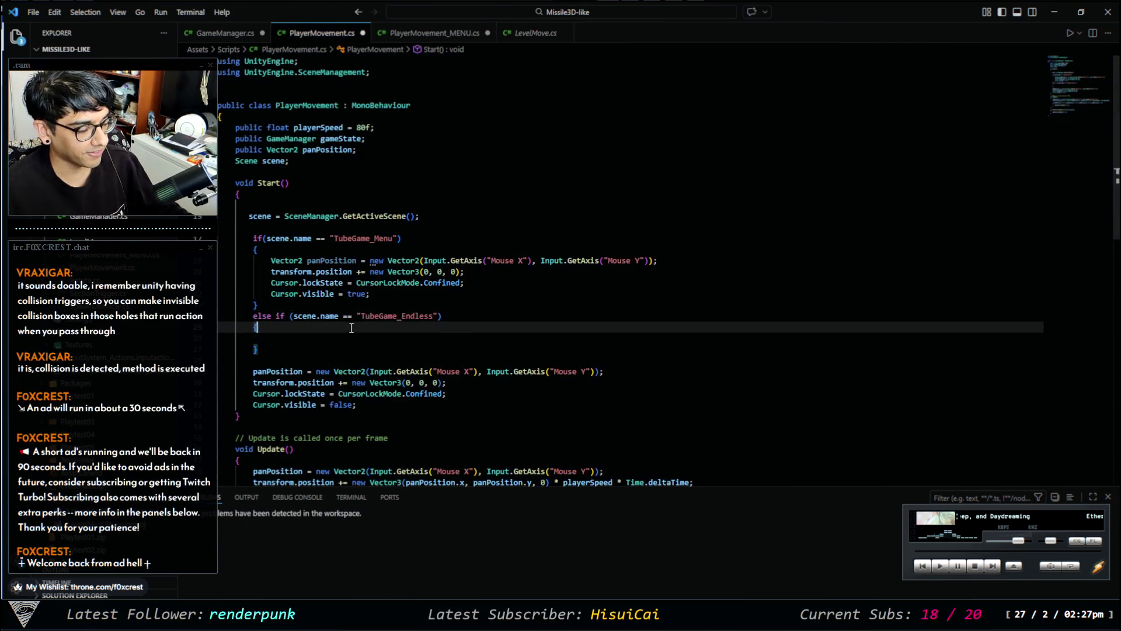
Move the four setup lines into the TubeGame_Endless branch, indented, with the blank line removed.
click(441, 339)
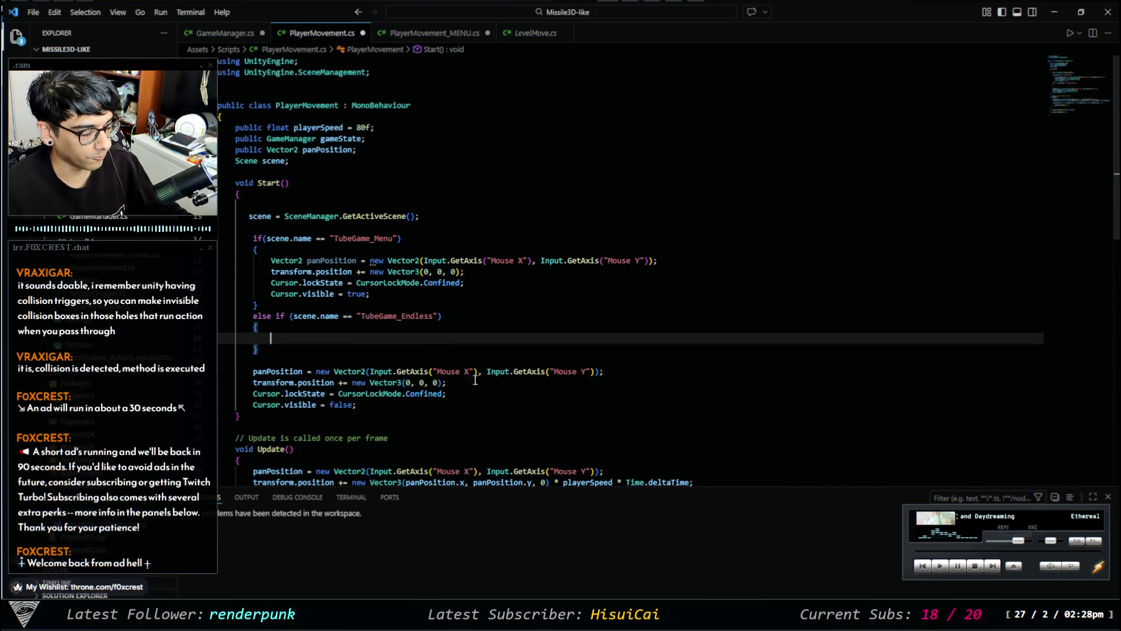
mouse_move(372, 404)
mouse_down()
mouse_move(221, 359)
mouse_move(374, 383)
mouse_up()
key(ctrl+x)
click(298, 335)
key(ctrl+v)
key(Tab)
click(354, 339)
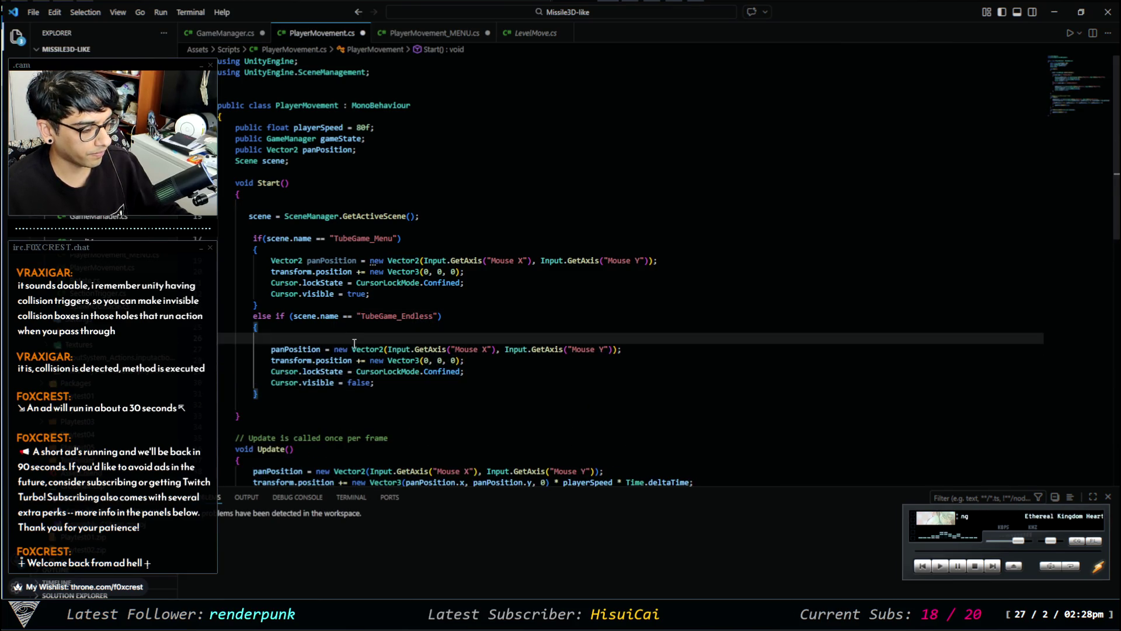
key(BackSpace)
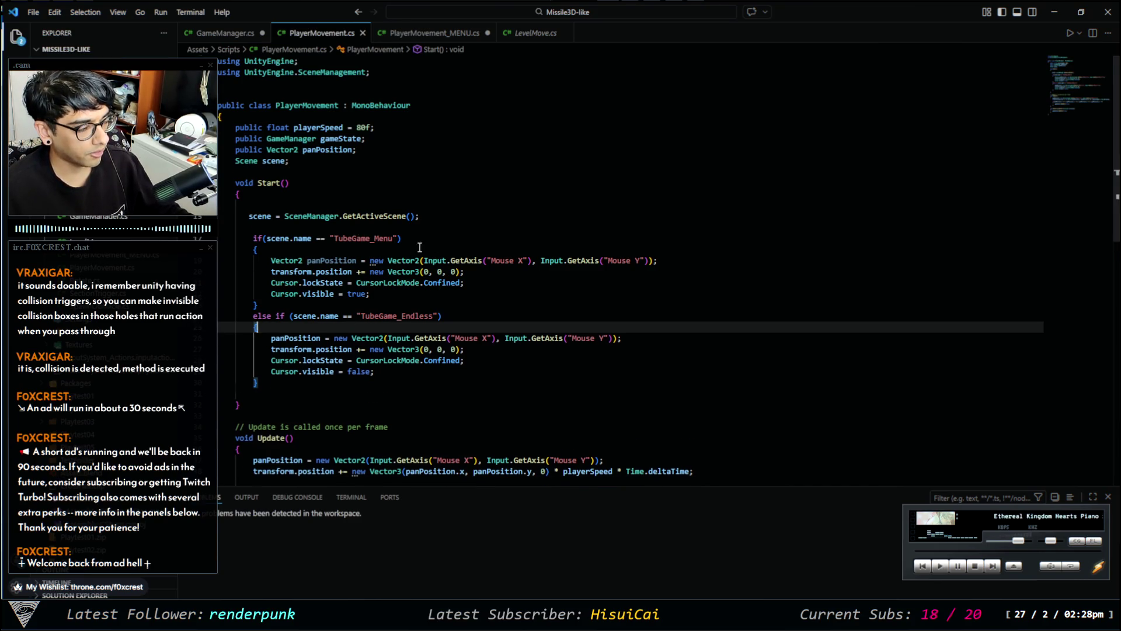
Scroll through and select code in Update() to review the new else-if branch.
scroll(409, 222, down, 2)
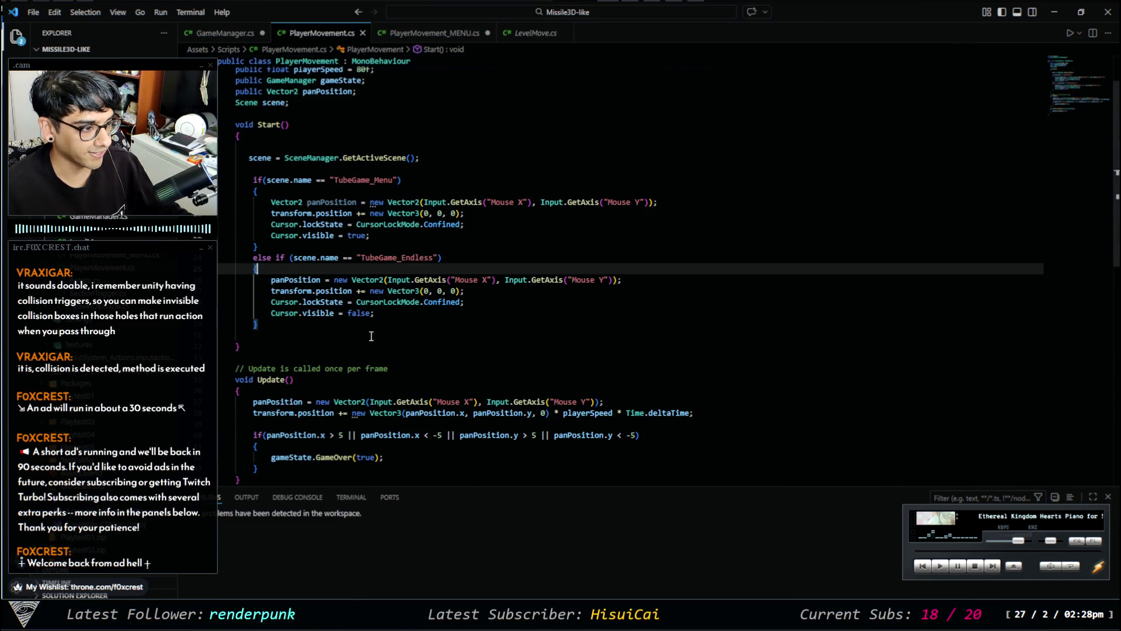
scroll(473, 330, down, 1)
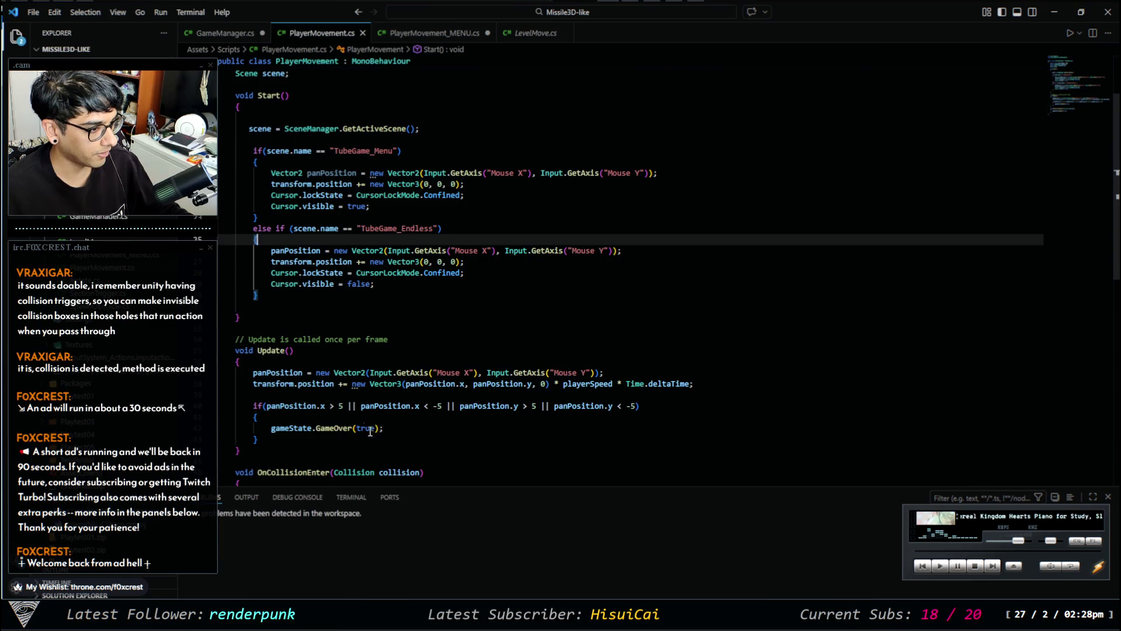
scroll(310, 338, down, 2)
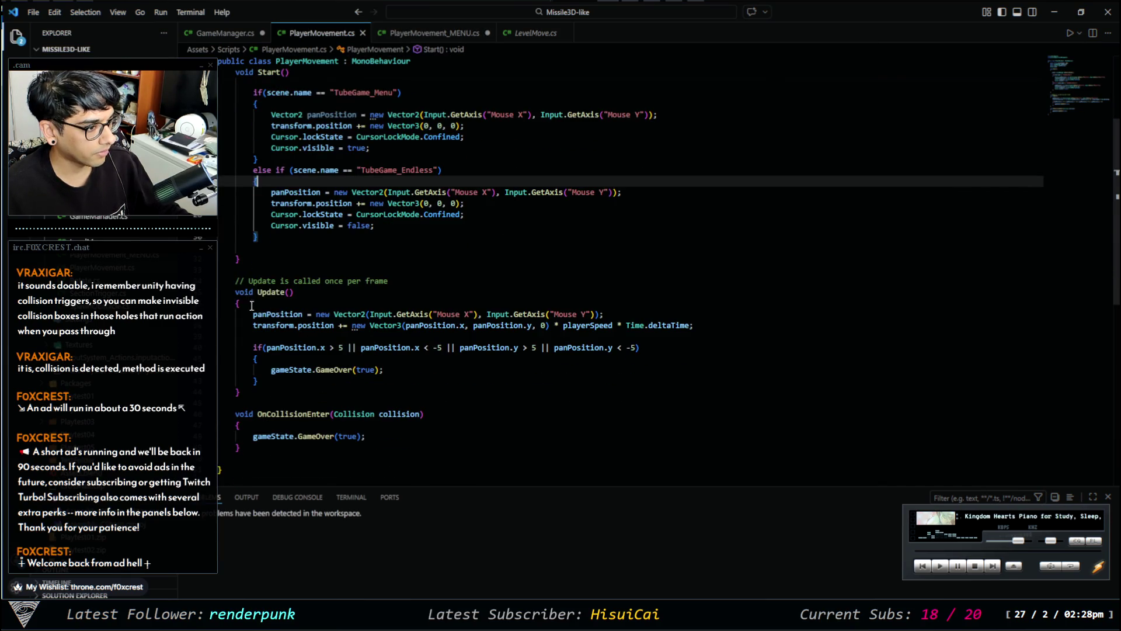
scroll(377, 330, up, 3)
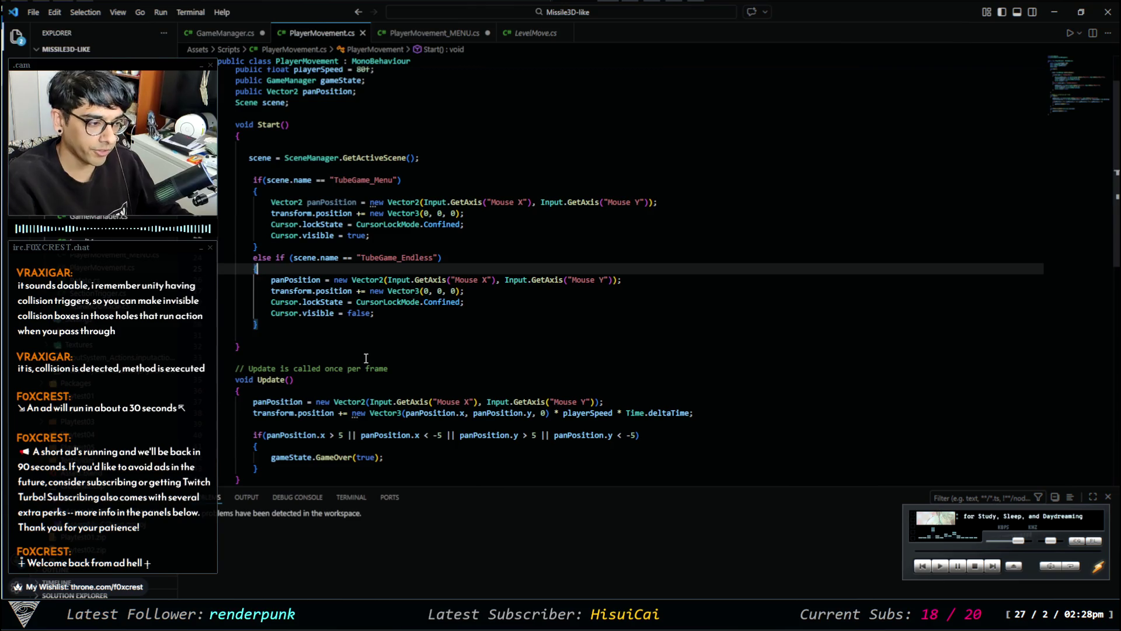
scroll(371, 354, down, 4)
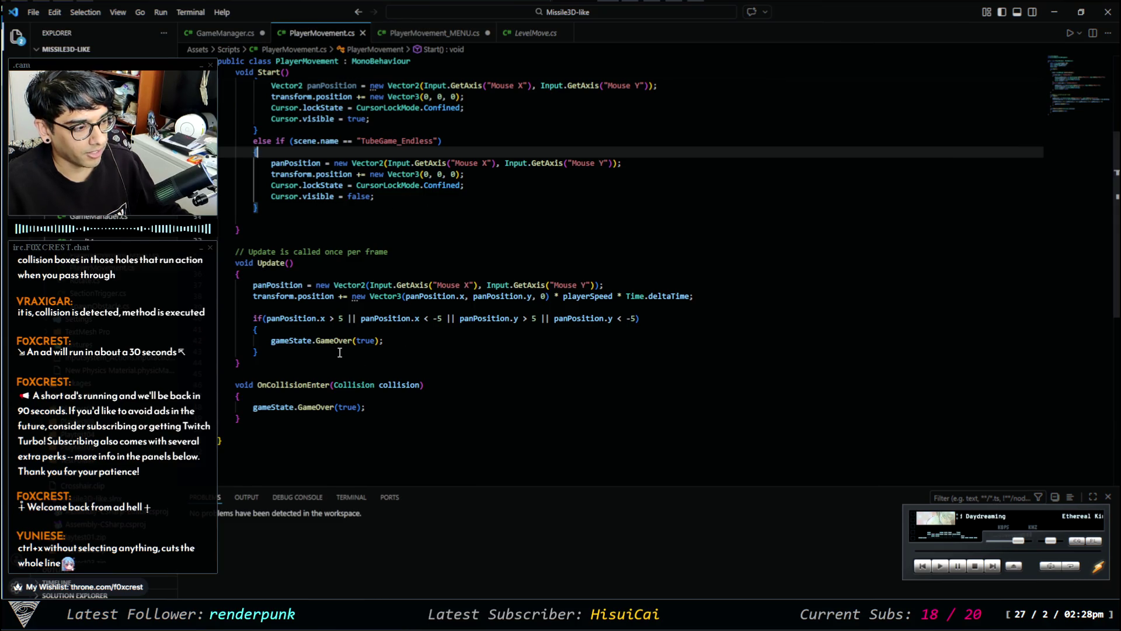
scroll(295, 257, up, 3)
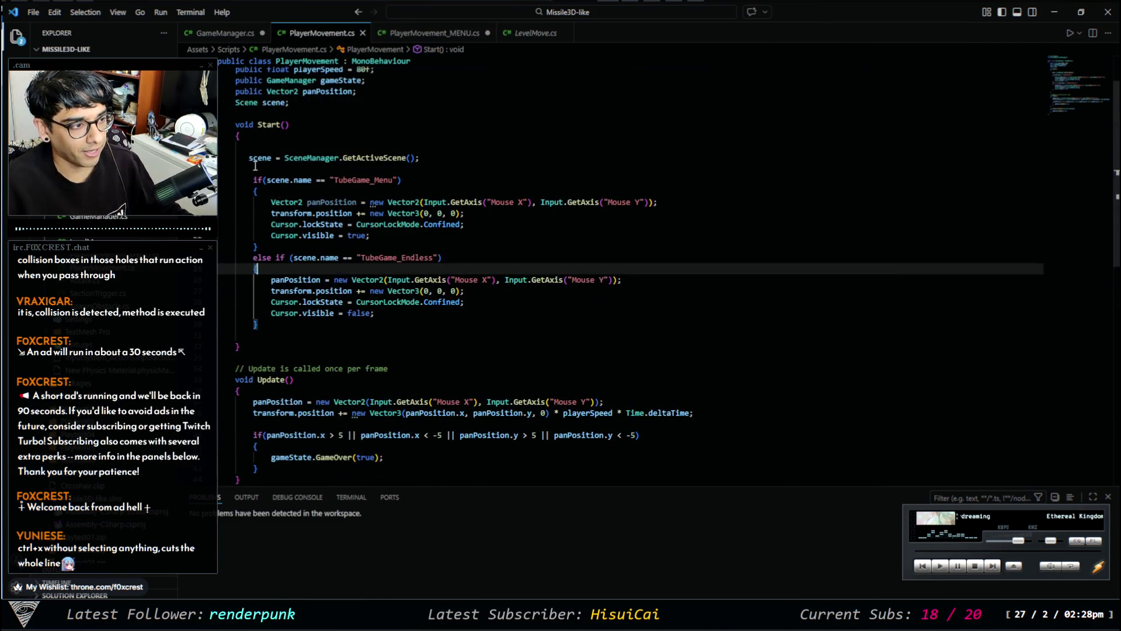
drag(247, 180, 379, 308)
scroll(379, 308, down, 3)
drag(252, 285, 467, 364)
click(483, 358)
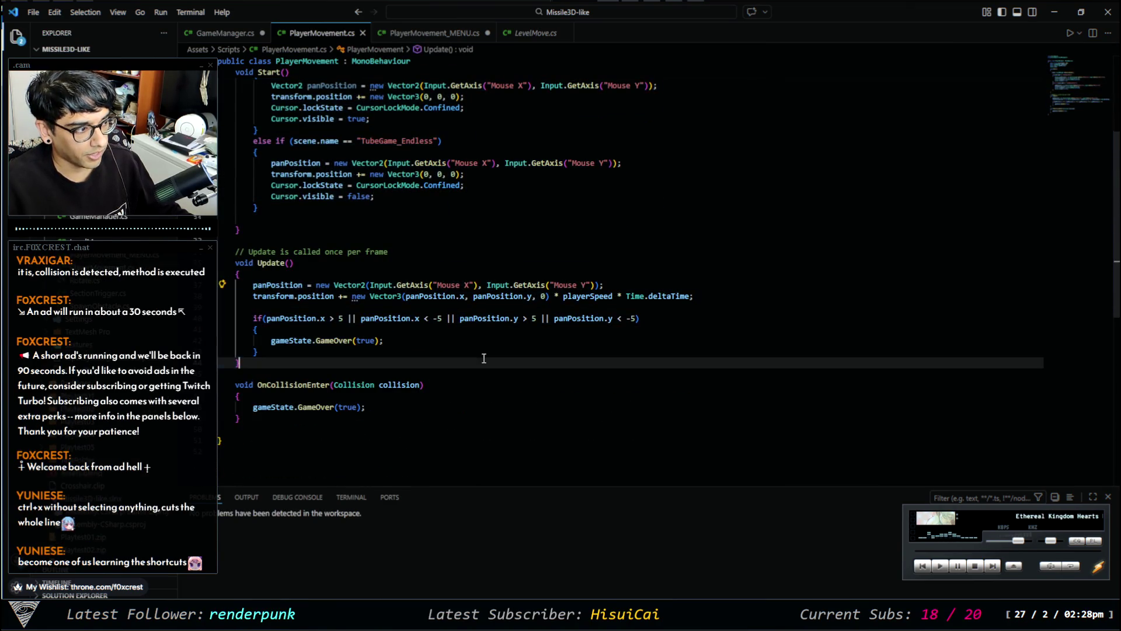
scroll(489, 371, up, 4)
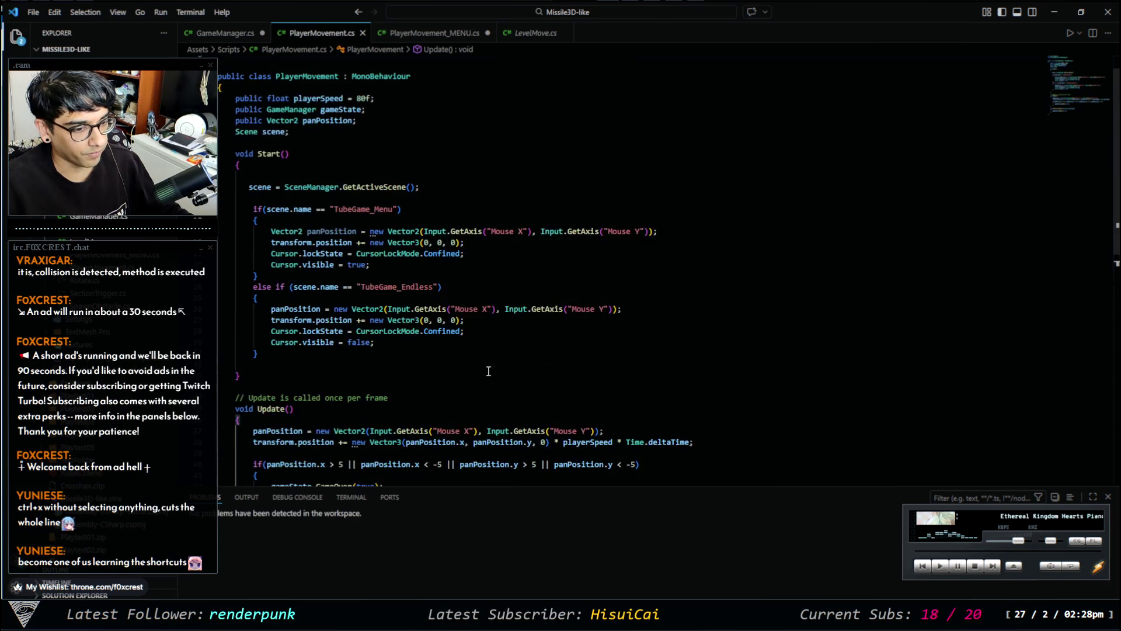
scroll(464, 373, up, 1)
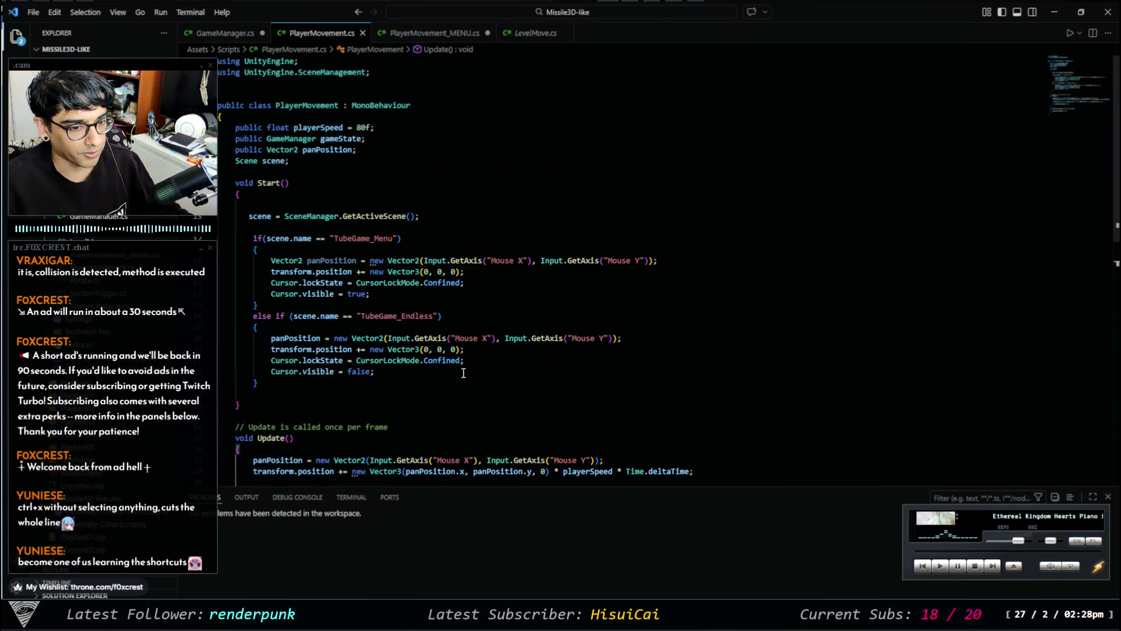
Try adding a blank line and cutting the menu branch's transform.position line, undoing both edits.
click(397, 271)
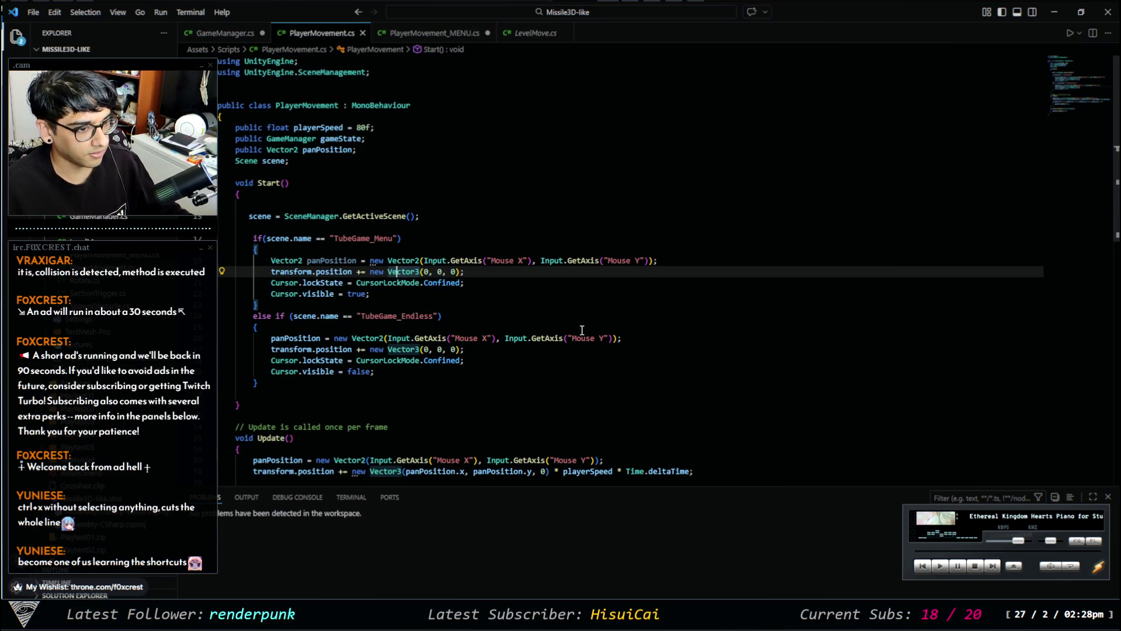
click(528, 316)
key(Down)
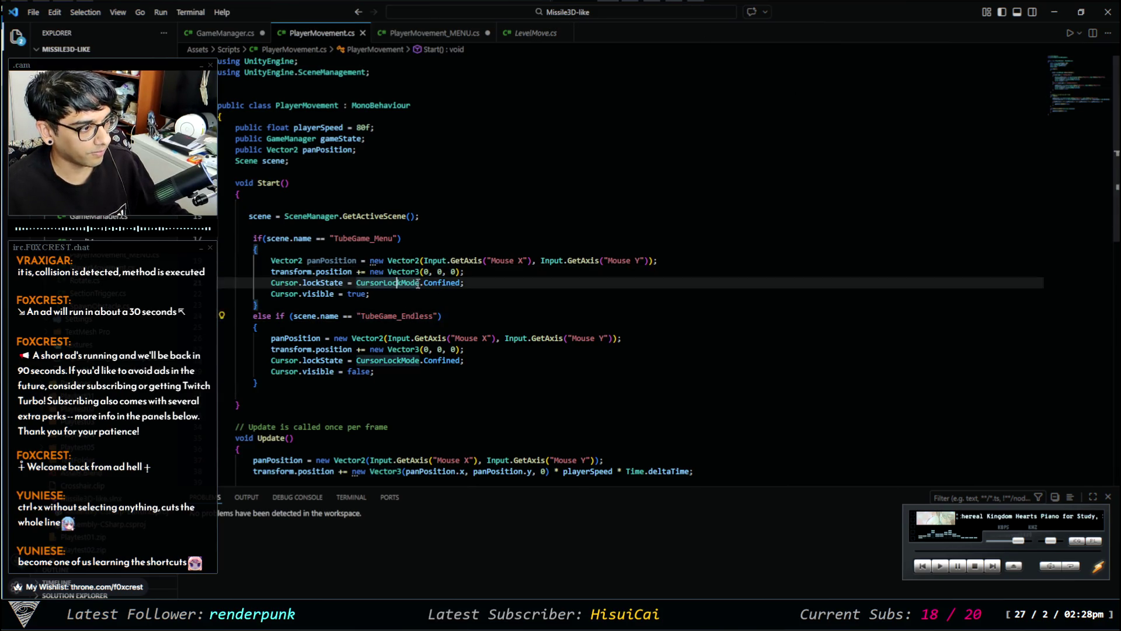
key(Return)
key(ctrl+z)
click(409, 272)
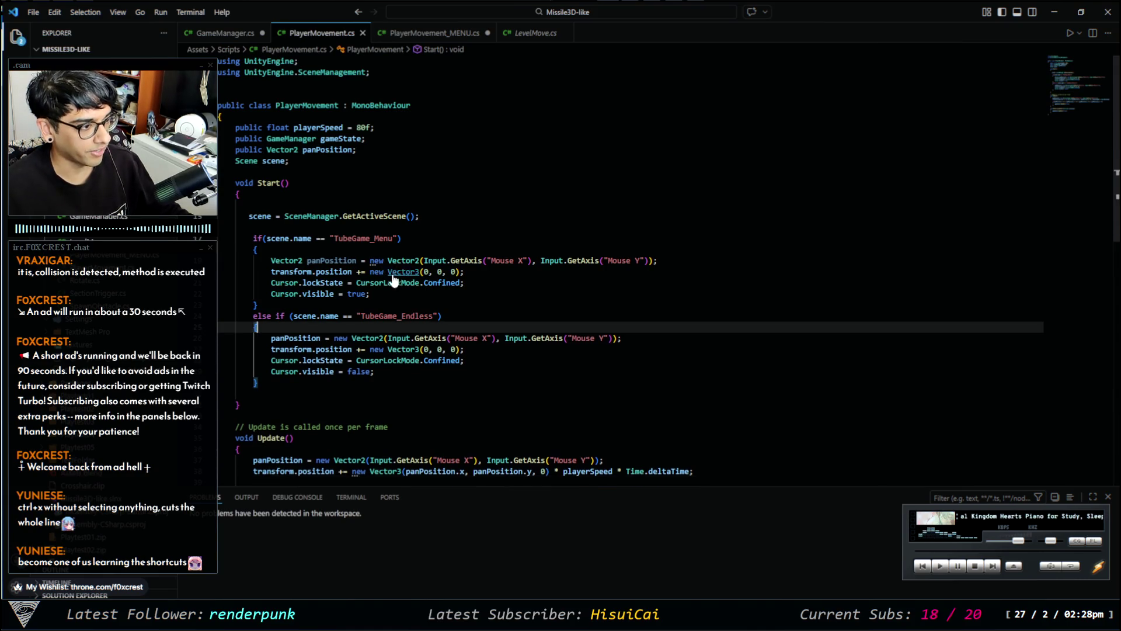
key(ctrl+x)
key(ctrl+z)
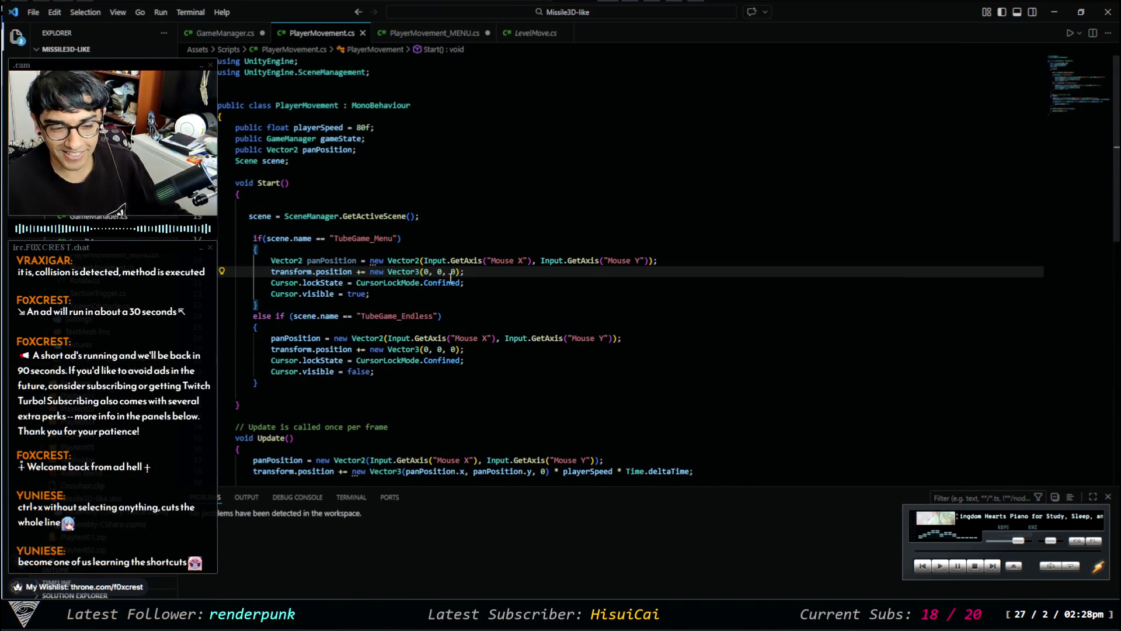
click(435, 33)
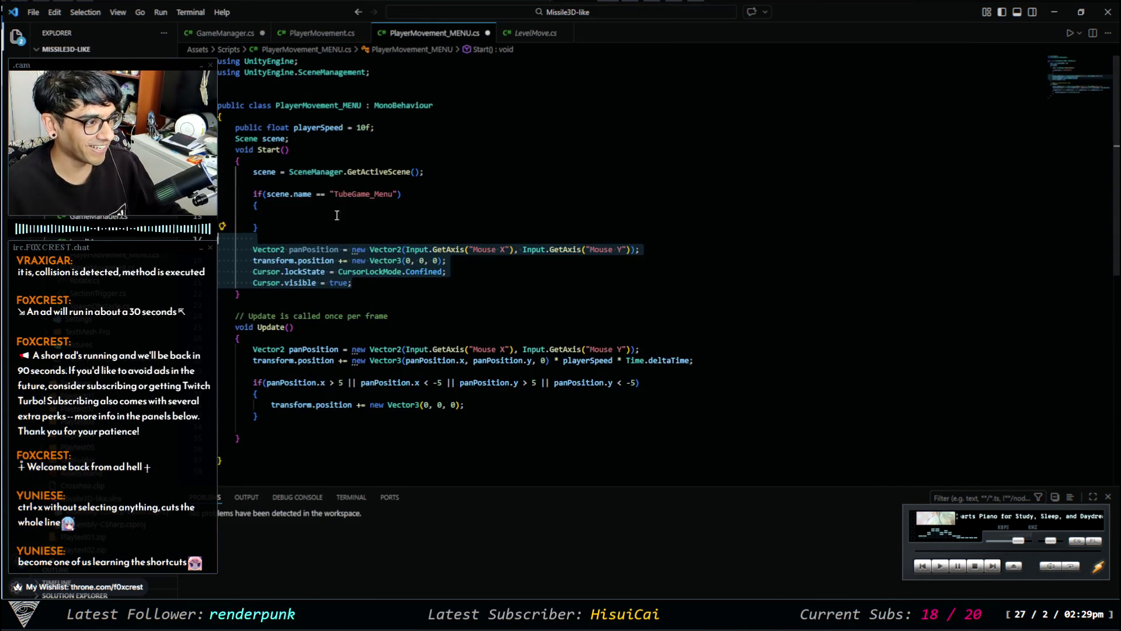
click(318, 33)
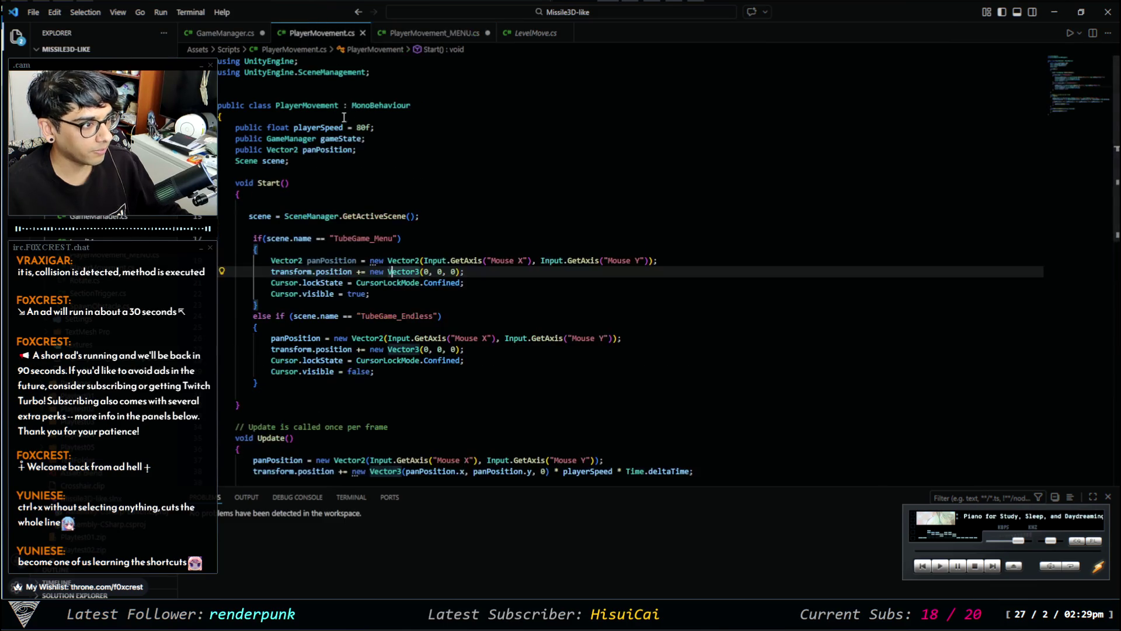
click(434, 33)
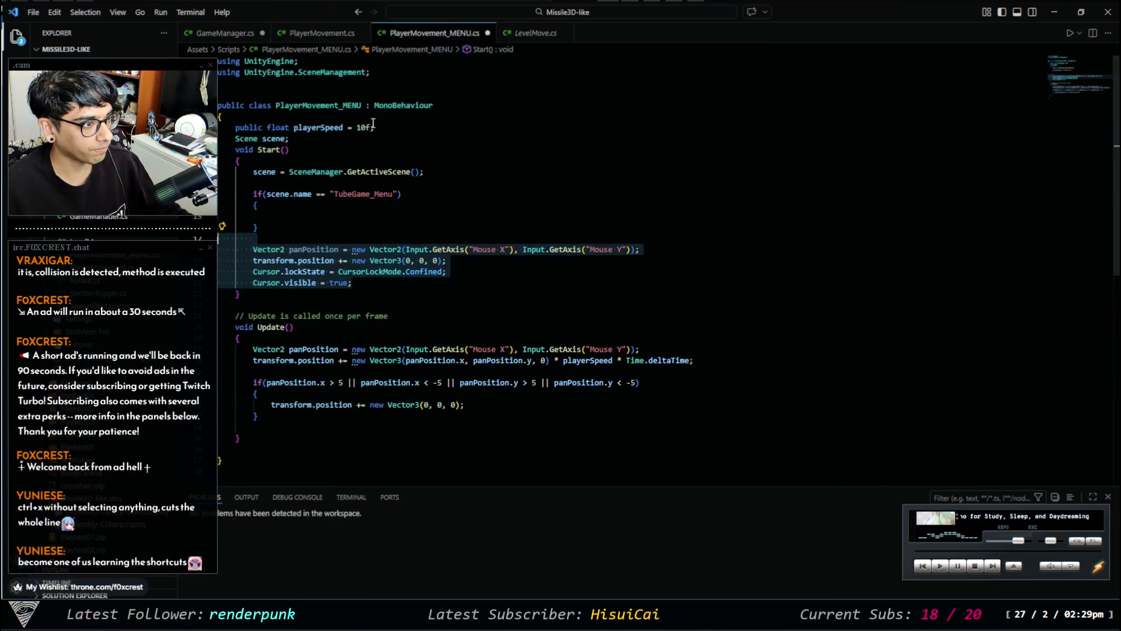
click(318, 33)
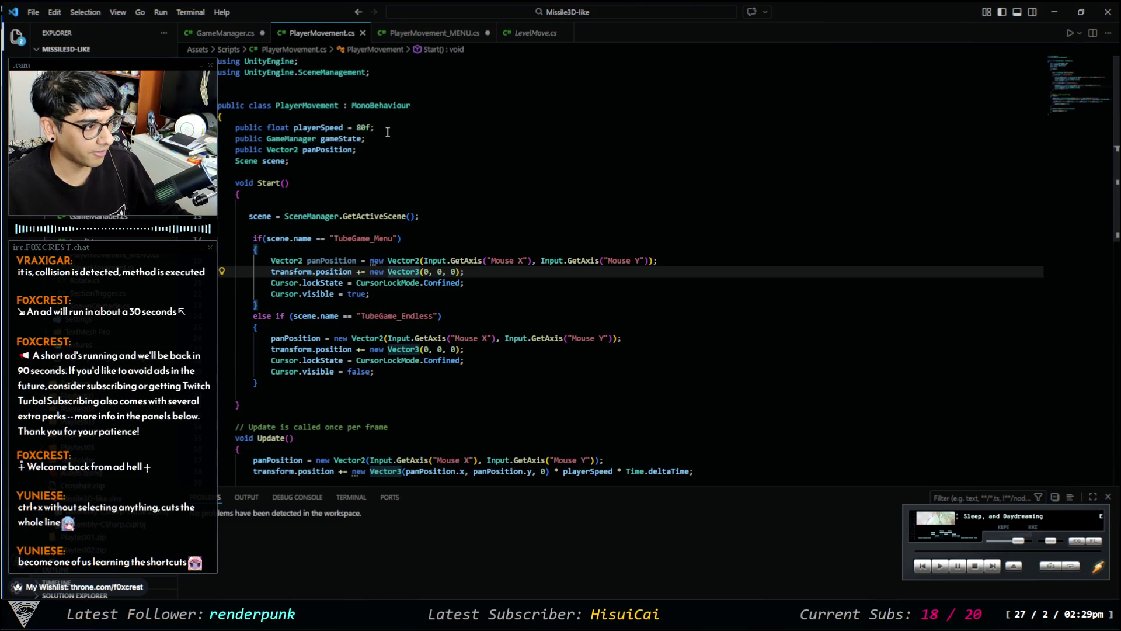
click(389, 249)
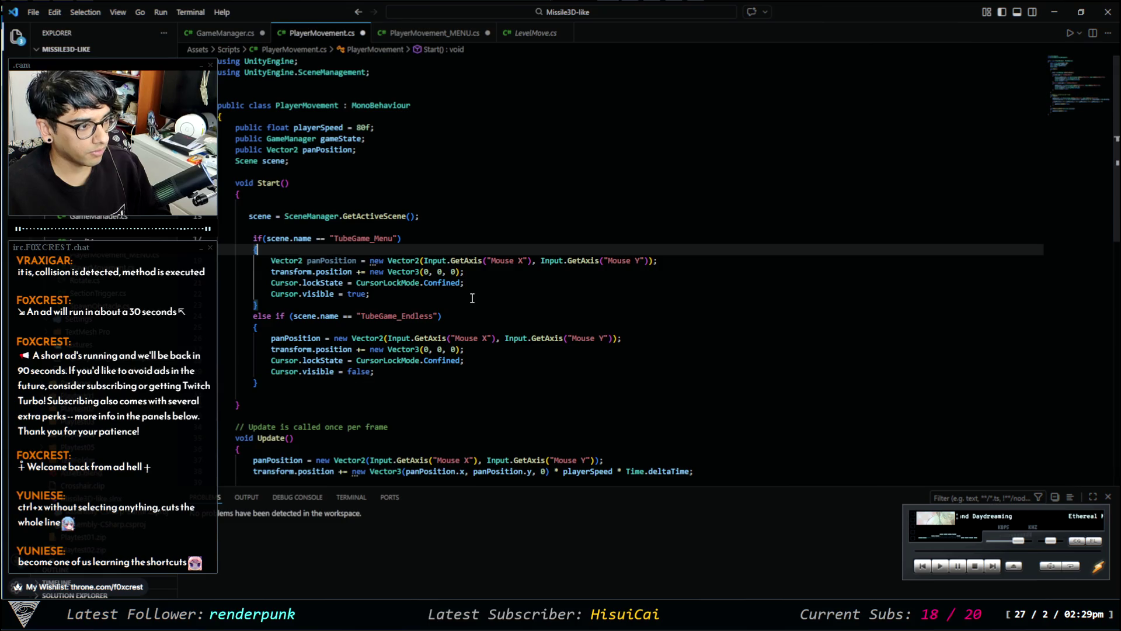
Add 'playerSpeed = 5f;' to the TubeGame_Menu branch and save PlayerMovement.cs.
key(Return)
text(playersp)
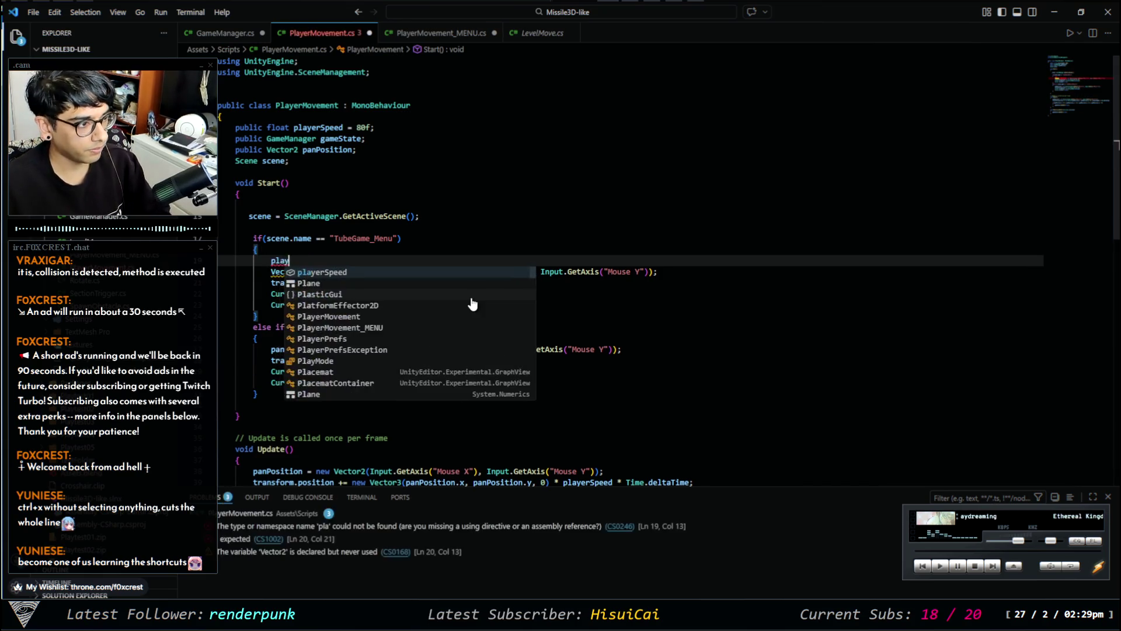
key(Tab)
key(ctrl+BackSpace)
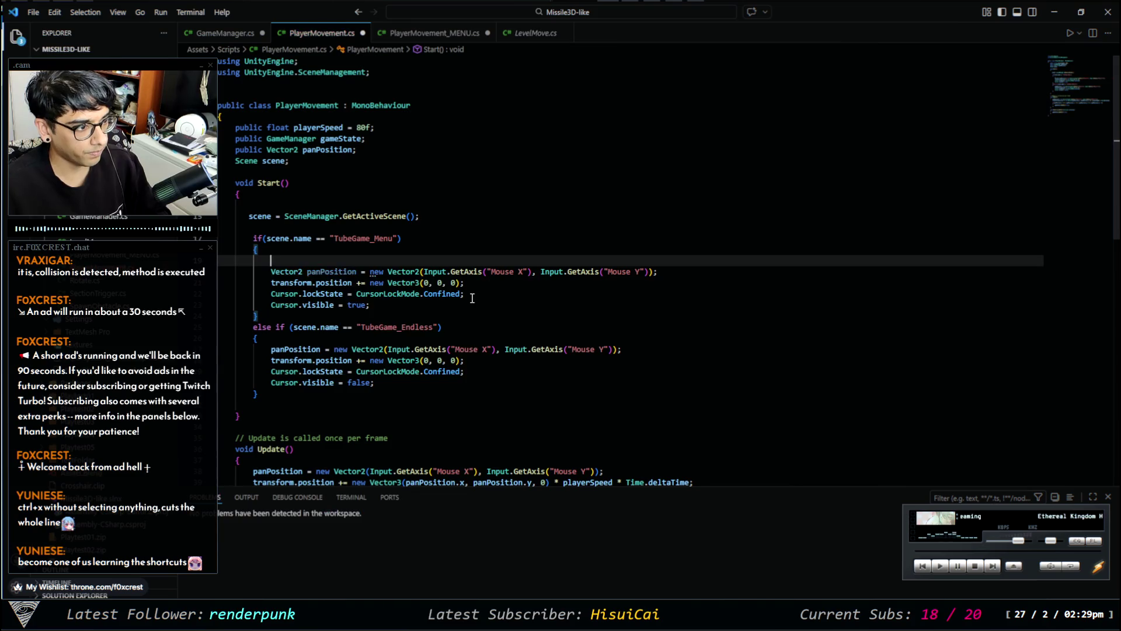
text(player)
key(Tab)
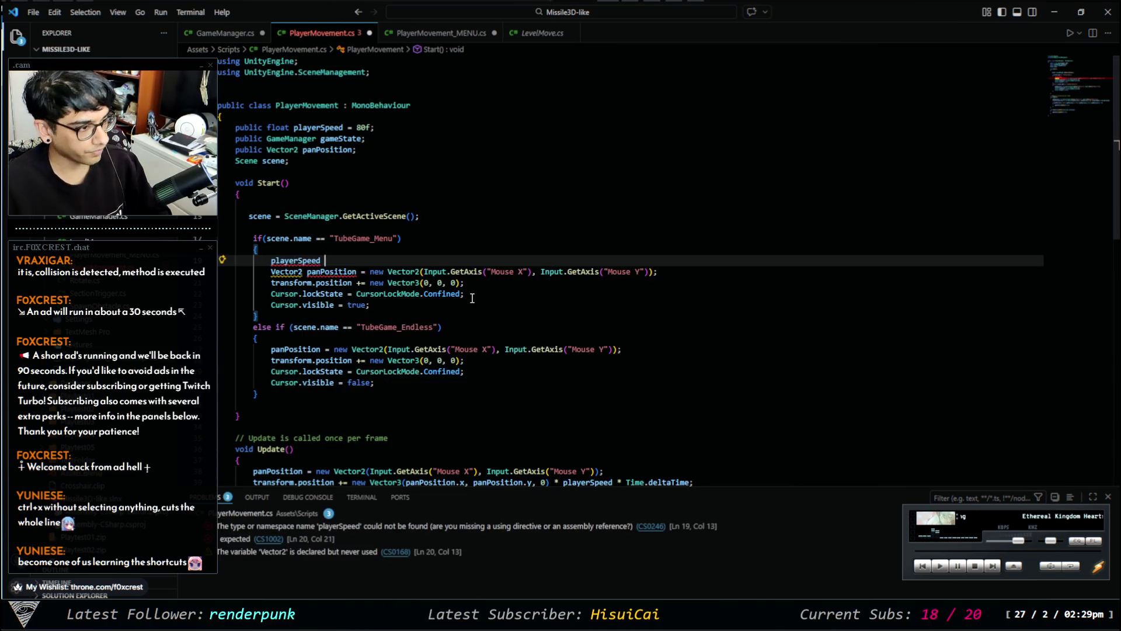
text(= )
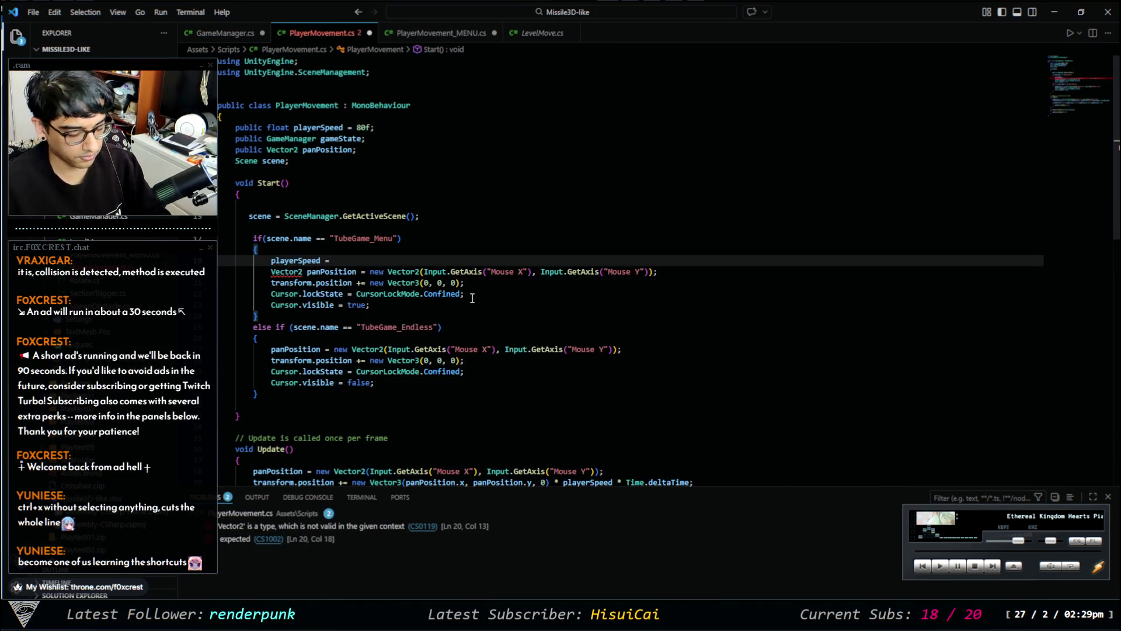
text(5f;)
key(ctrl+s)
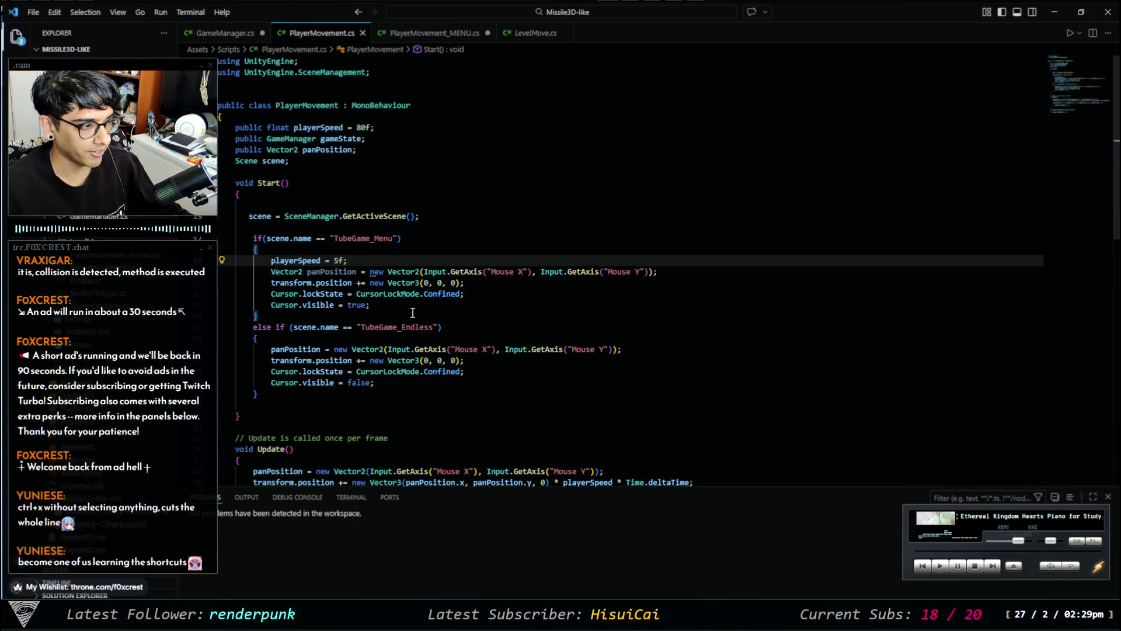
Comment out three TubeGame_Endless branch lines, then undo the change.
click(354, 338)
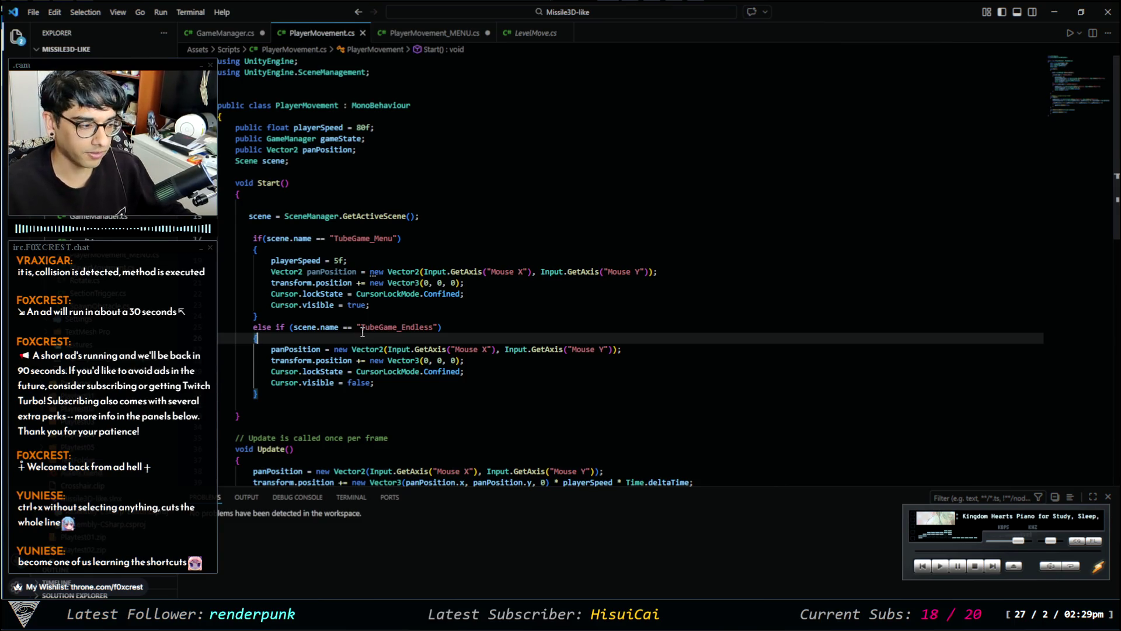
scroll(362, 332, down, 2)
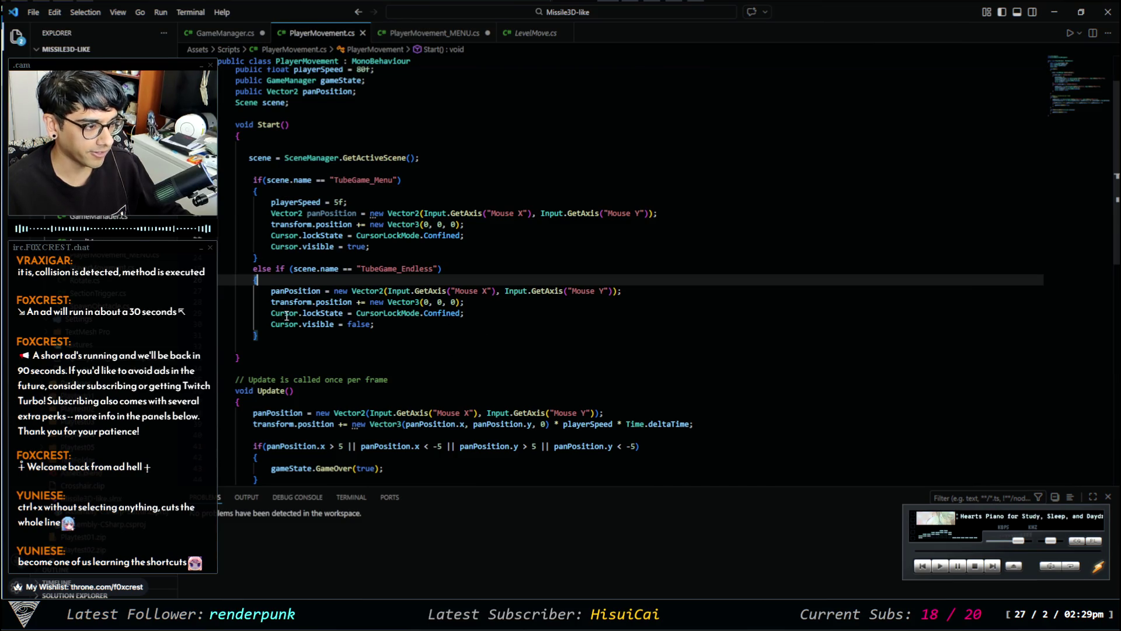
drag(326, 290, 330, 318)
key(ctrl+slash)
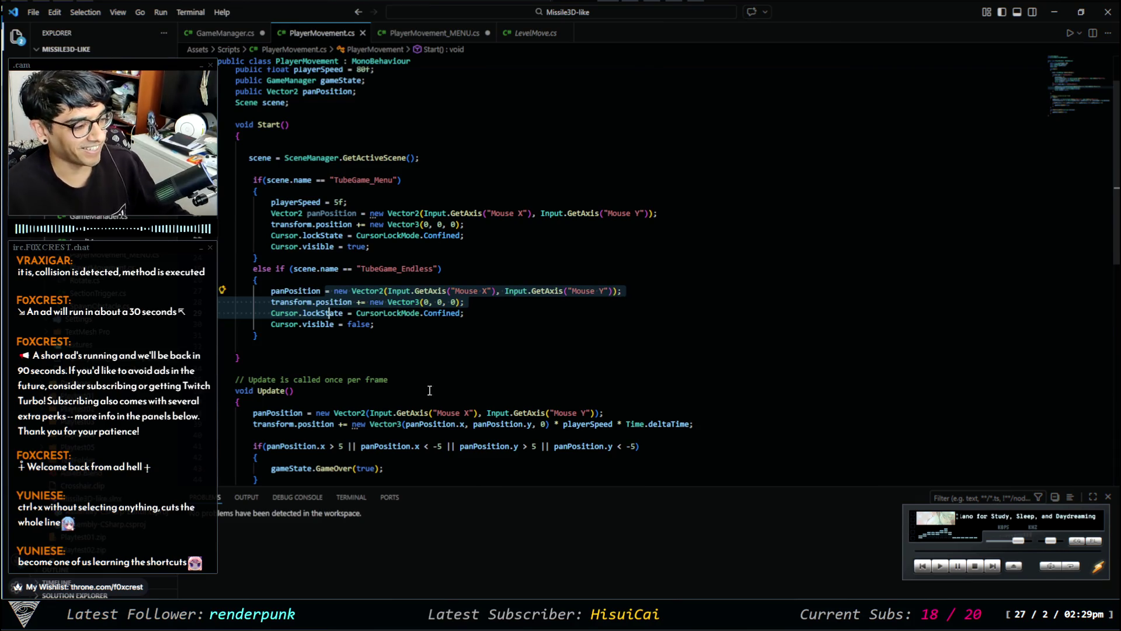
scroll(350, 339, down, 4)
key(ctrl+z)
Bring up GameManager.cs and scroll to its GameOver() method.
click(225, 32)
scroll(513, 374, down, 10)
scroll(481, 410, down, 10)
scroll(450, 333, up, 6)
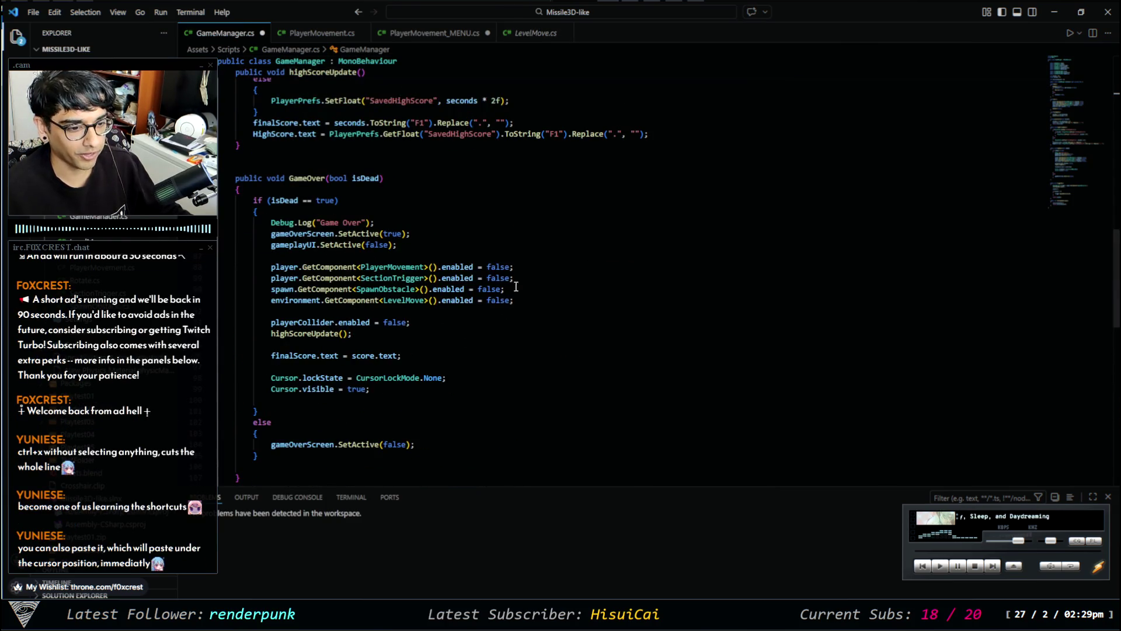
Return to PlayerMovement.cs and scroll through Start()'s scene branches and the Update() body.
scroll(408, 70, up, 8)
click(451, 38)
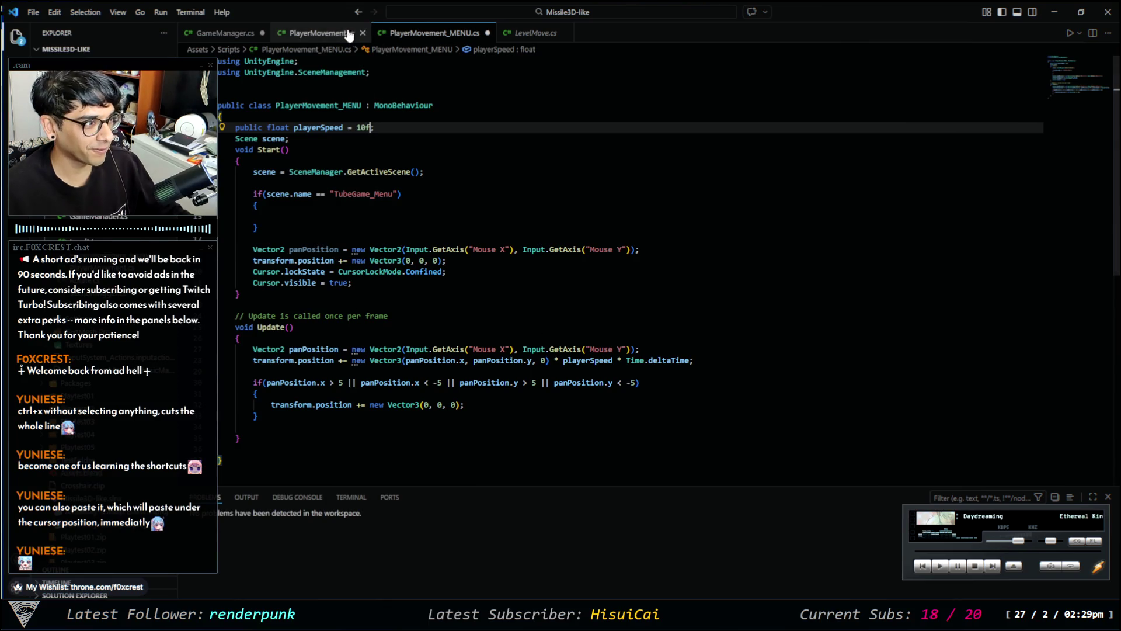
click(327, 33)
click(420, 33)
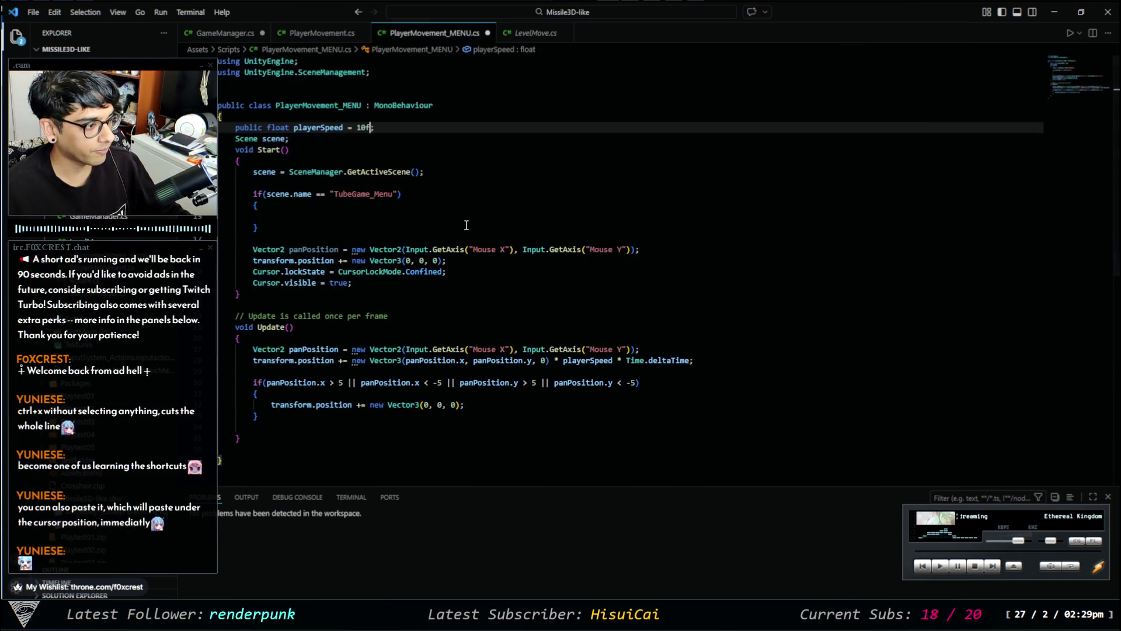
click(323, 34)
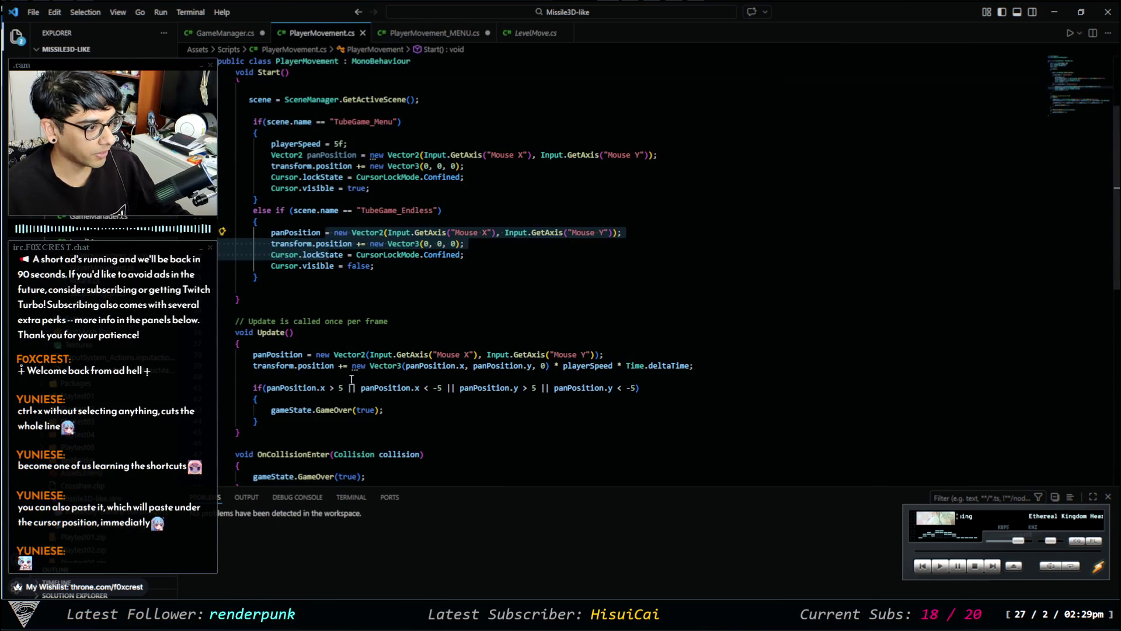
scroll(352, 379, down, 3)
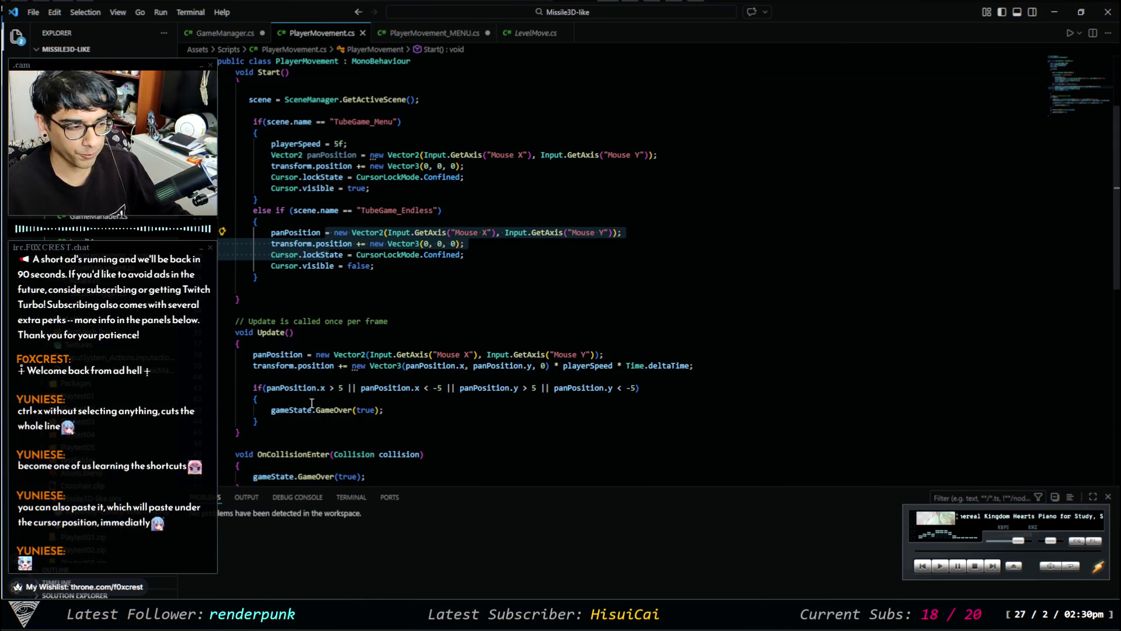
click(259, 343)
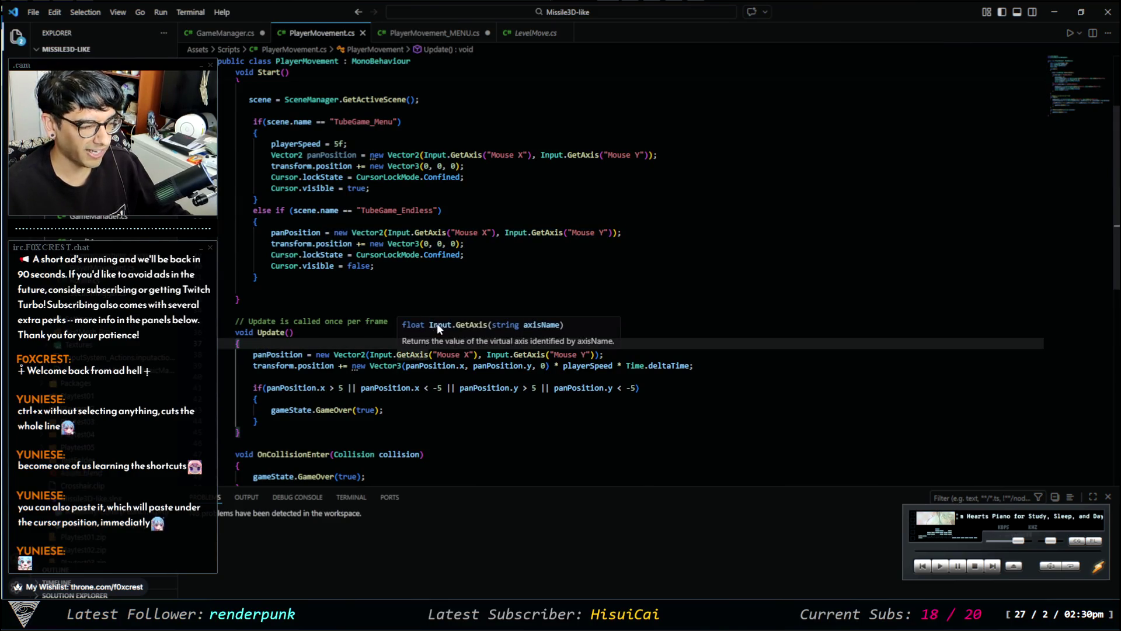
scroll(647, 333, up, 2)
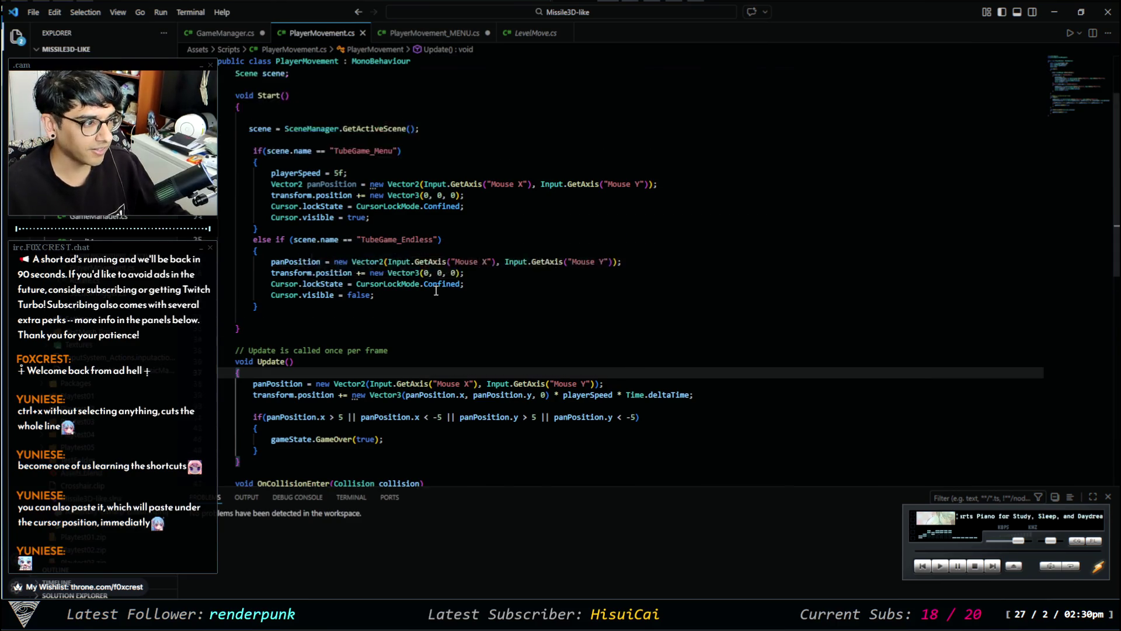
scroll(378, 325, up, 1)
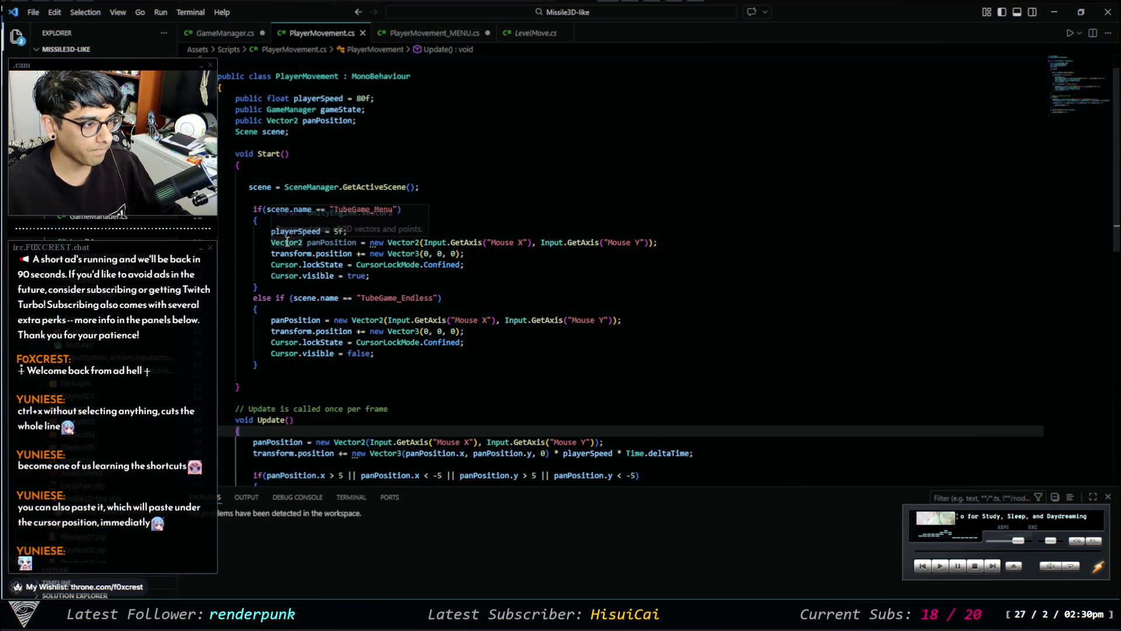
Delete 'Vector2' from the panPosition line in Start() and save PlayerMovement.cs.
double_click(287, 242)
key(Delete)
key(Delete)
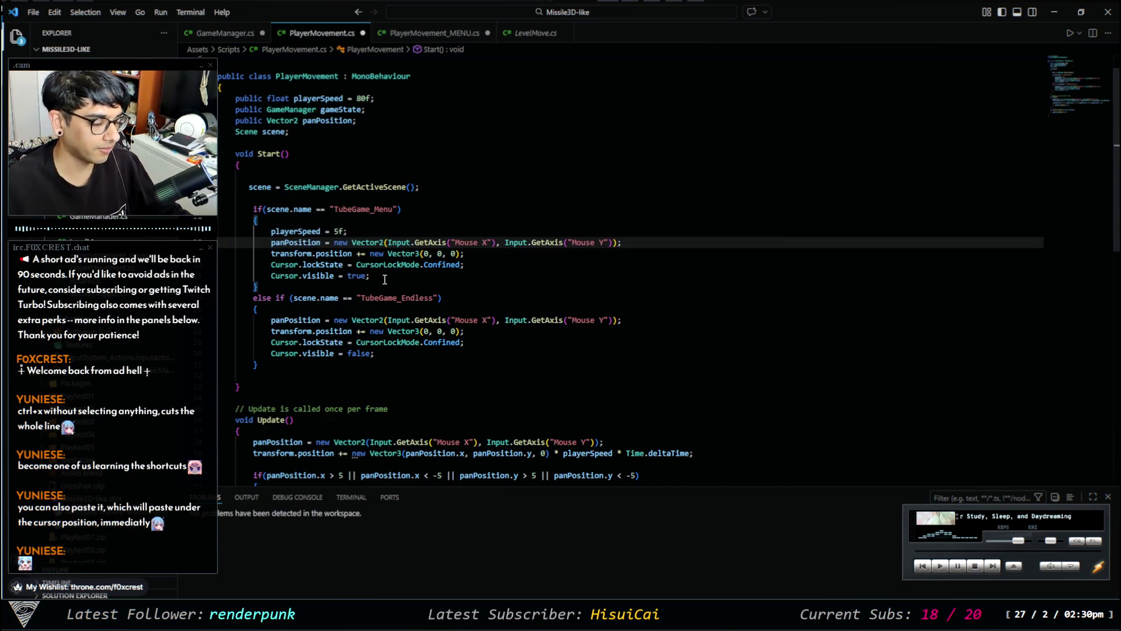
key(ctrl+s)
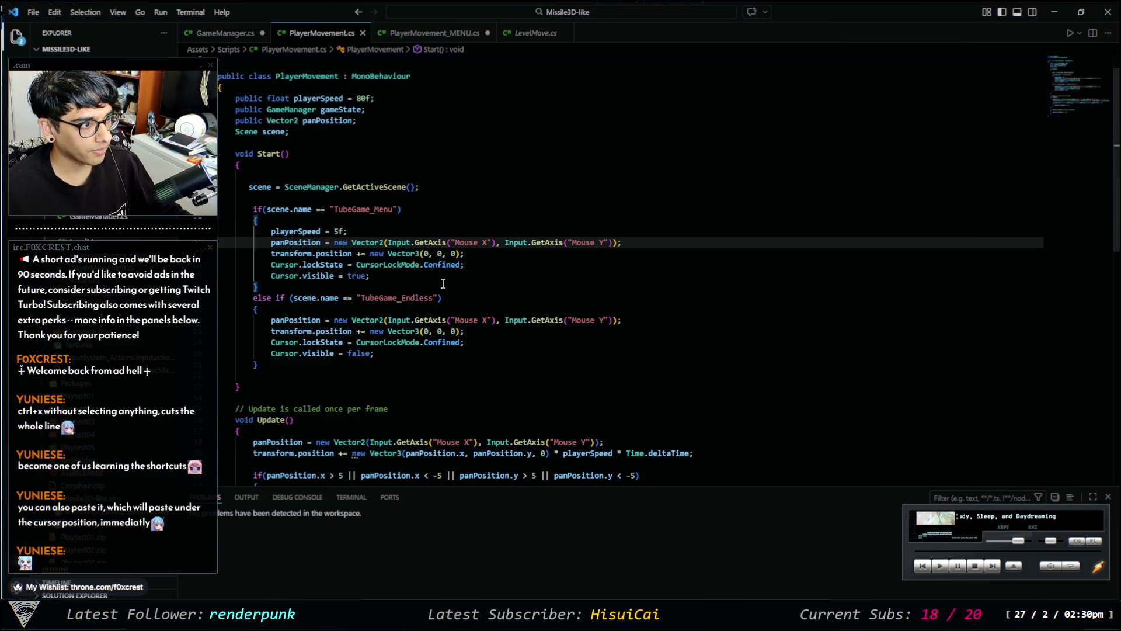
scroll(443, 283, up, 1)
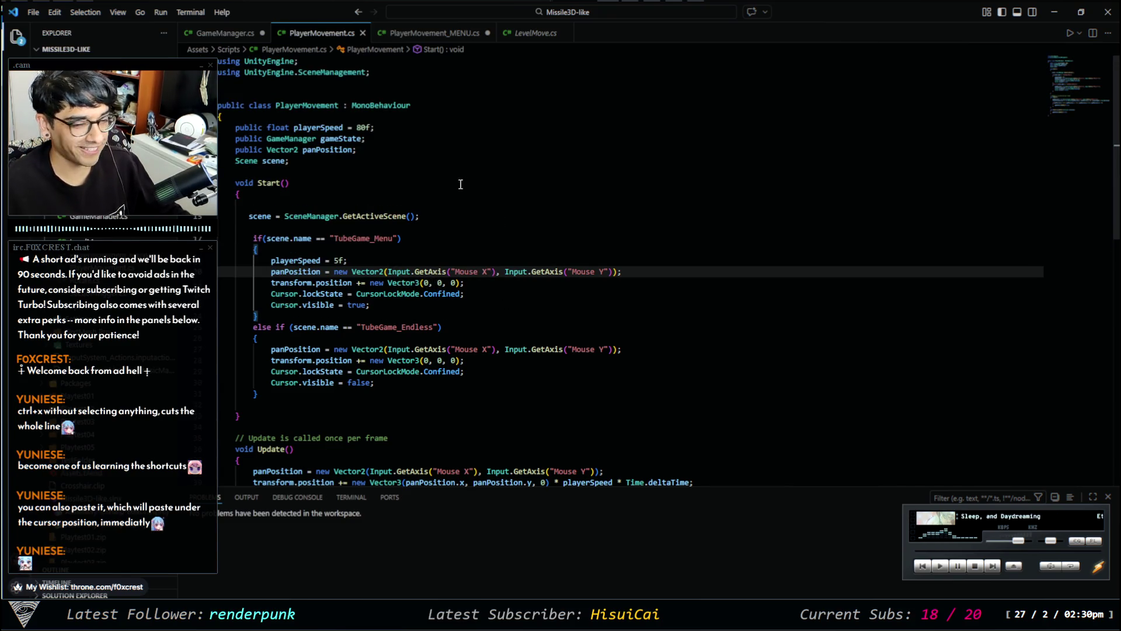
click(446, 34)
click(322, 33)
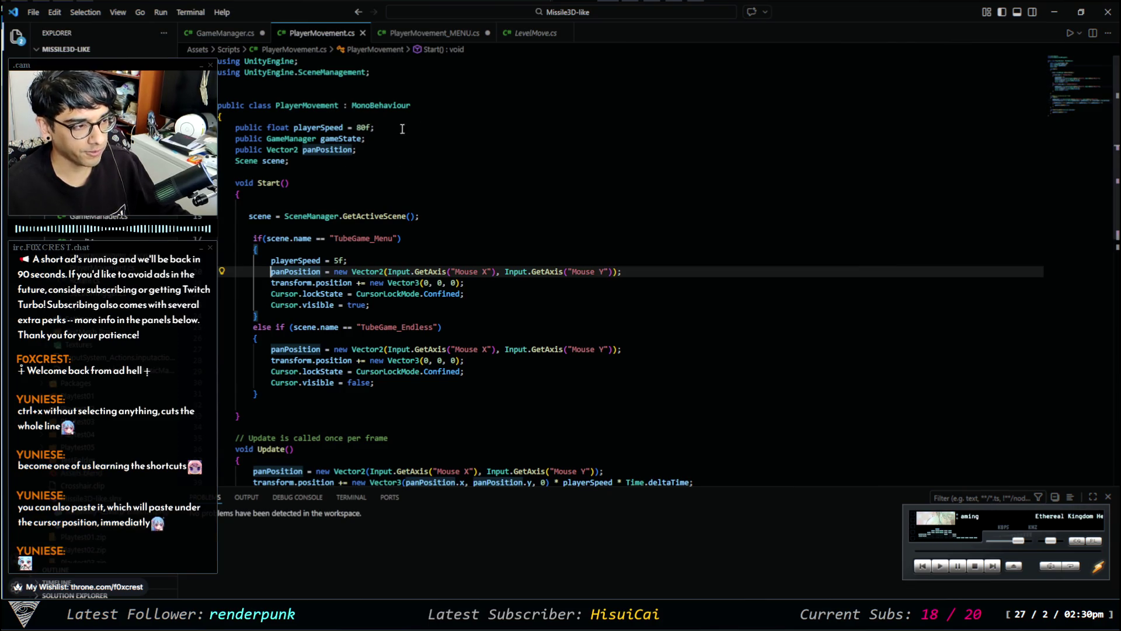
Scroll the script and select the TubeGame_Menu scene check line in Start().
scroll(454, 380, down, 6)
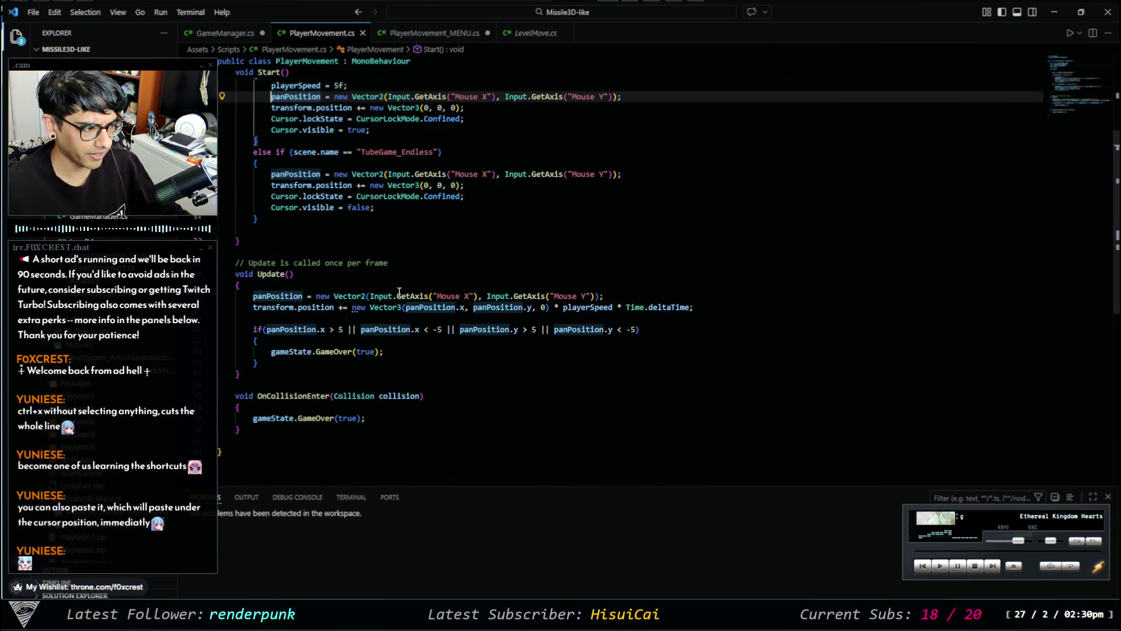
scroll(479, 318, down, 2)
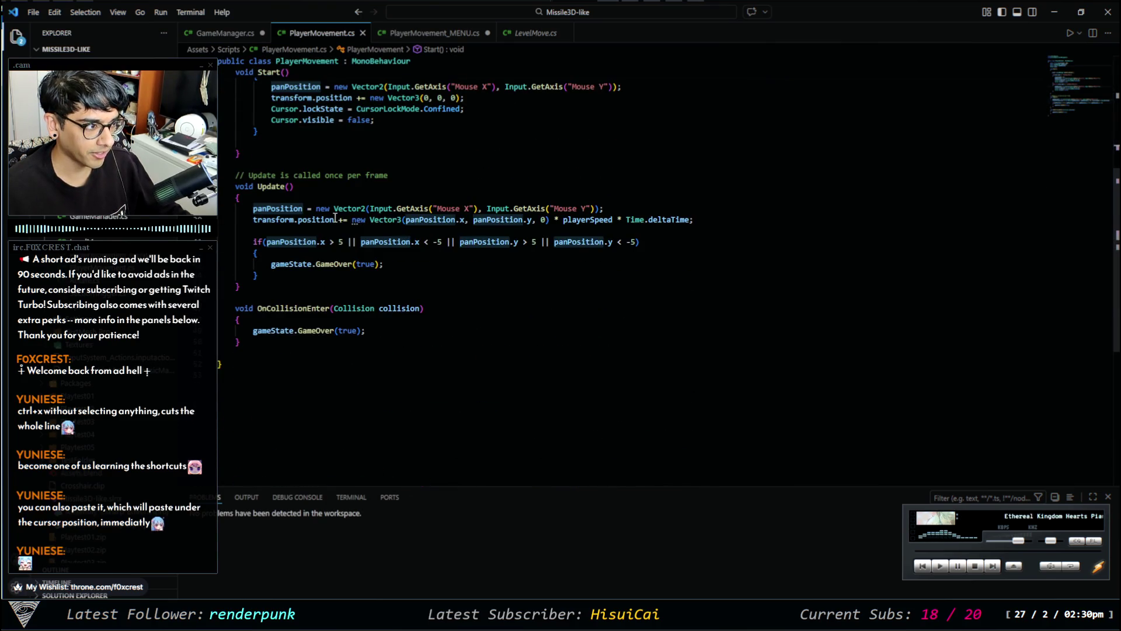
scroll(433, 324, up, 8)
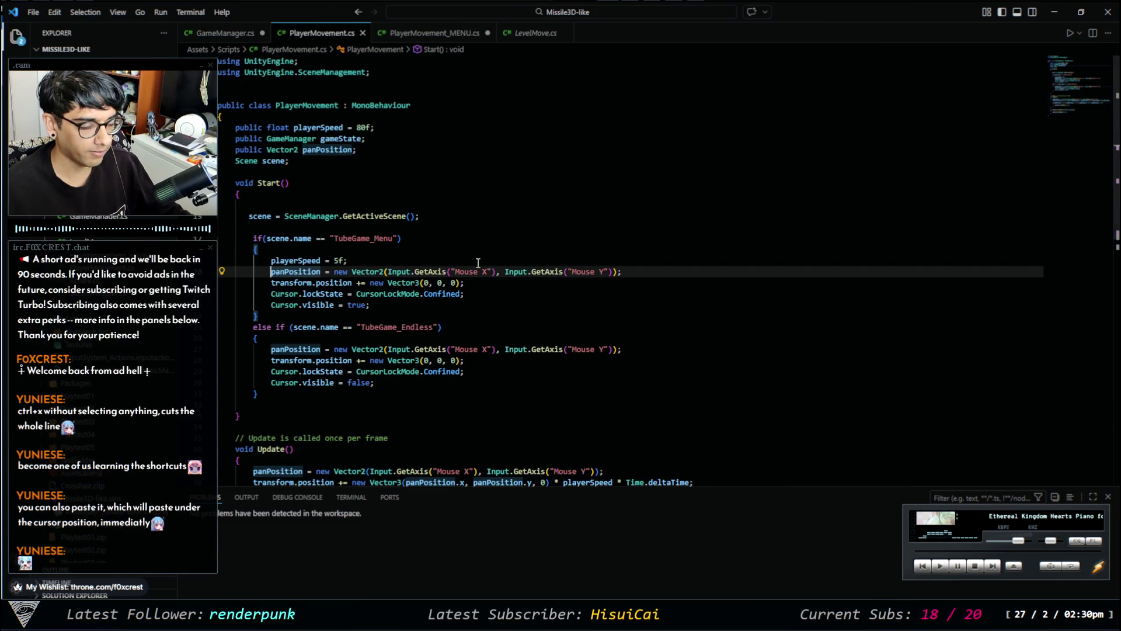
scroll(452, 298, down, 5)
scroll(410, 280, up, 3)
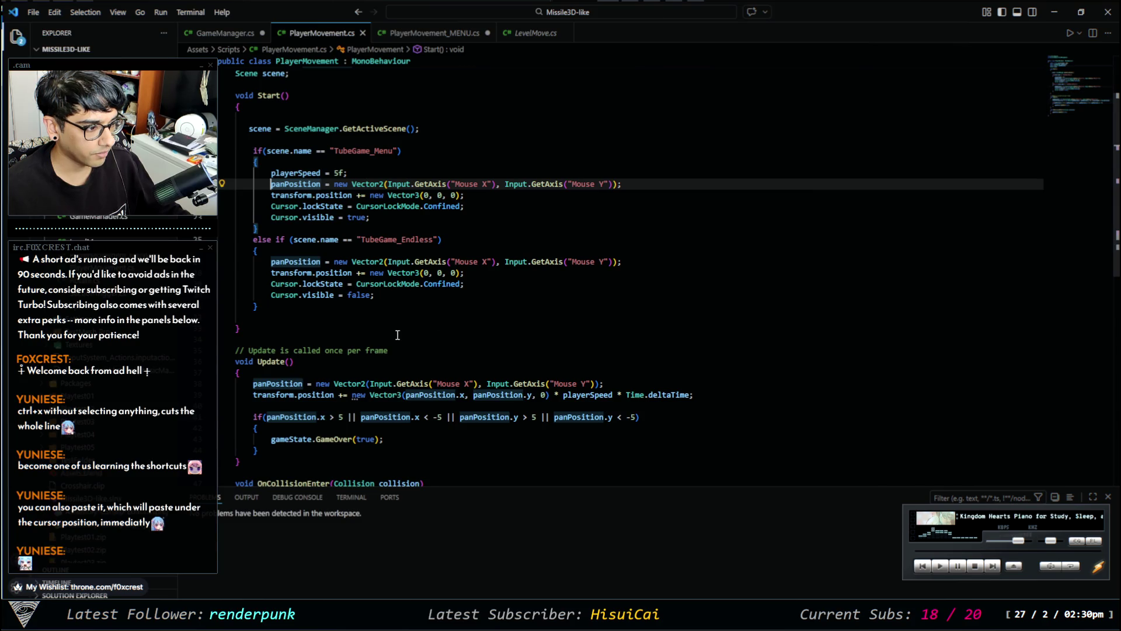
scroll(398, 334, down, 2)
scroll(376, 164, up, 3)
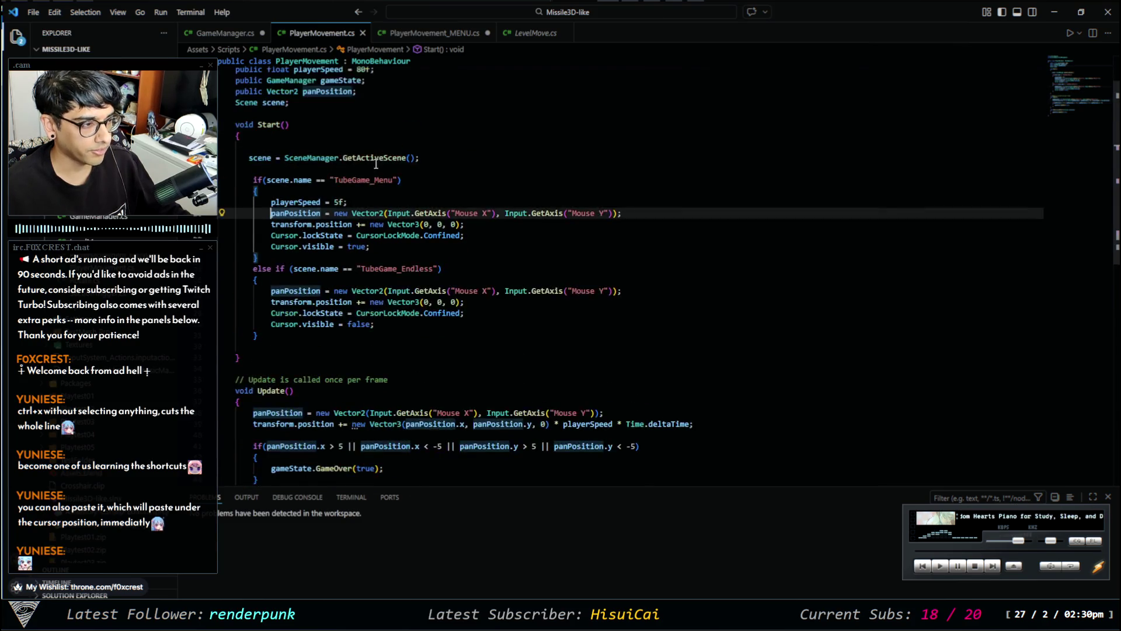
mouse_move(250, 179)
mouse_down()
mouse_move(418, 179)
mouse_move(422, 192)
mouse_up()
Paste the TubeGame_Menu scene check into Update(), then cut it back out.
scroll(302, 337, down, 5)
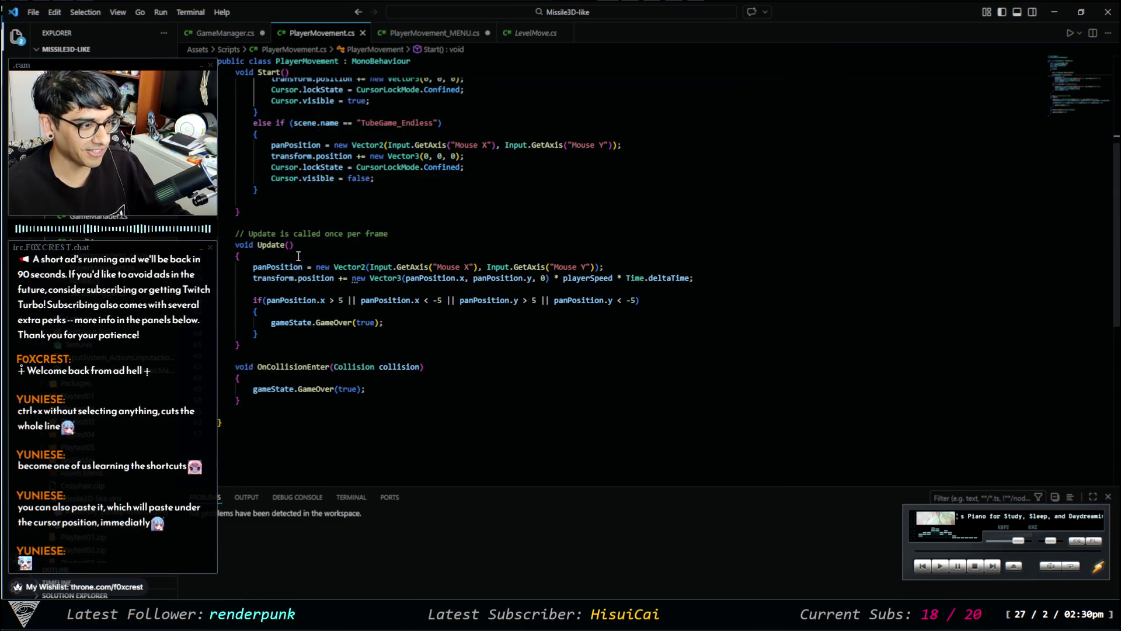
click(298, 256)
text(if(scene.name == "TubeGame_Menu") {)
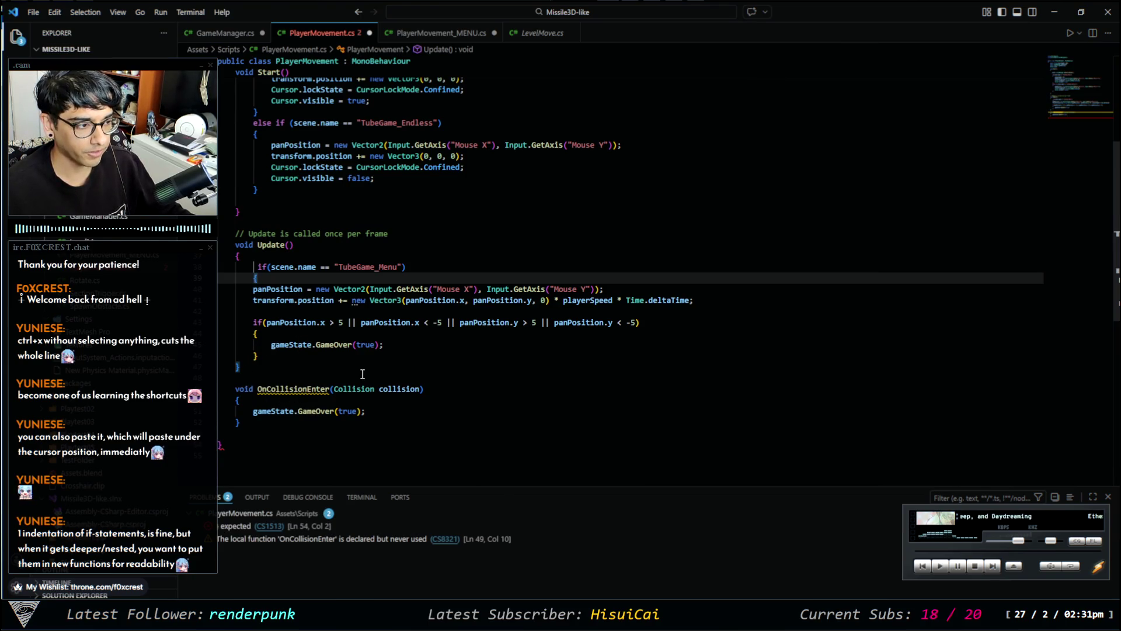
key(ctrl+x)
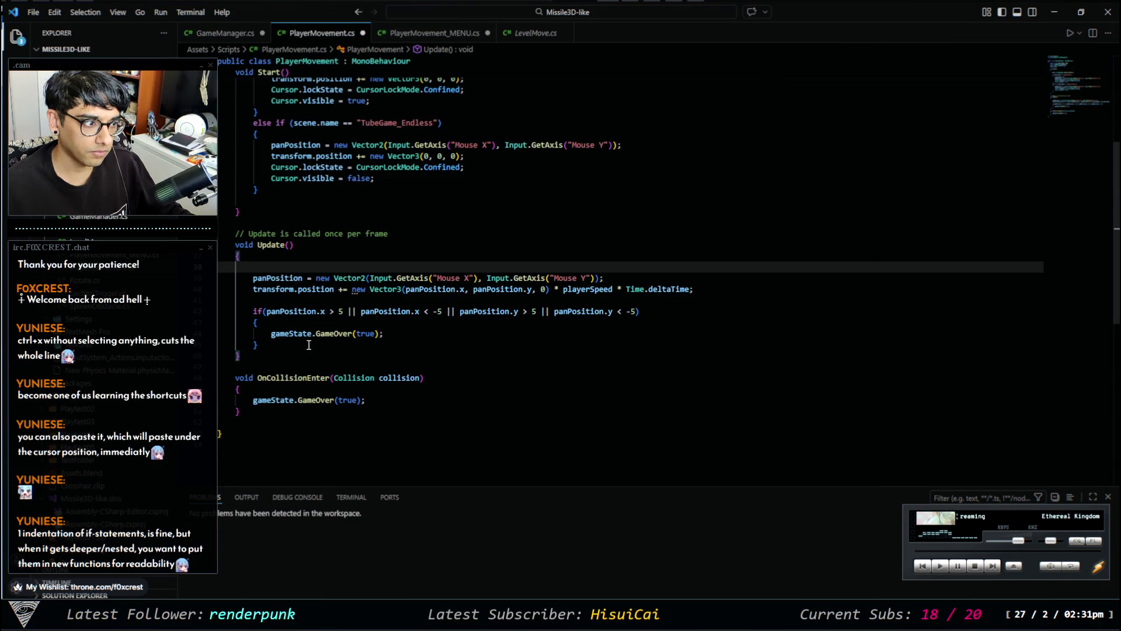
Add blank lines below OnCollisionEnter to make room for a new method.
mouse_move(288, 348)
mouse_down()
mouse_move(233, 301)
mouse_move(222, 275)
mouse_up()
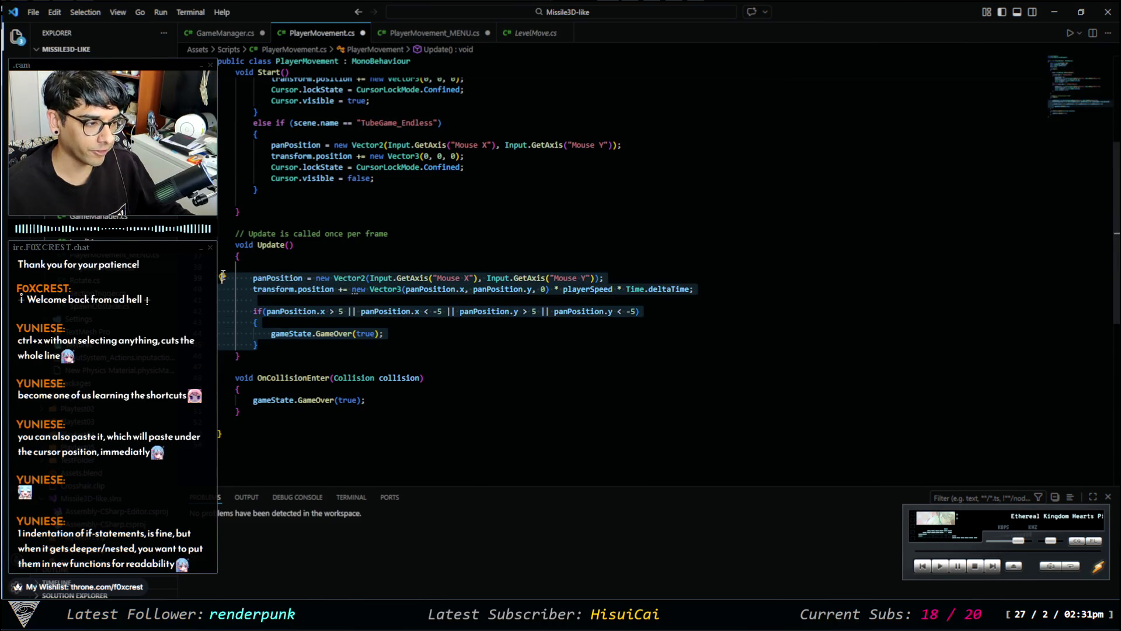
click(358, 344)
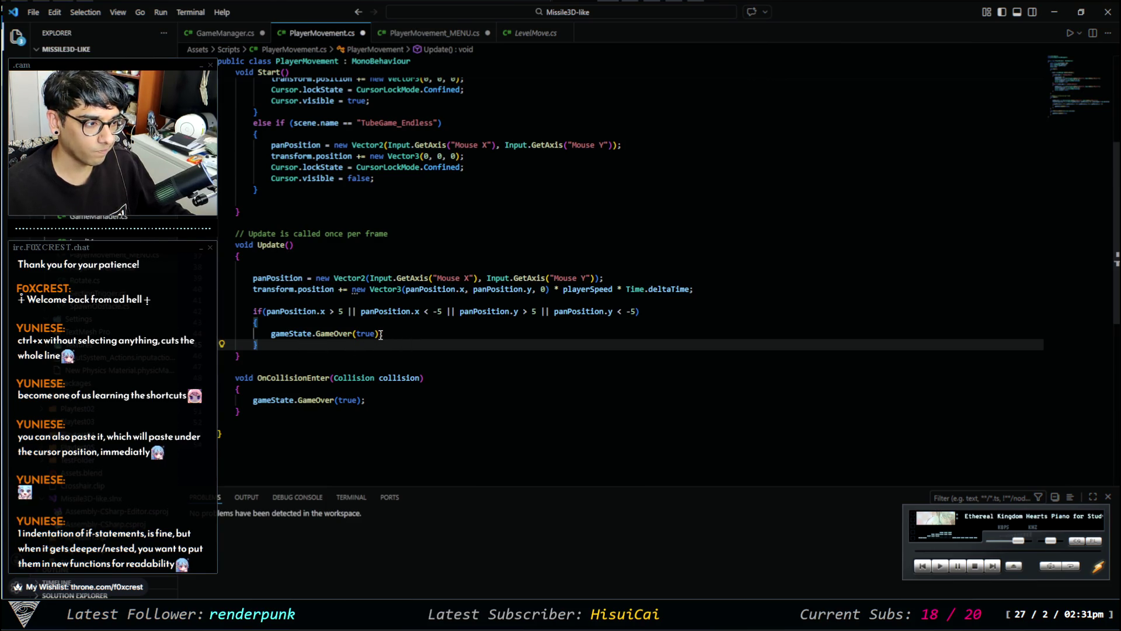
drag(731, 295, 253, 266)
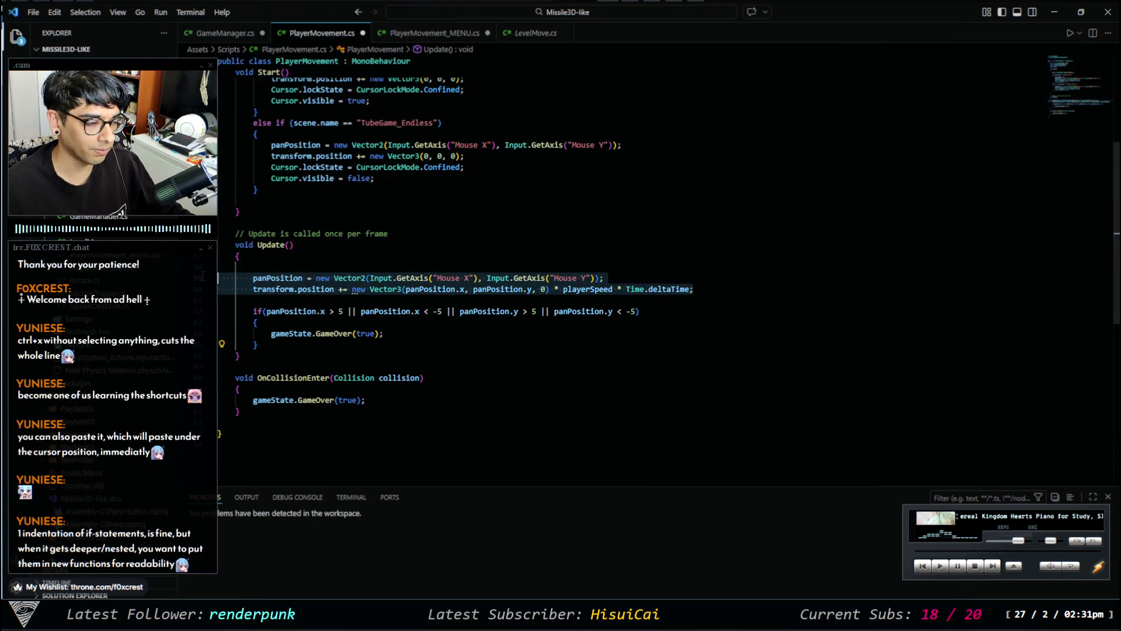
click(343, 303)
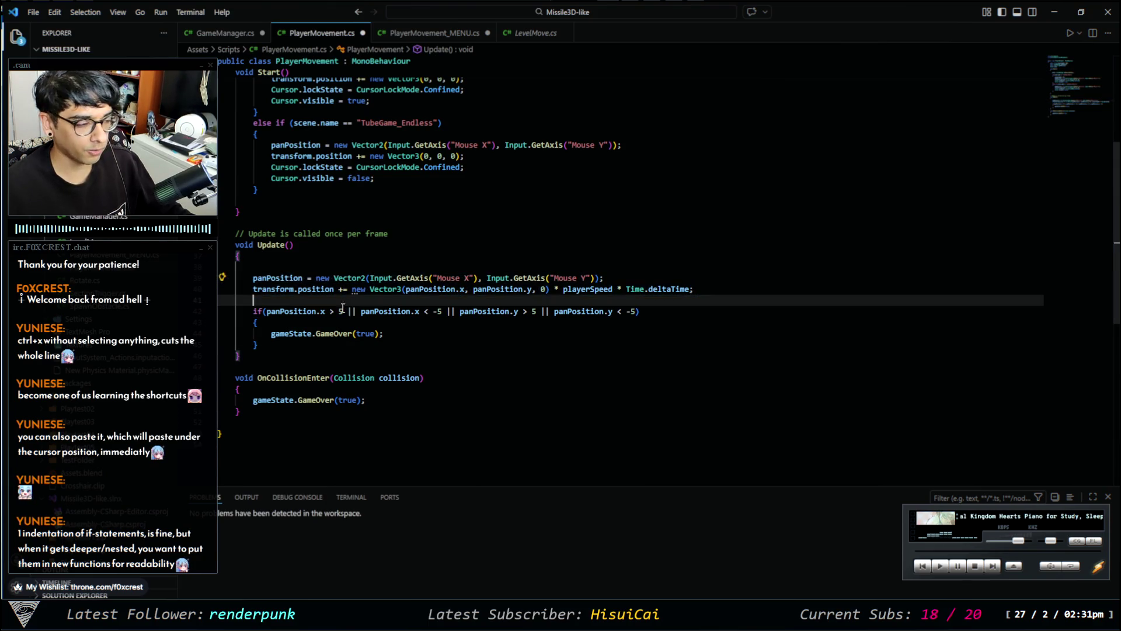
click(276, 423)
key(Return)
key(Return)
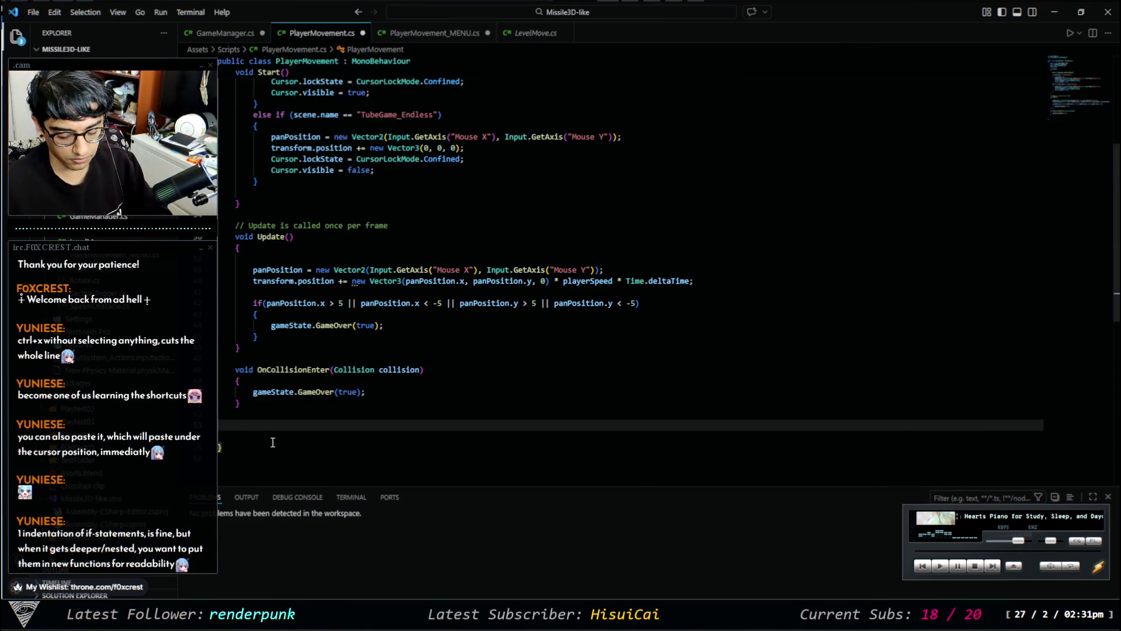
Type a 'void PlayerMovement();' signature below OnCollisionEnter.
key(BackSpace)
text(vo)
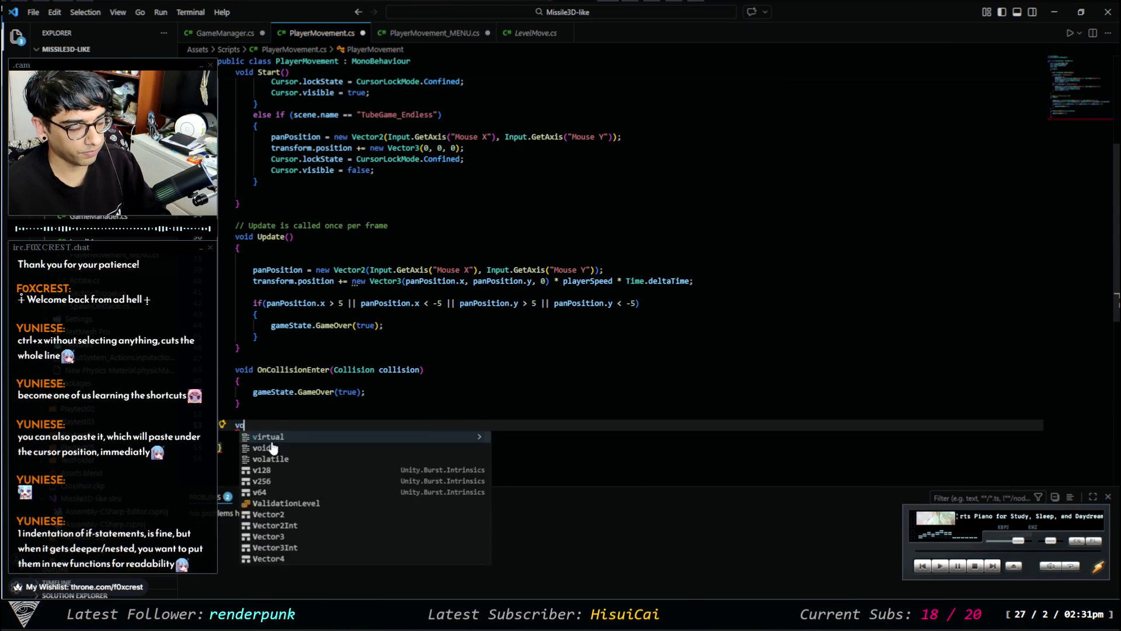
text(id playermovement)
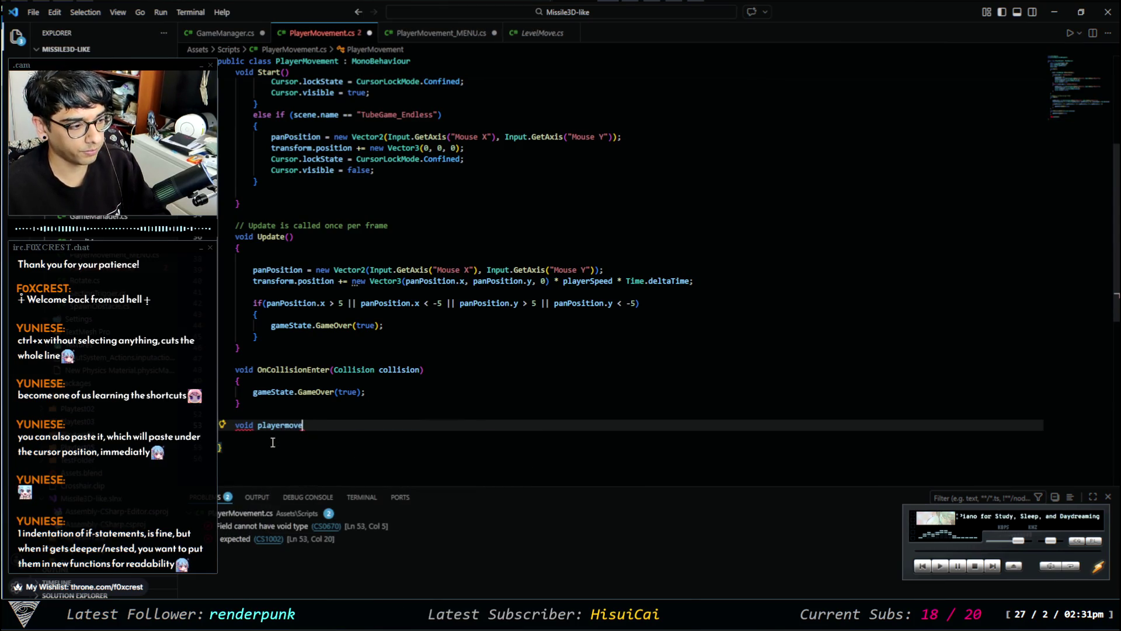
key(ctrl+BackSpace)
text(PlayerMo)
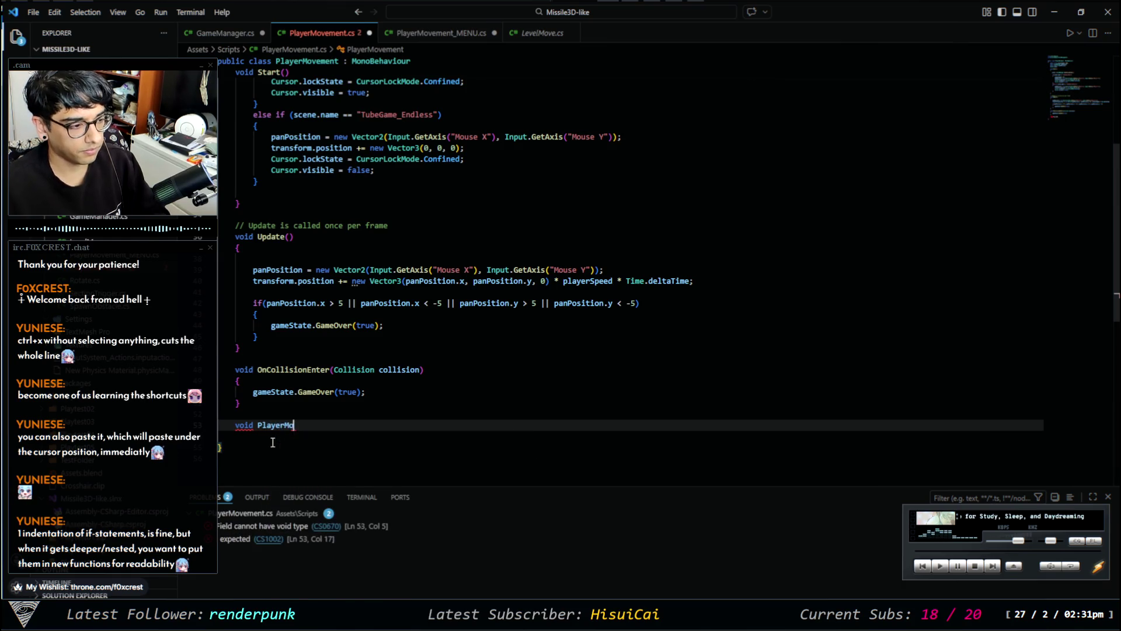
text(vement(;)
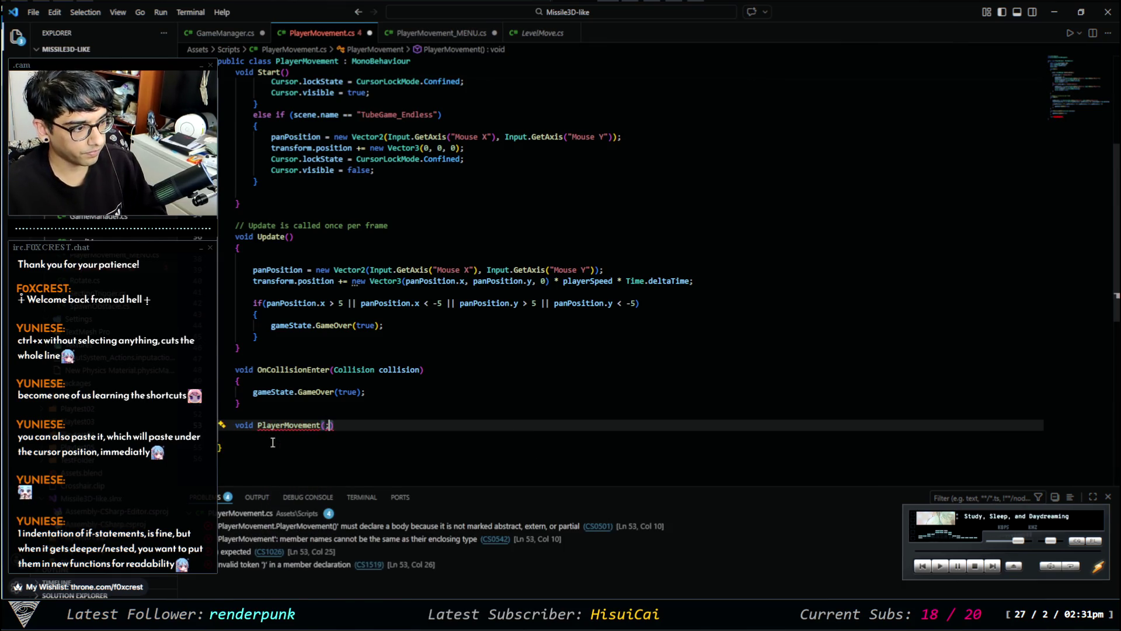
key(Return)
key(Up)
key(End)
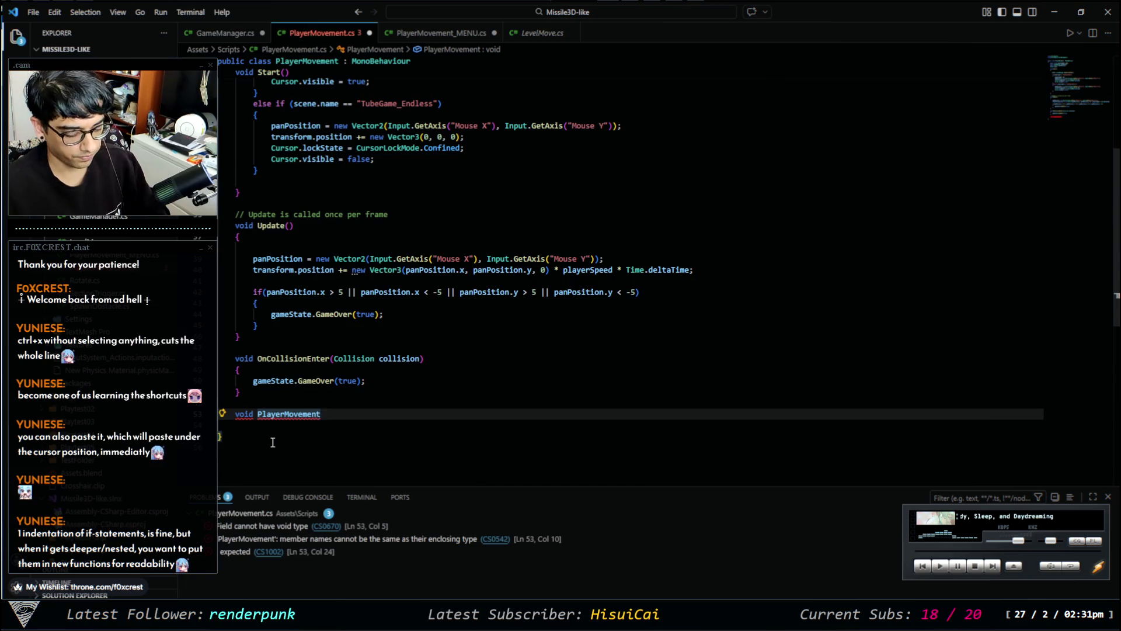
text(();)
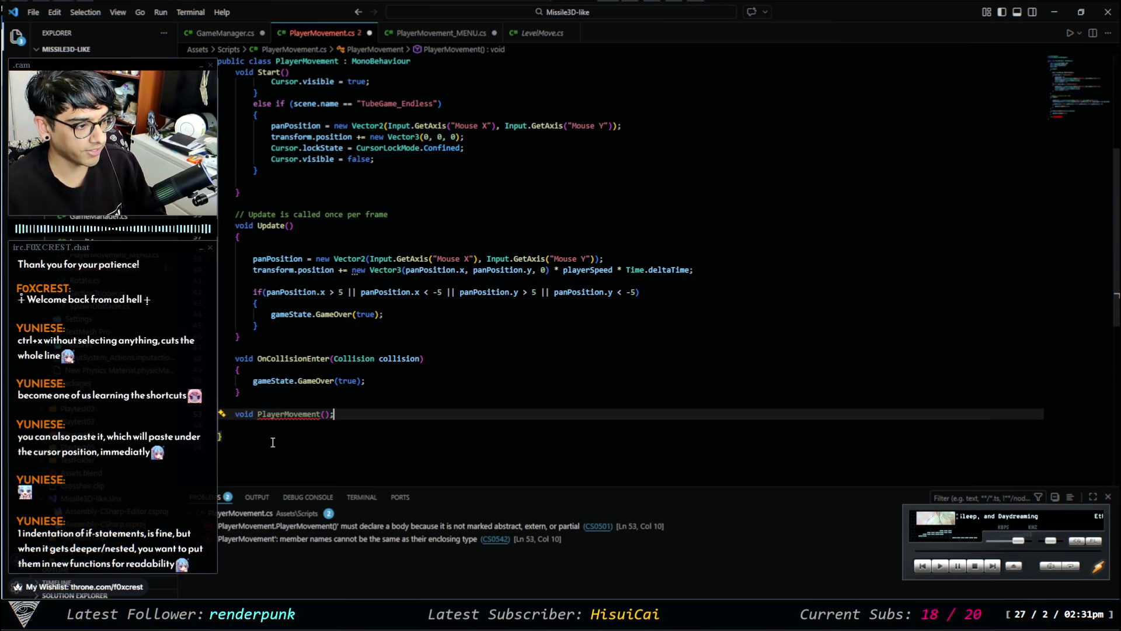
Rename the method to Movement() and give it an empty braced body.
key(BackSpace)
key(Left)
key(Left)
key(ctrl+BackSpace)
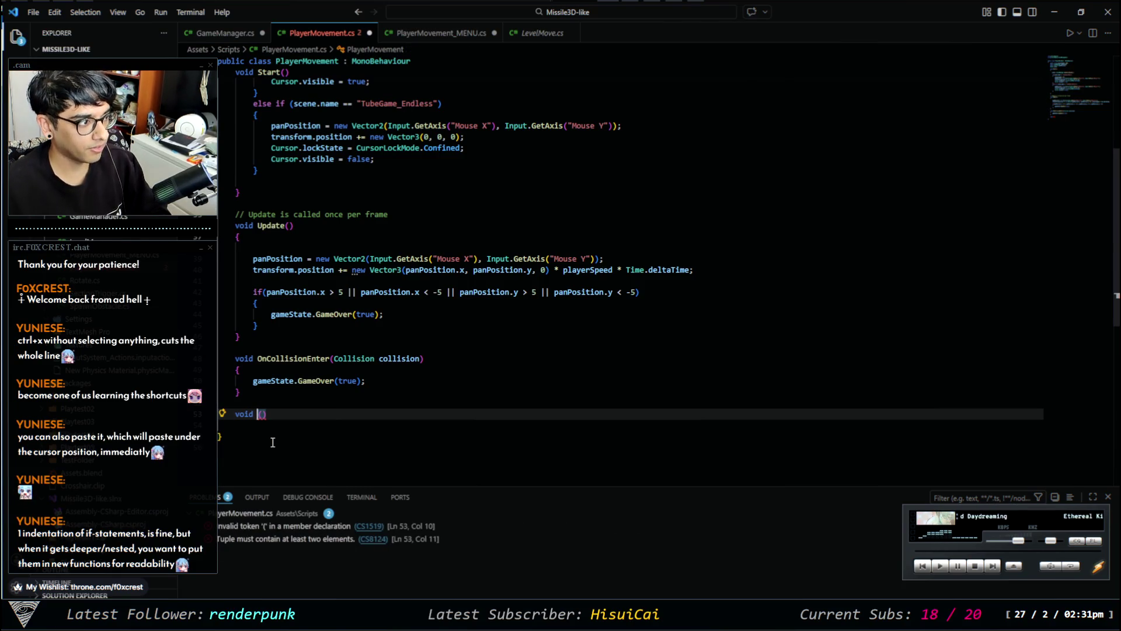
text(Movement)
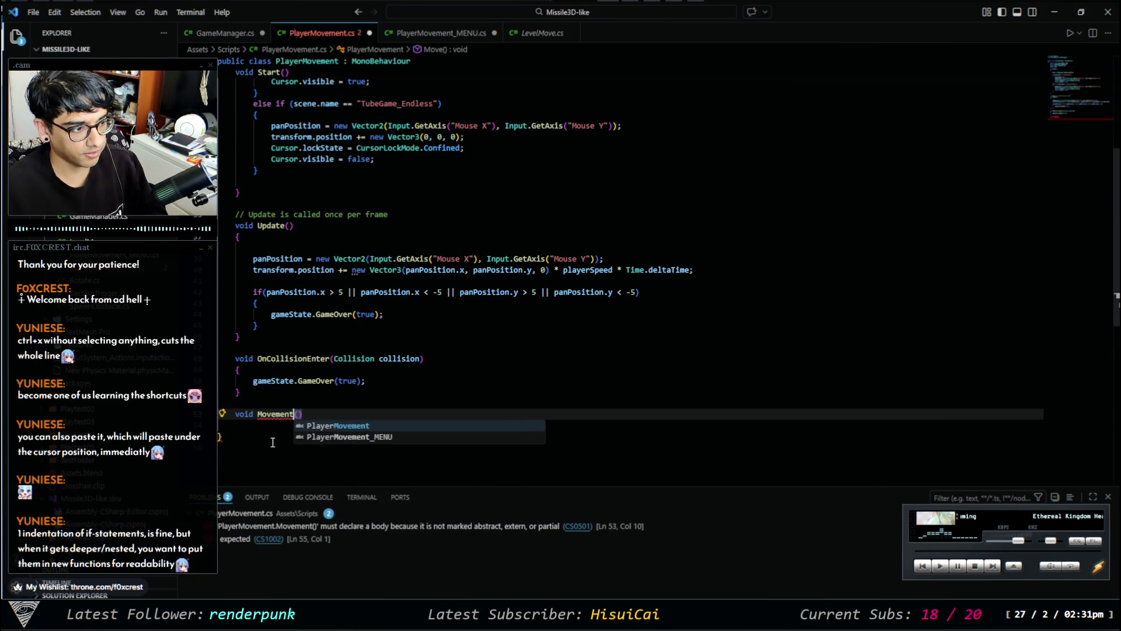
key(End)
key(Return)
text({)
key(Return)
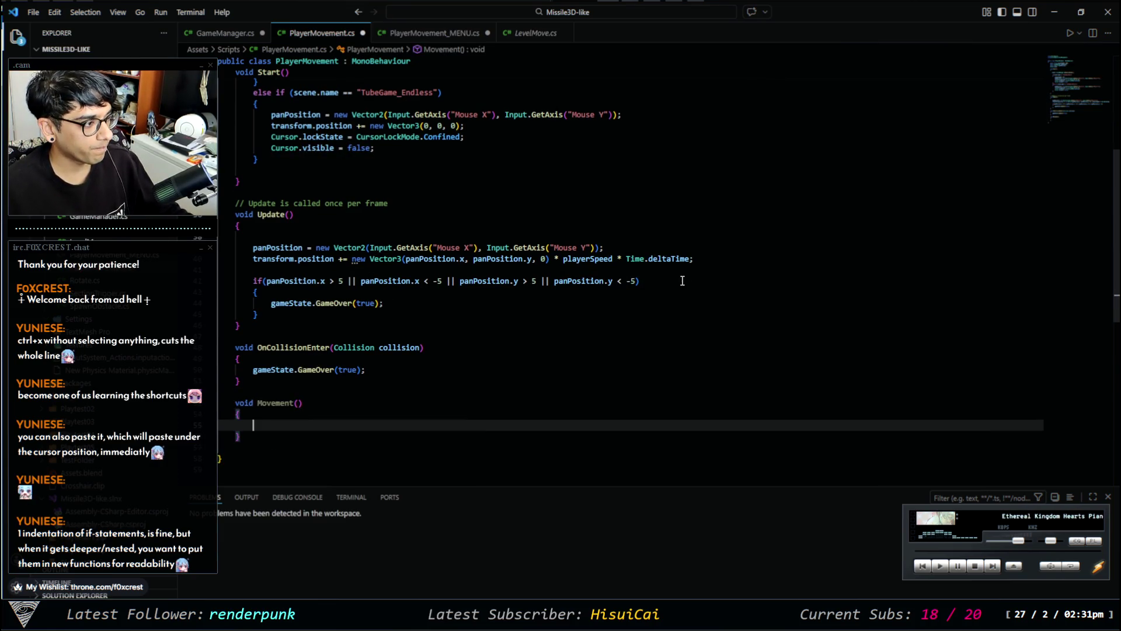
mouse_move(698, 260)
mouse_down()
mouse_move(234, 241)
mouse_move(229, 250)
mouse_up()
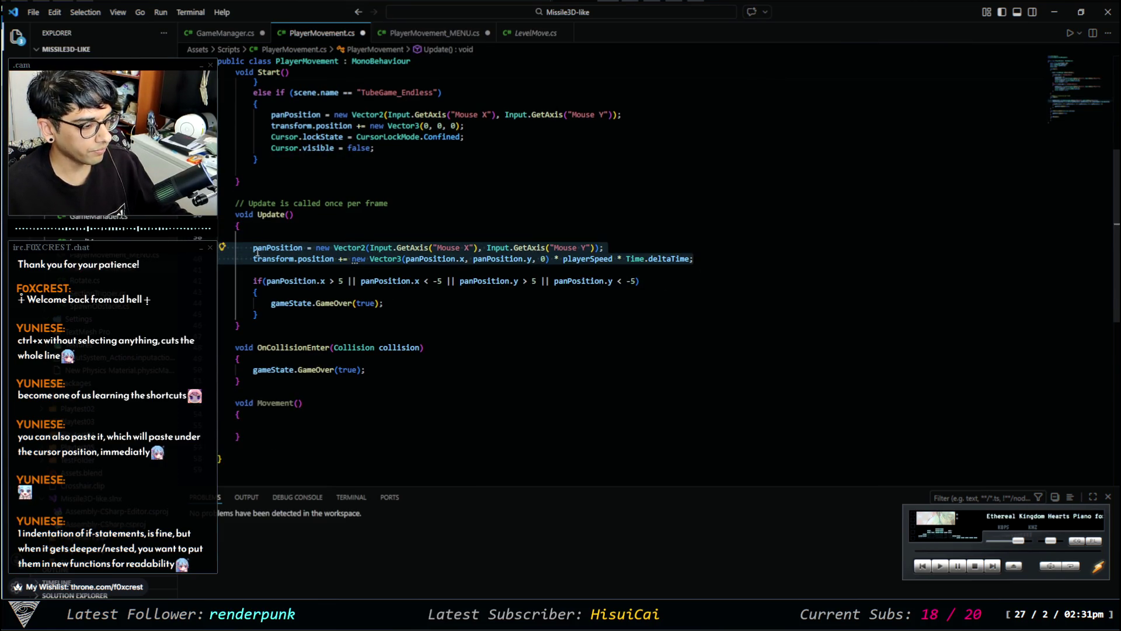
Move the panPosition and transform.position lines from Update() into Movement() and fix their indentation.
key(ctrl+x)
click(303, 412)
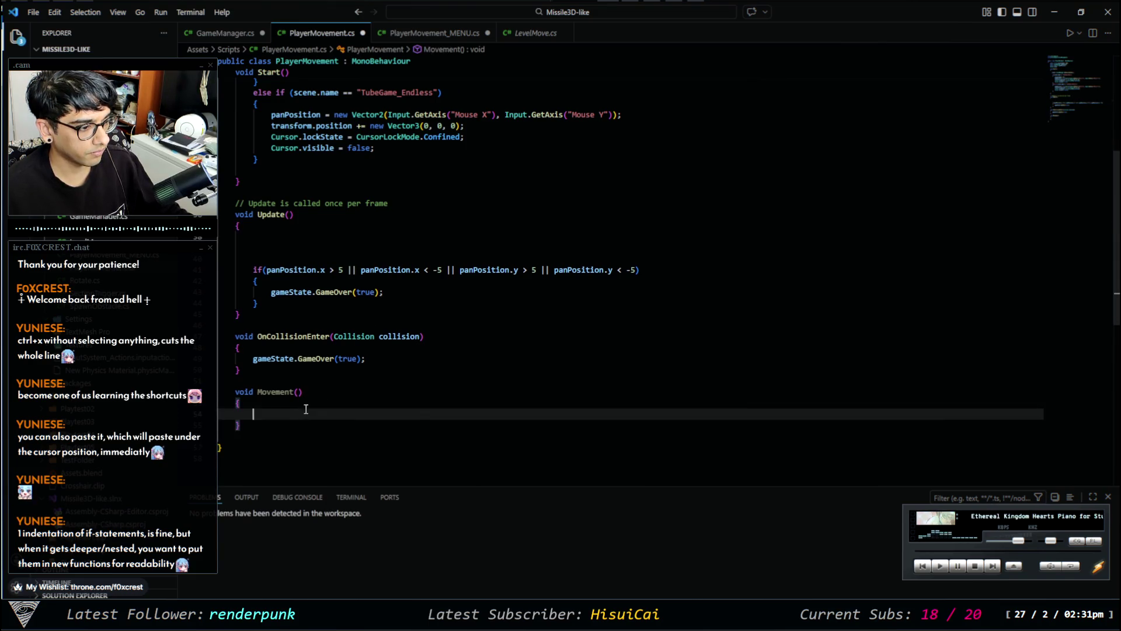
key(ctrl+v)
click(296, 414)
key(shift+Tab)
click(303, 414)
key(shift+Tab)
Call Movement(); from Update() and save PlayerMovement.cs.
click(351, 236)
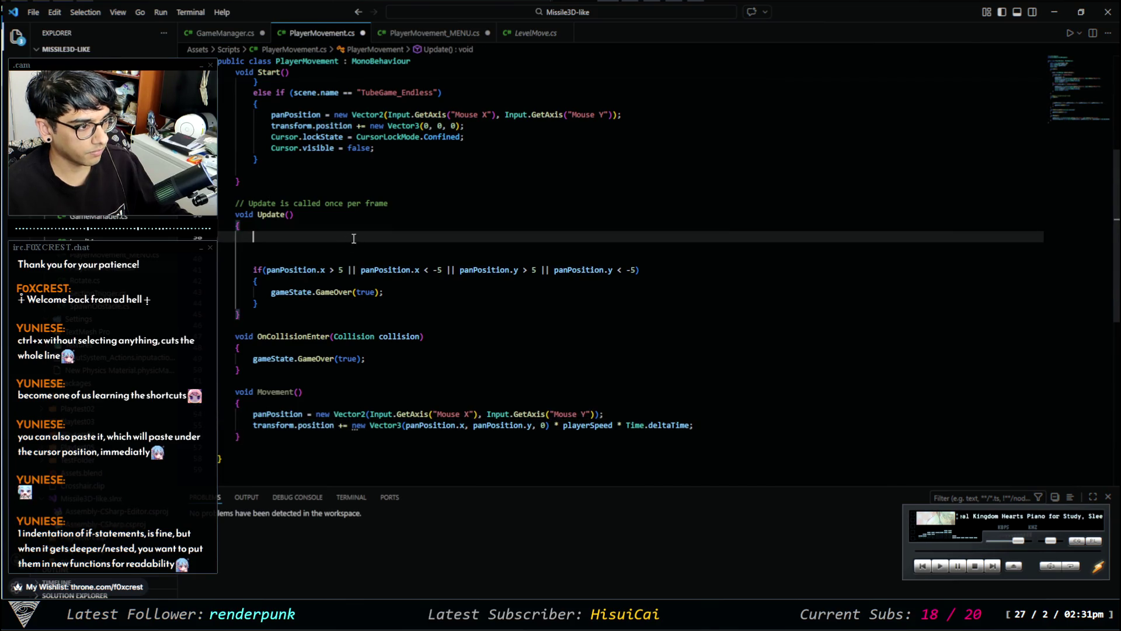
click(386, 255)
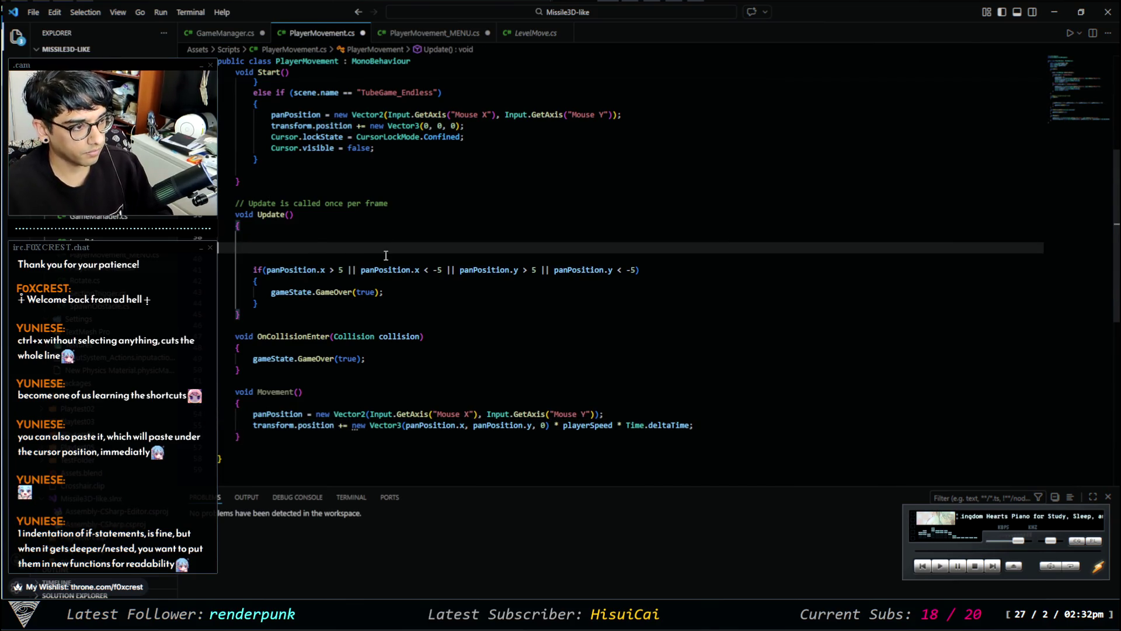
text(Move)
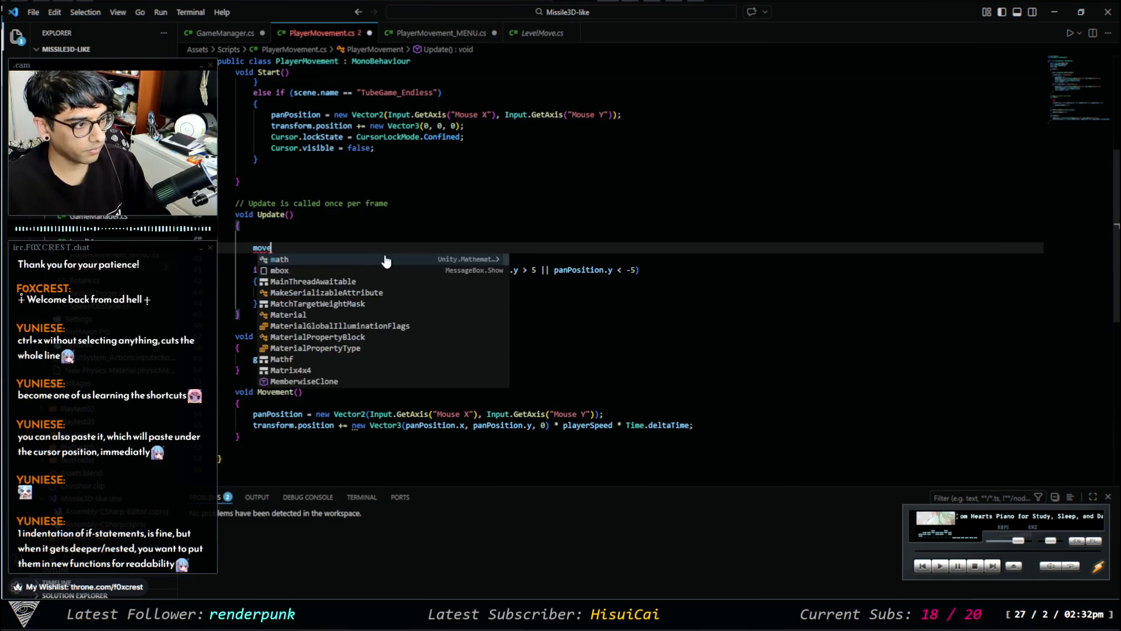
key(Tab)
text(();)
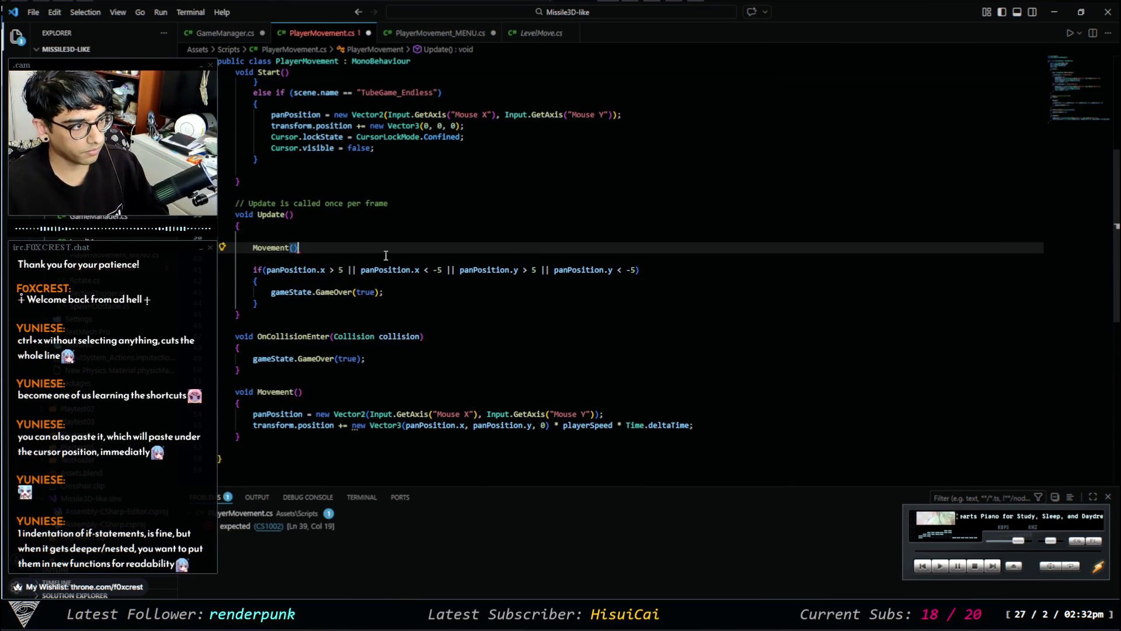
key(ctrl+s)
Remove the empty line above the Movement(); call in Update().
scroll(304, 236, up, 3)
key(Up)
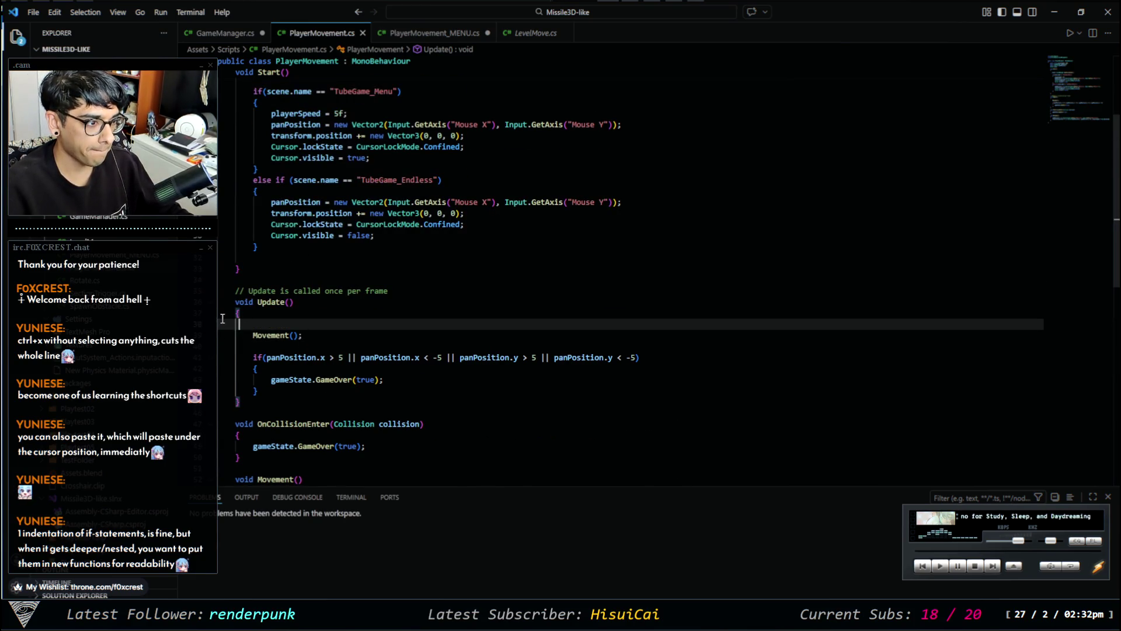
key(Down)
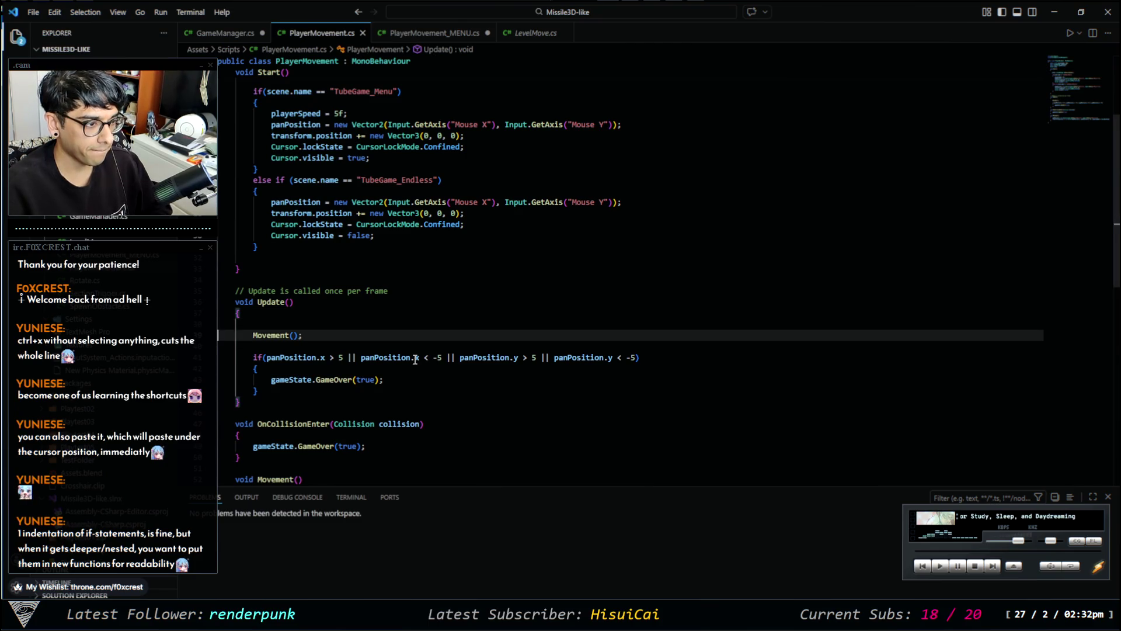
key(Up)
key(ctrl+x)
key(Down)
scroll(415, 359, down, 5)
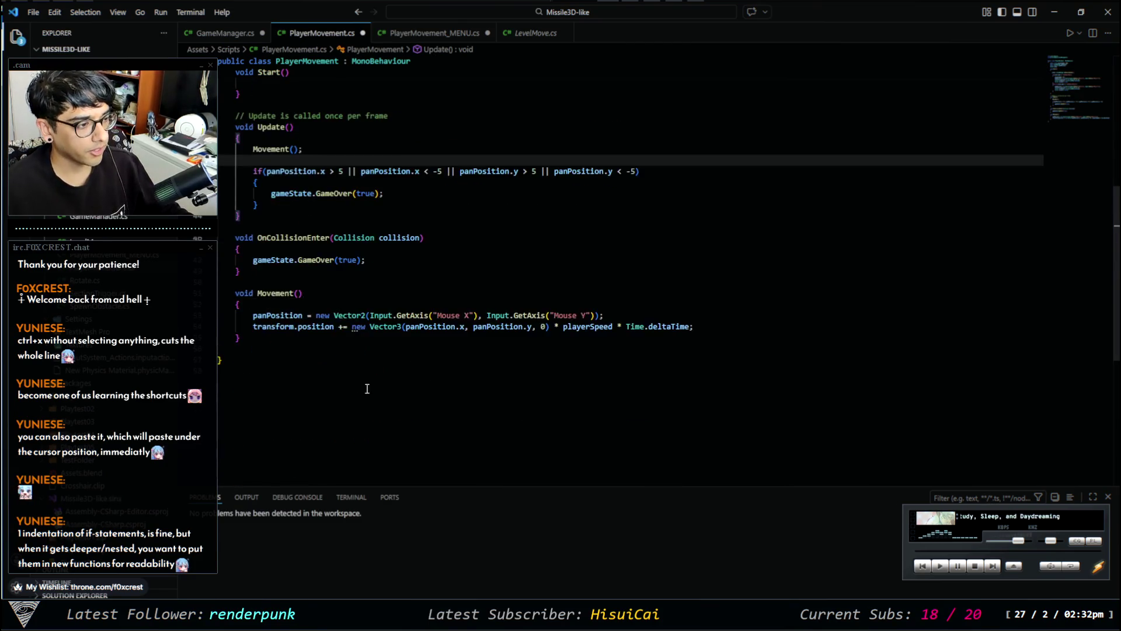
Replace the stray spacing after Update()'s opening brace with a blank line above Movement();.
scroll(380, 377, up, 2)
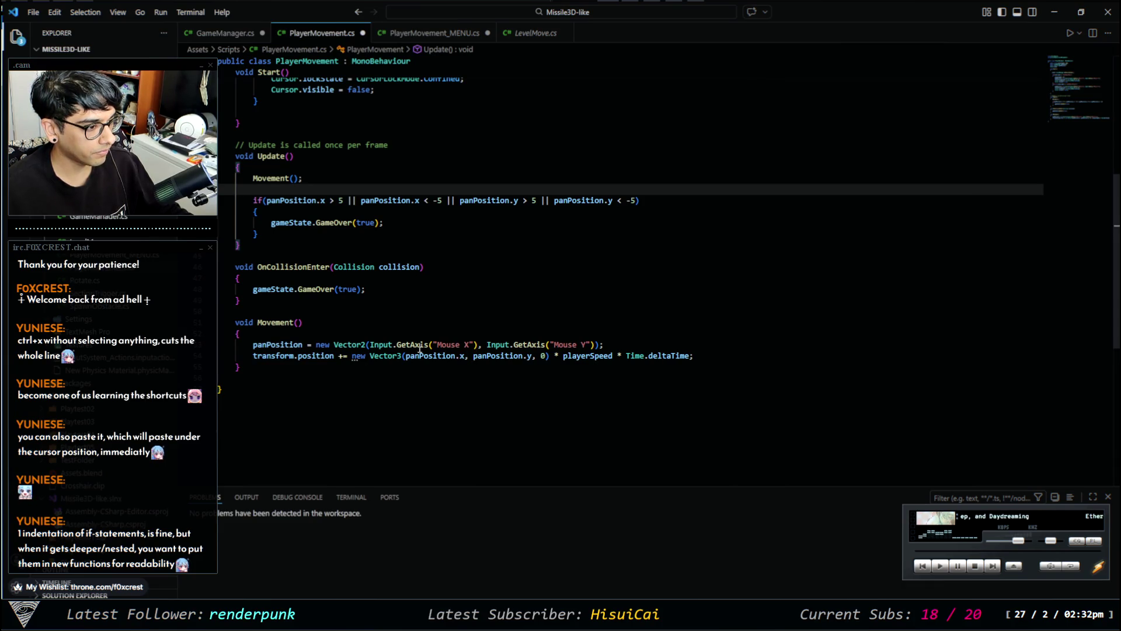
scroll(419, 349, up, 4)
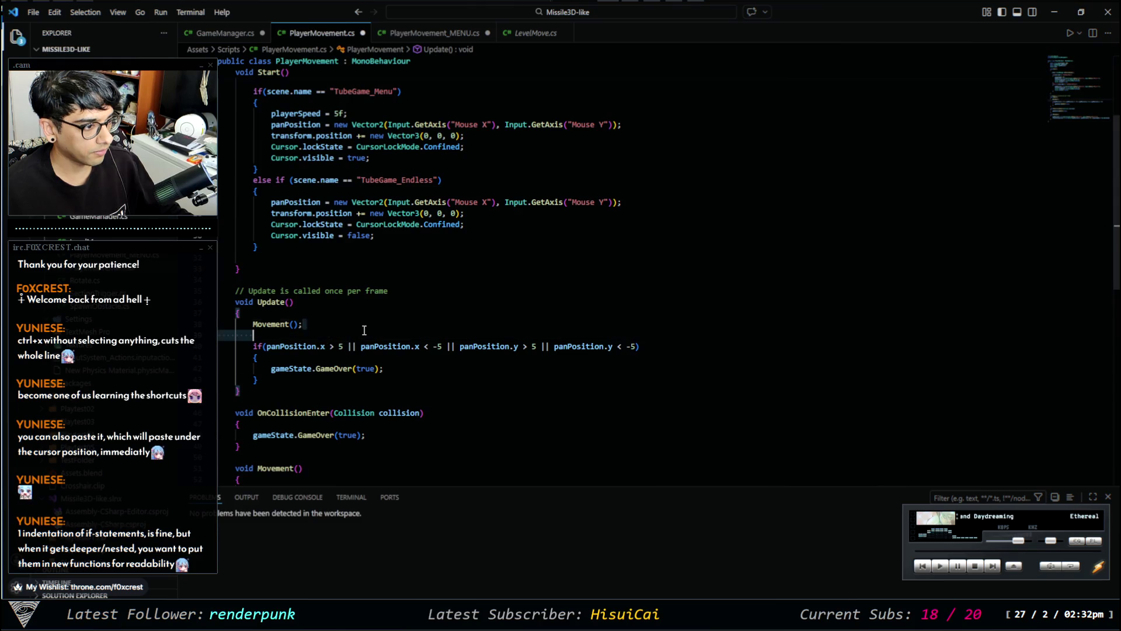
scroll(365, 330, down, 1)
click(327, 297)
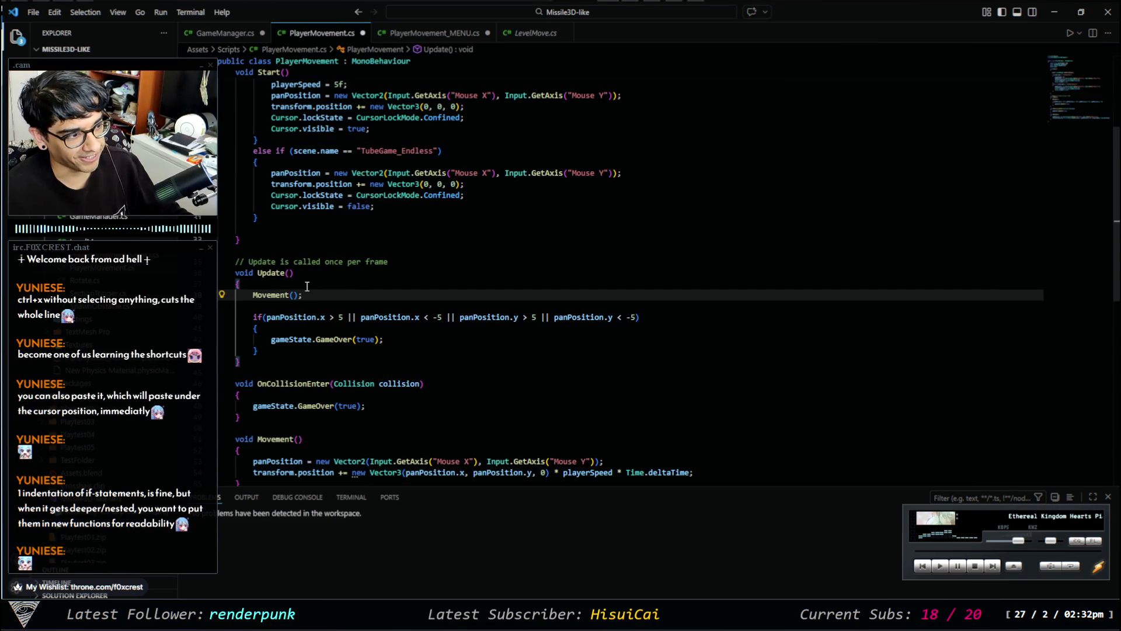
key(Up)
drag(348, 285, 244, 283)
key(BackSpace)
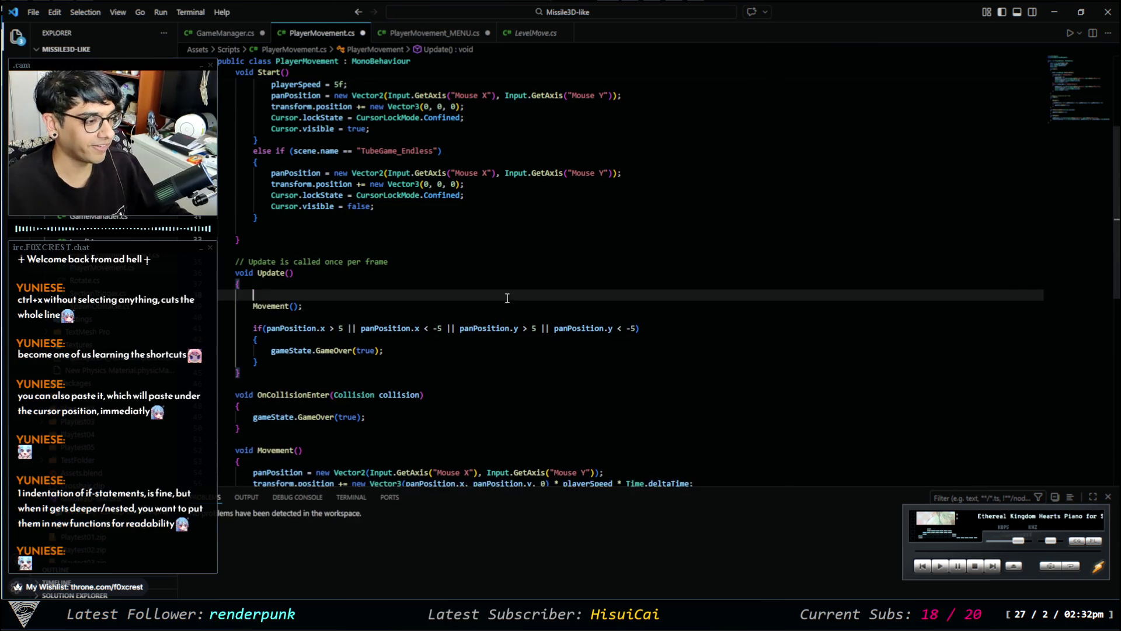
key(Return)
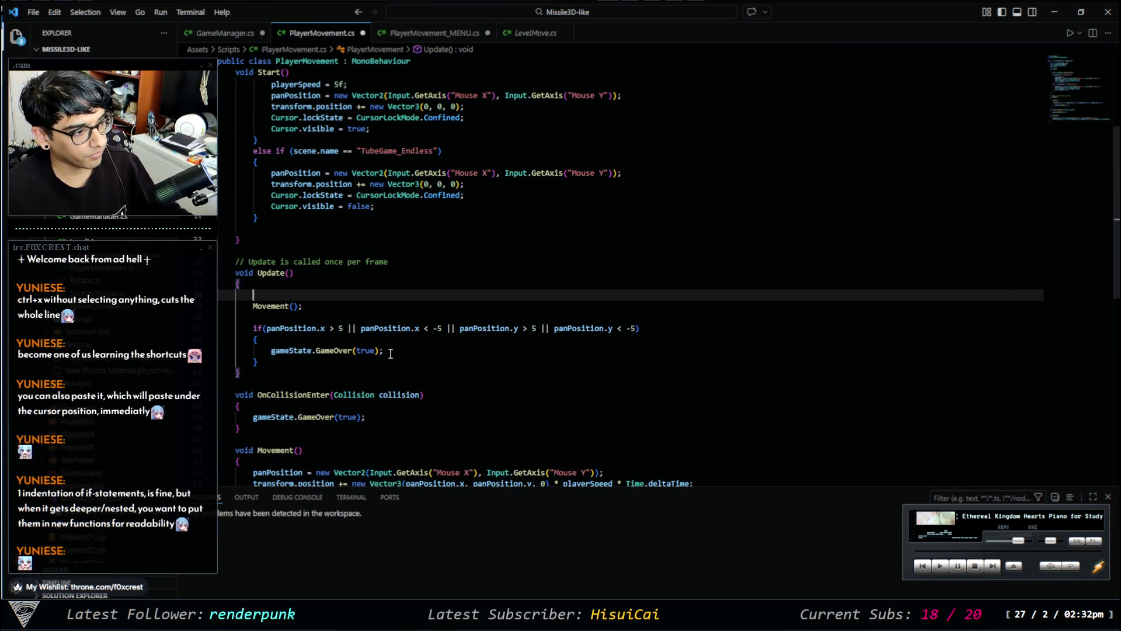
Select the if(scene.name == 'TubeGame_Menu') line in Start() and return below Movement(); in Update().
click(256, 315)
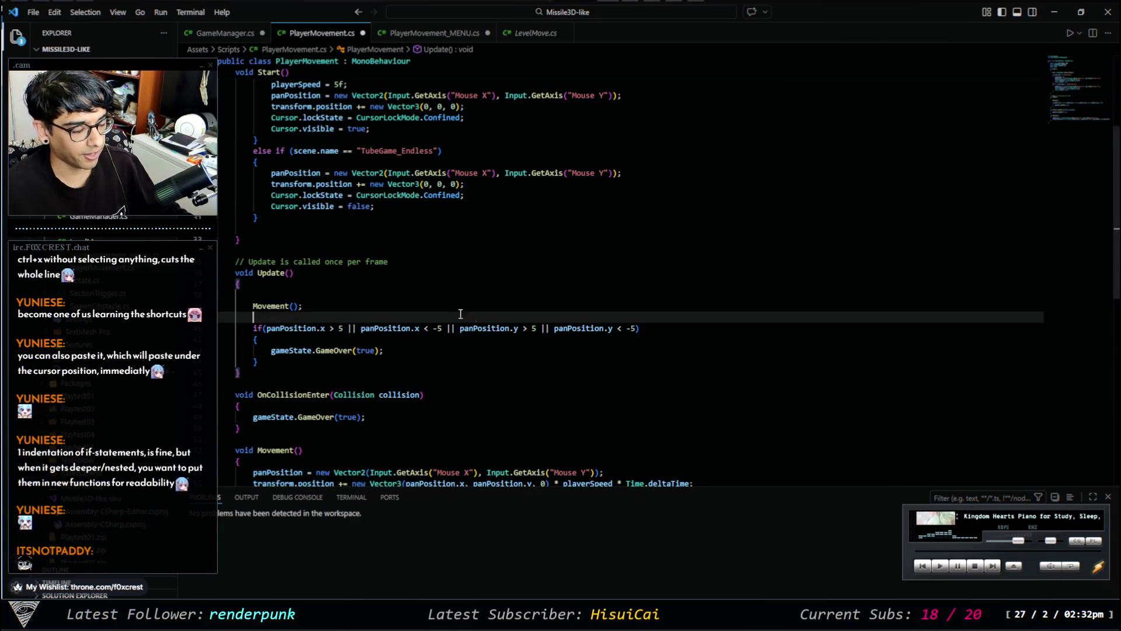
scroll(401, 315, down, 5)
scroll(401, 316, up, 4)
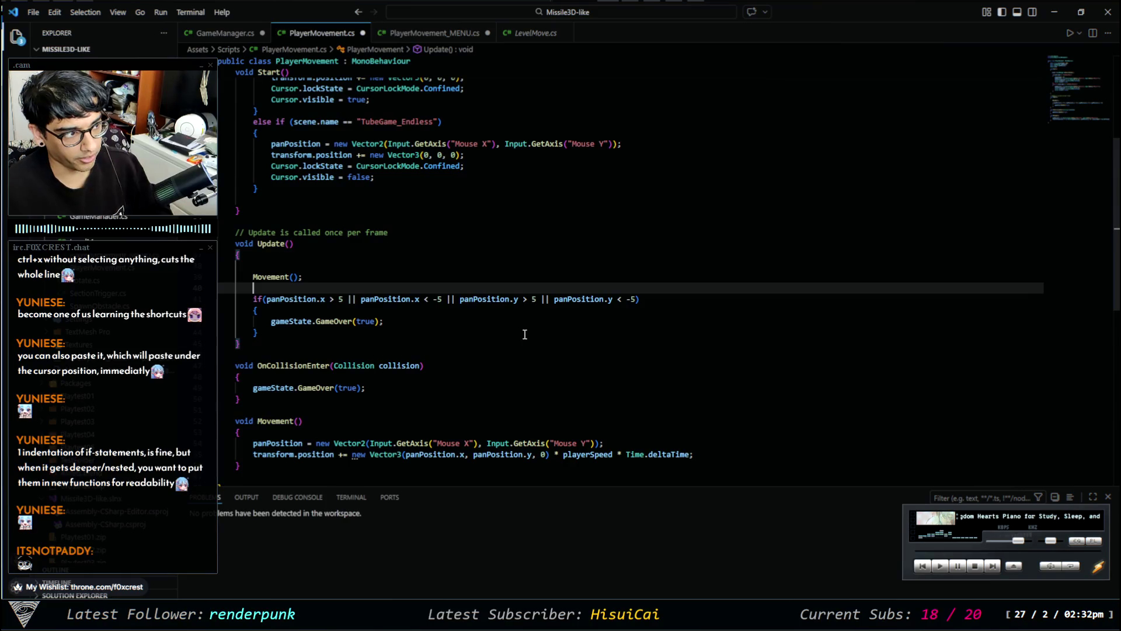
scroll(524, 334, up, 4)
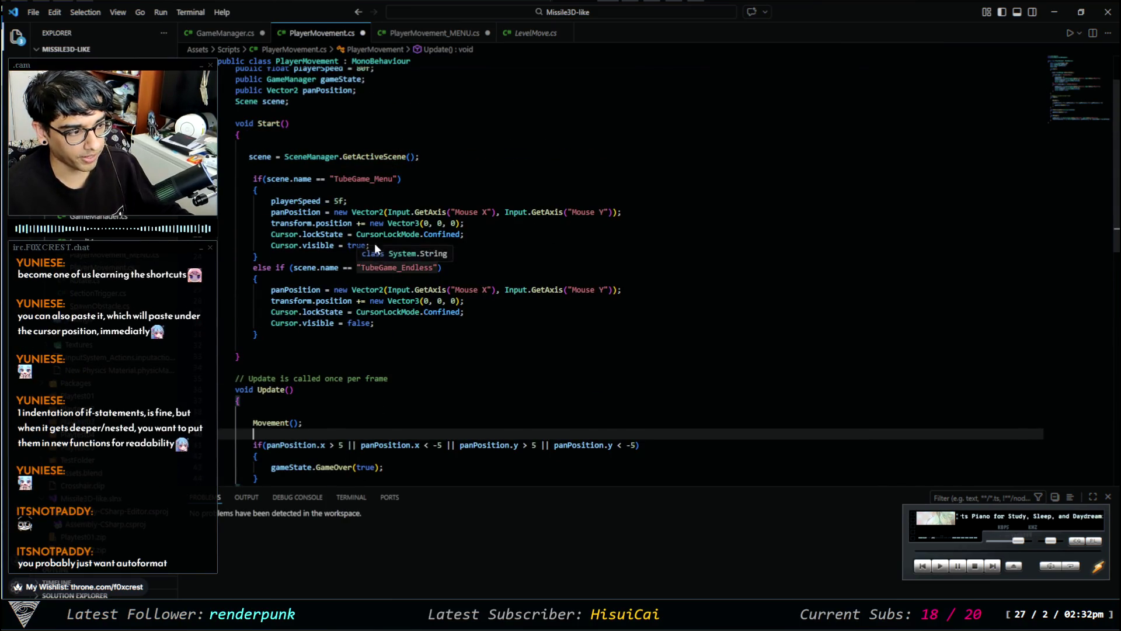
drag(407, 179, 240, 189)
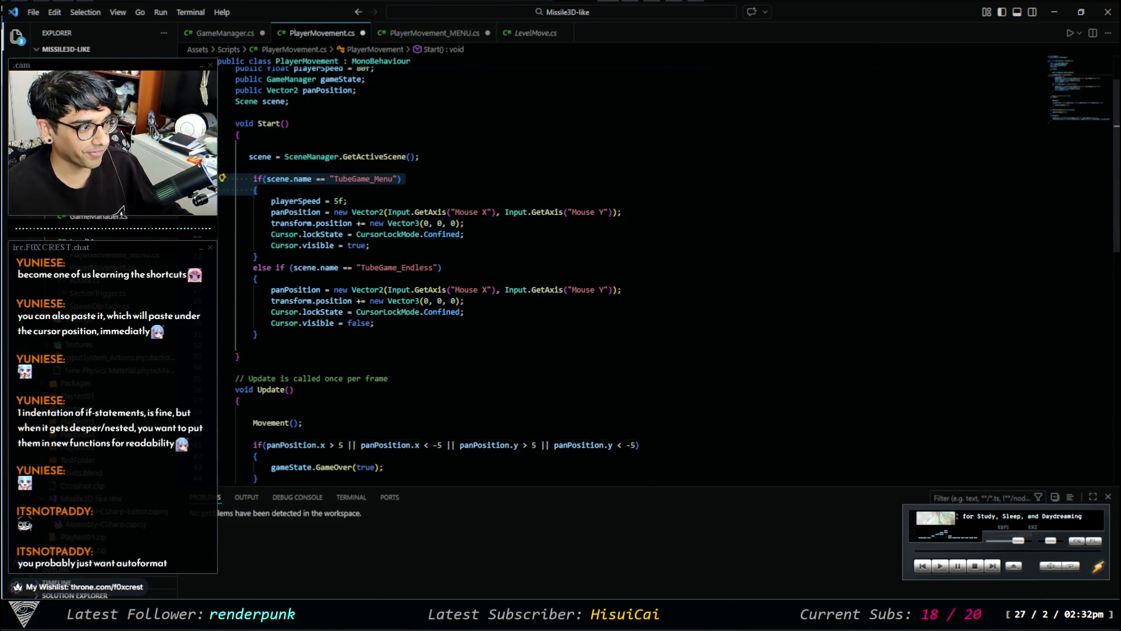
click(262, 412)
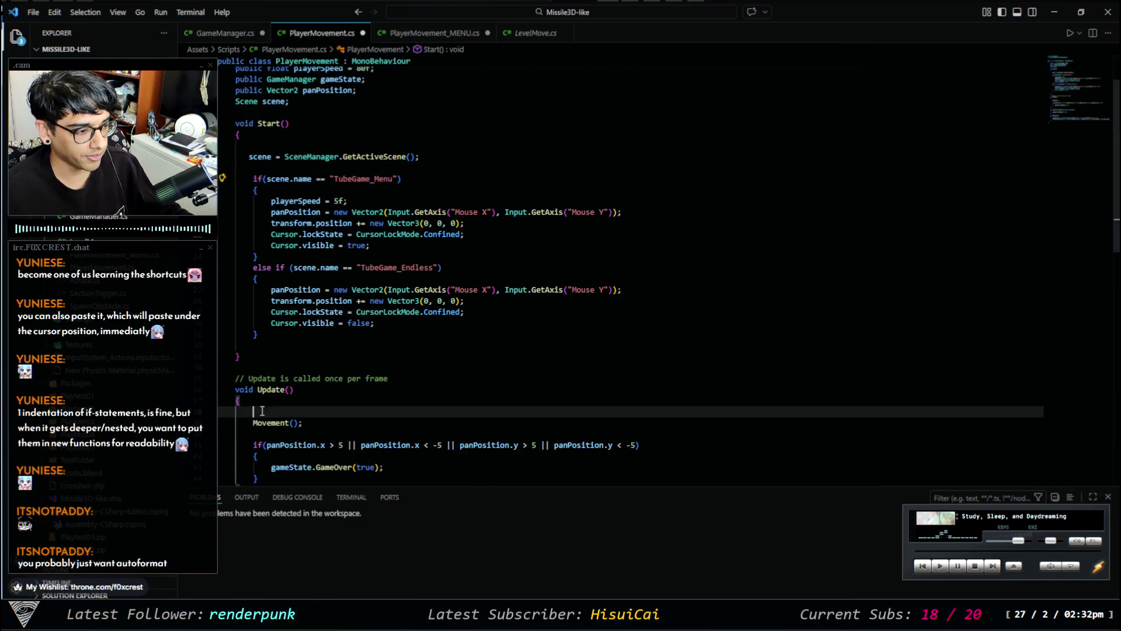
scroll(305, 421, down, 1)
scroll(306, 422, down, 2)
click(304, 347)
Paste the TubeGame_Menu scene check into Update() and indent the panPosition bounds check under it.
key(ctrl+v)
click(286, 346)
key(BackSpace)
key(BackSpace)
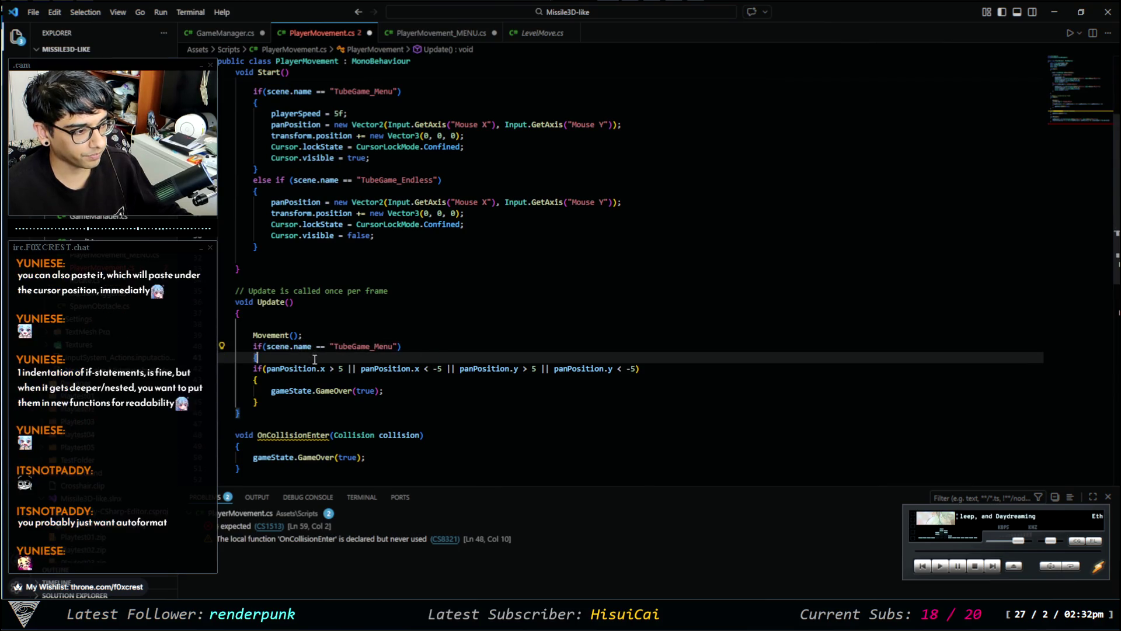
drag(234, 369, 310, 403)
key(Tab)
click(303, 404)
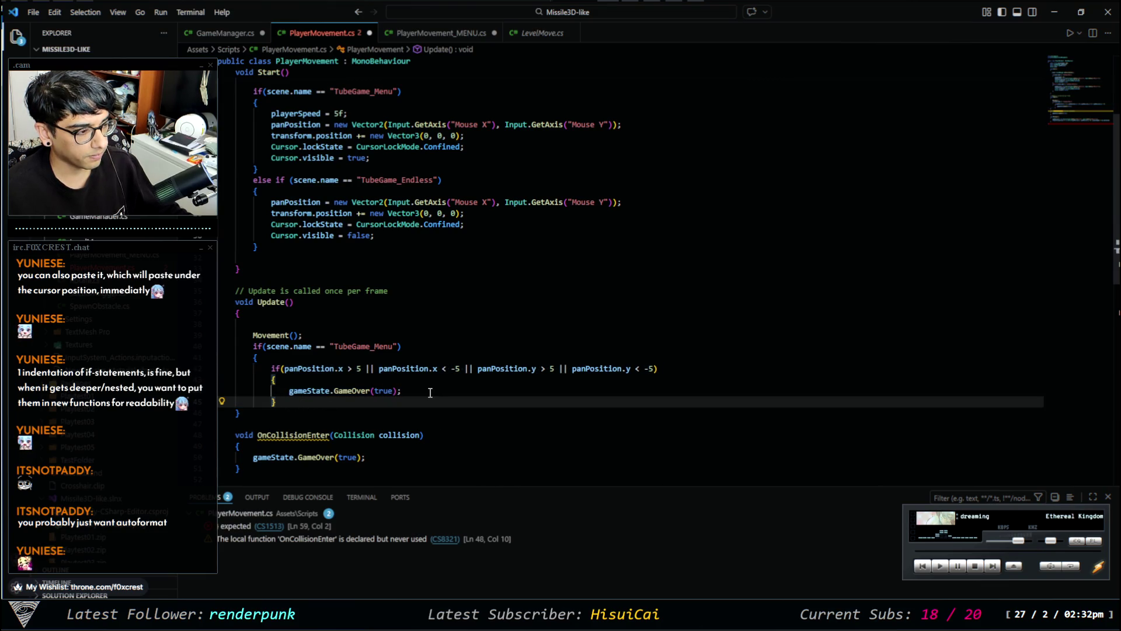
Close the TubeGame_Menu block with a brace and start an else branch before the bounds check.
key(Up)
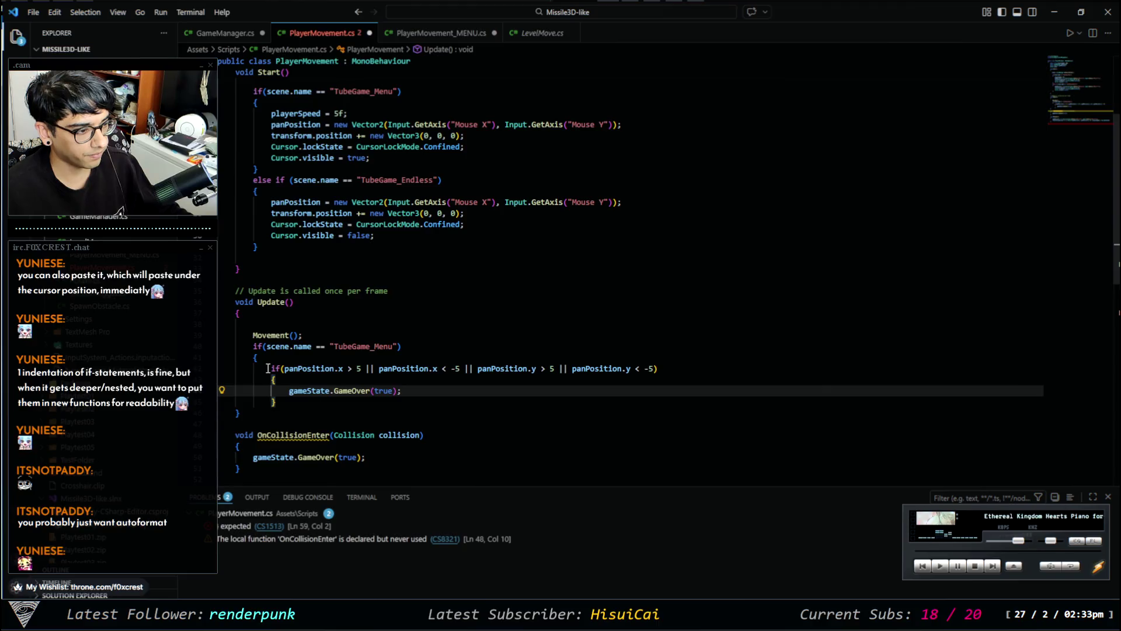
click(271, 368)
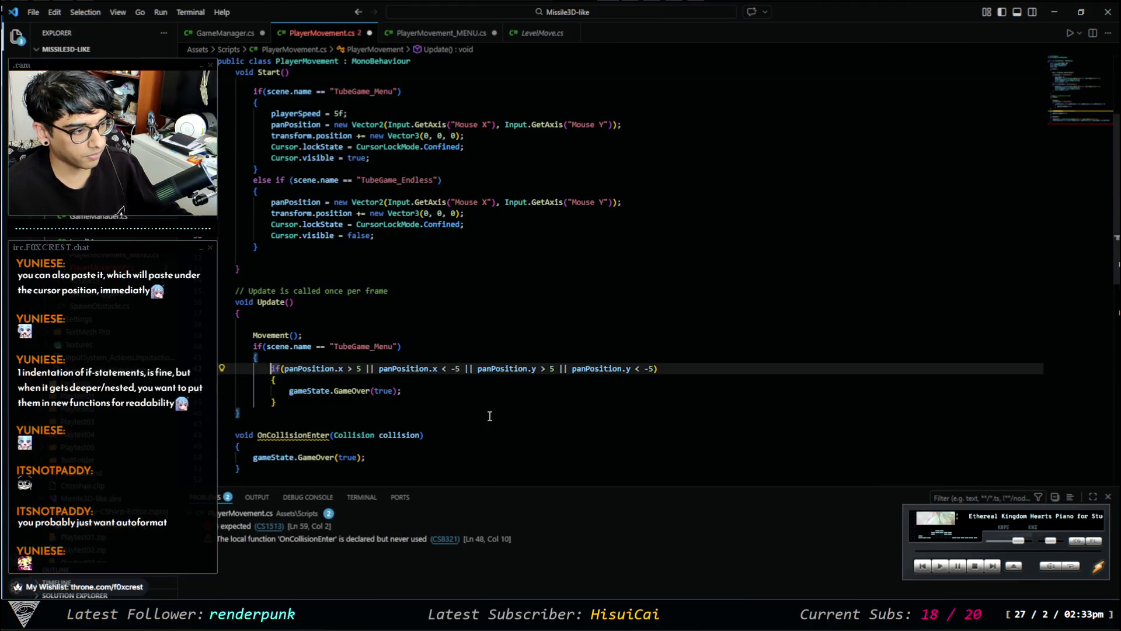
text(})
key(Return)
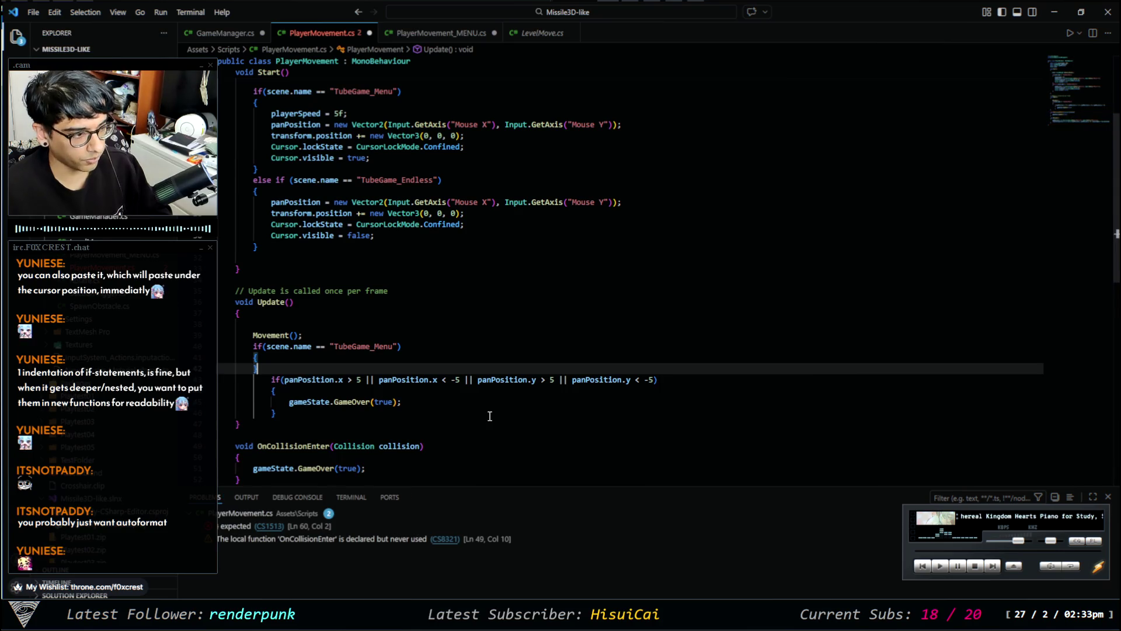
key(Down)
key(BackSpace)
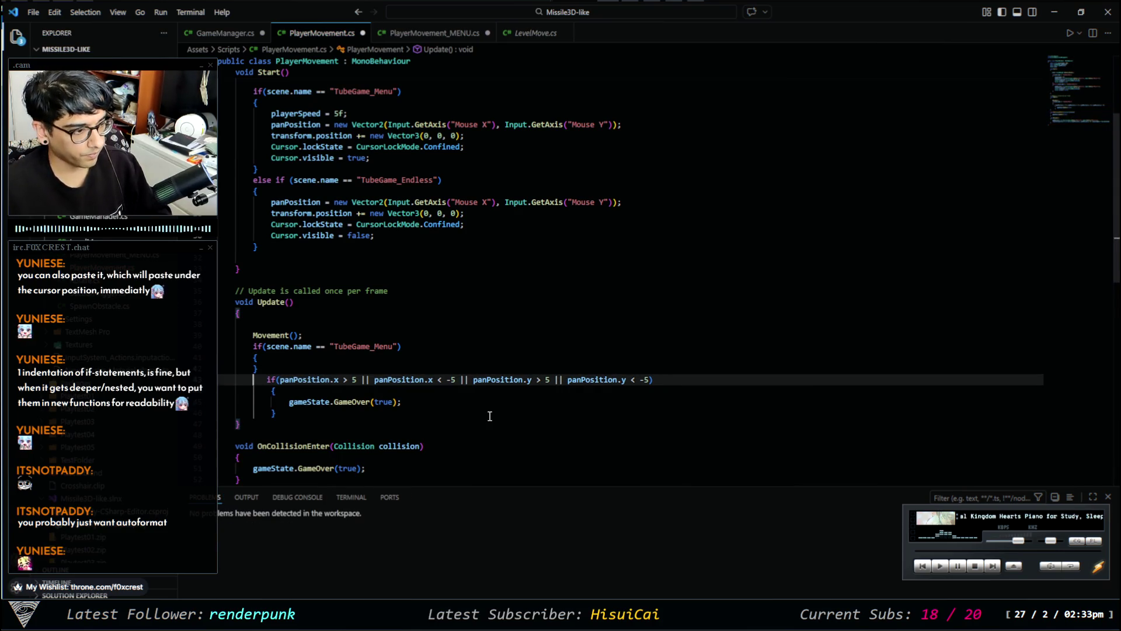
text(else)
key(ctrl+Home)
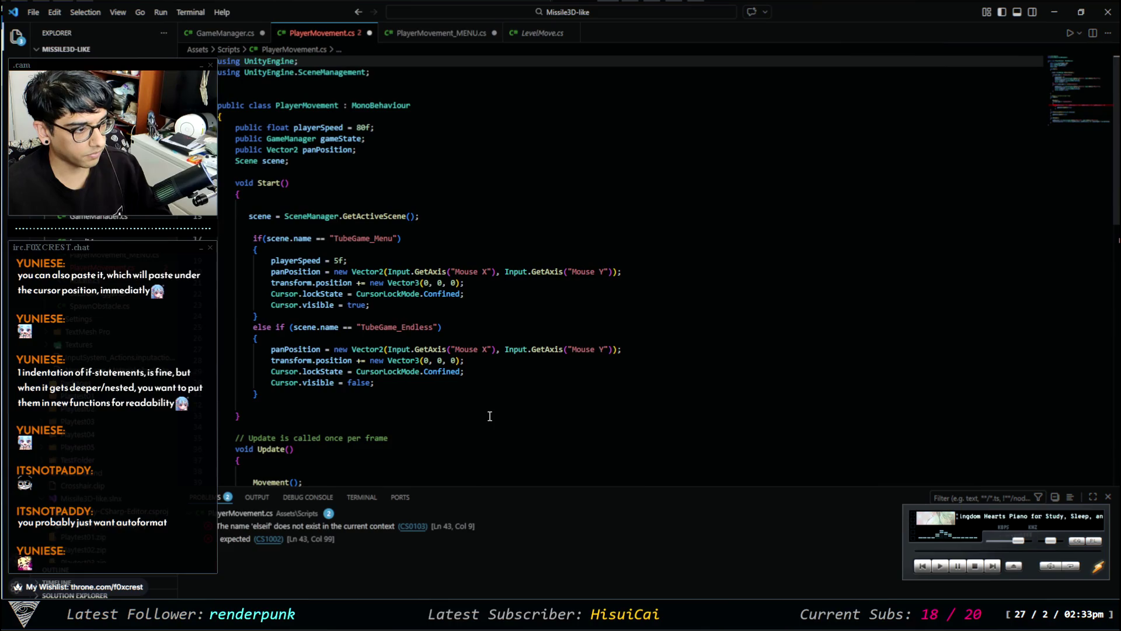
key(alt+Left)
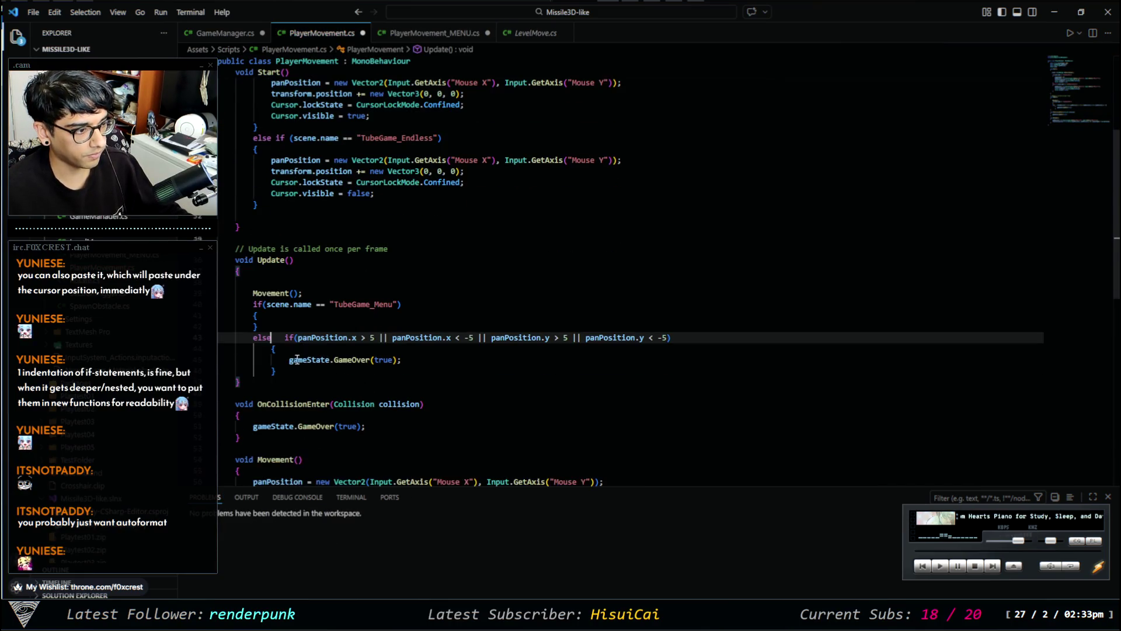
key(BackSpace)
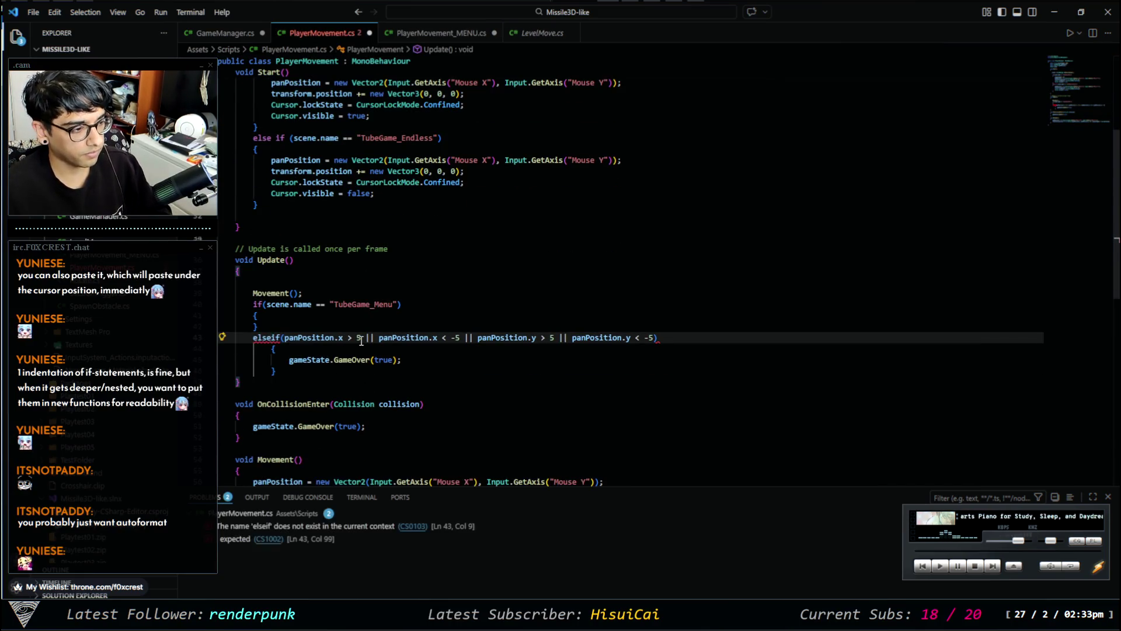
key(Right)
key(Right)
key(Return)
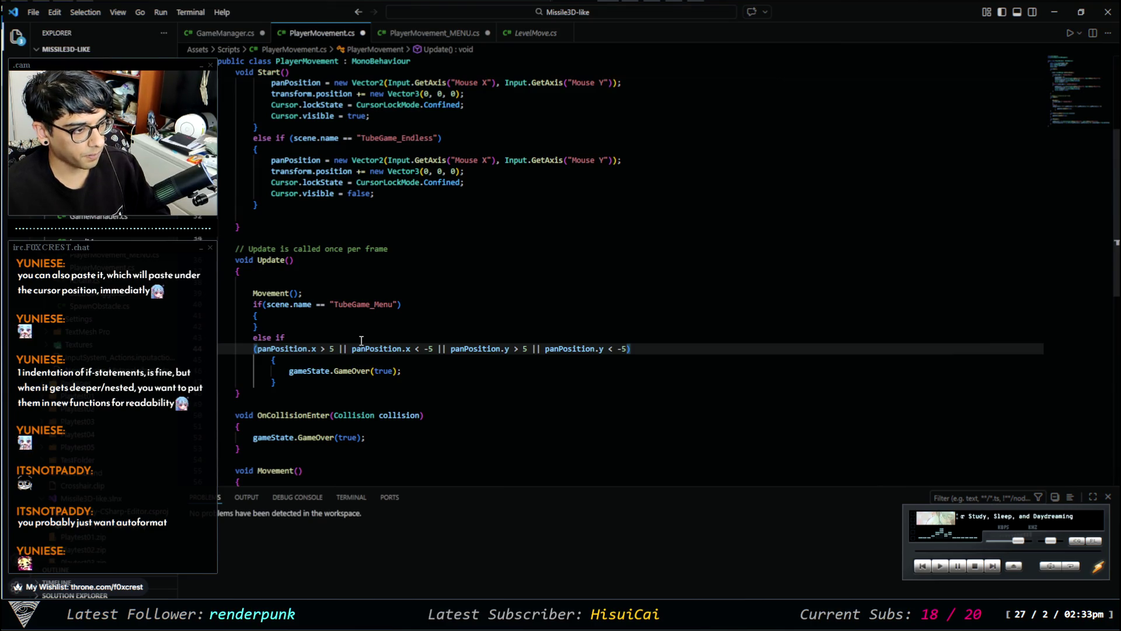
Rewrite the branch as else if with its opening brace on its own line.
click(361, 341)
key(Home)
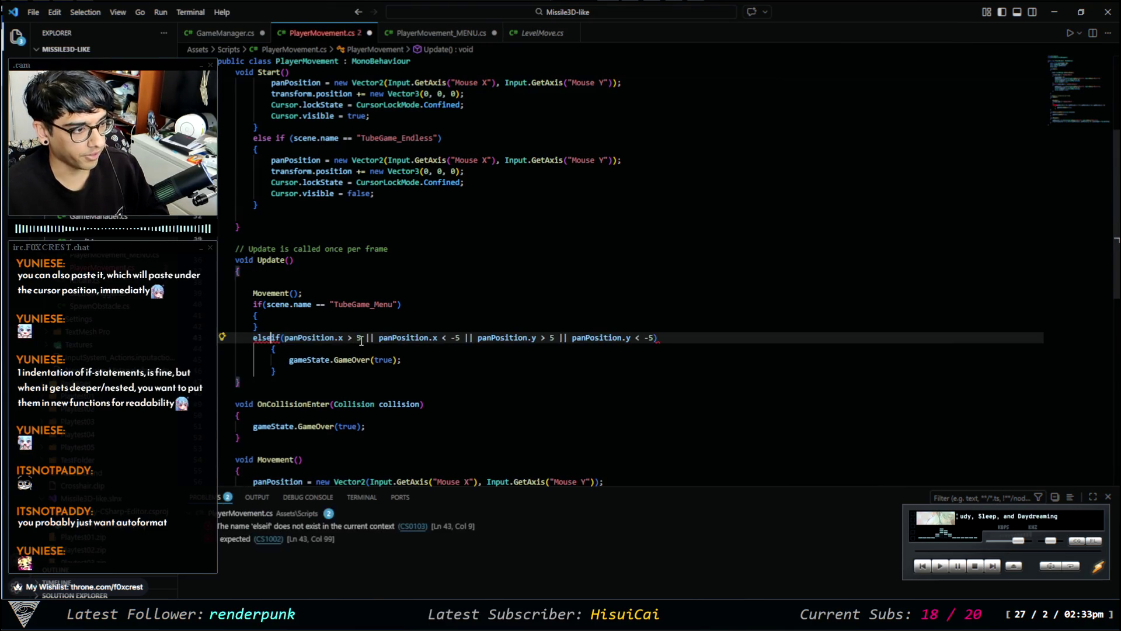
key(shift+ctrl+Right)
key(Delete)
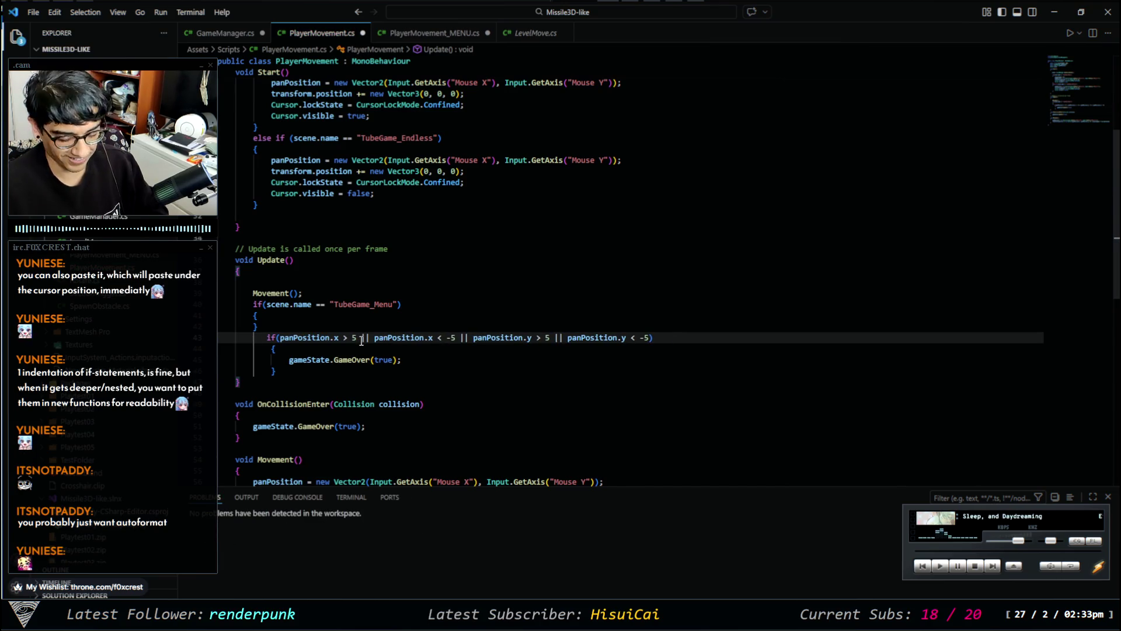
text(else if)
text({)
key(Return)
key(Down)
click(361, 340)
key(Left)
key(Return)
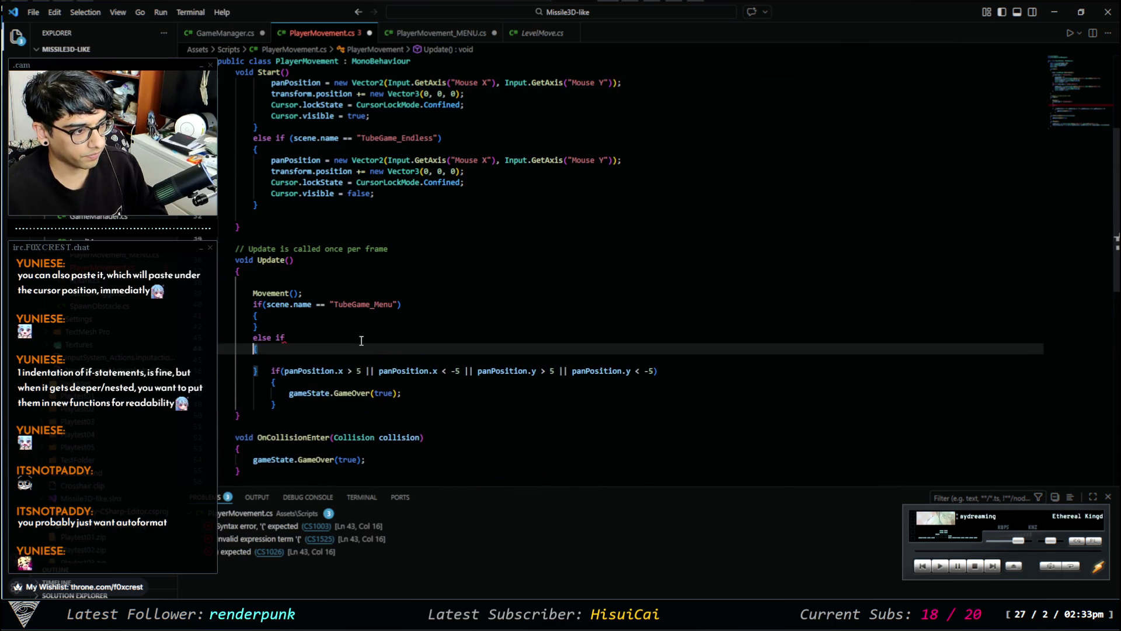
key(Down)
key(Down)
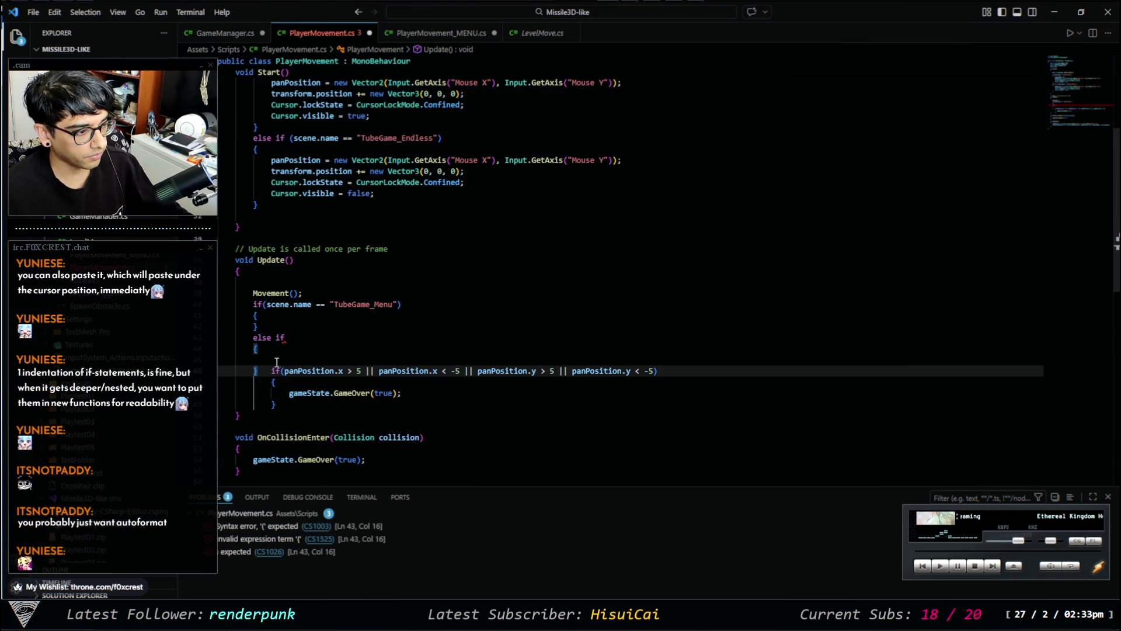
Move the panPosition out-of-bounds GameOver if-block inside the else-if braces.
drag(271, 372, 297, 409)
key(ctrl+x)
click(299, 361)
key(ctrl+v)
Copy the TubeGame_Endless condition from Start() into the else if, and open a blank line in the Menu block.
click(315, 326)
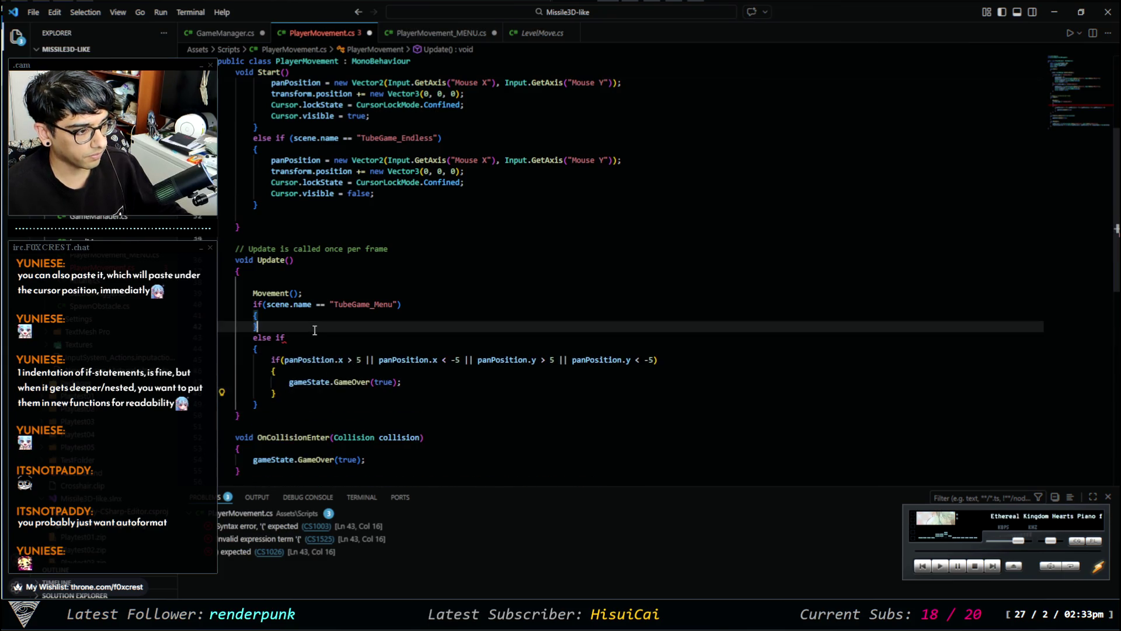
drag(452, 135, 295, 135)
key(ctrl+c)
click(285, 338)
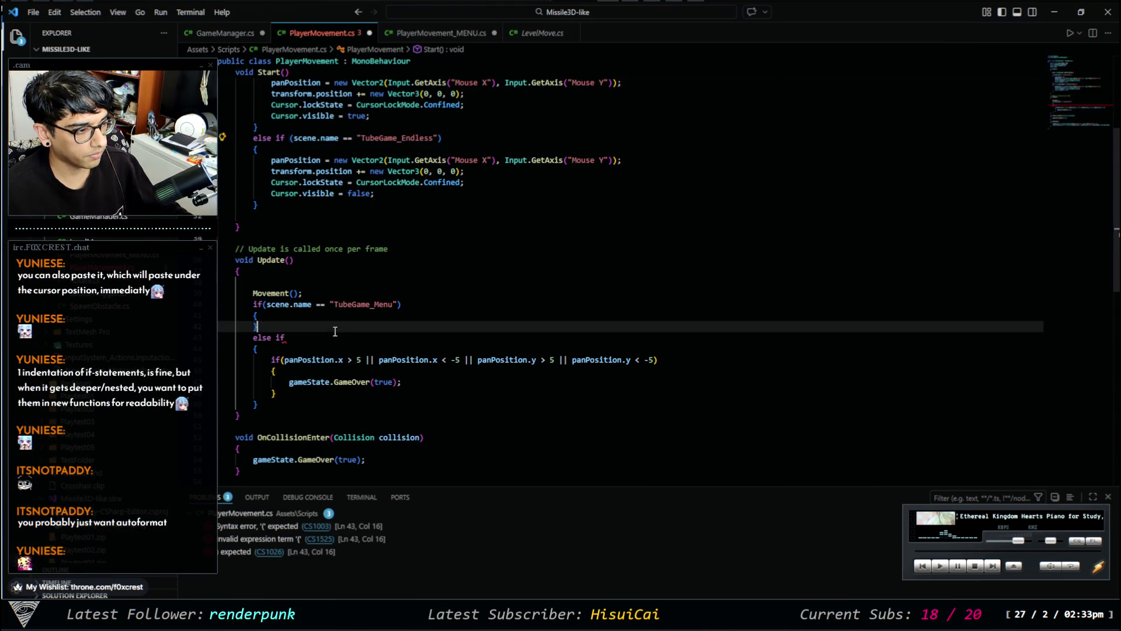
key(ctrl+v)
click(284, 338)
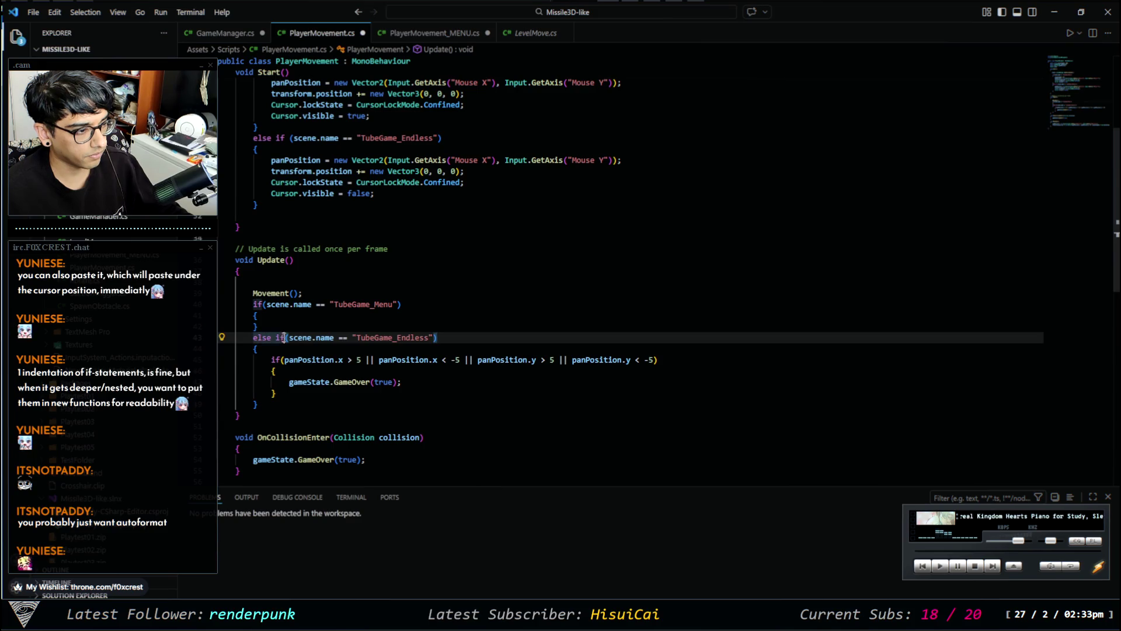
click(402, 382)
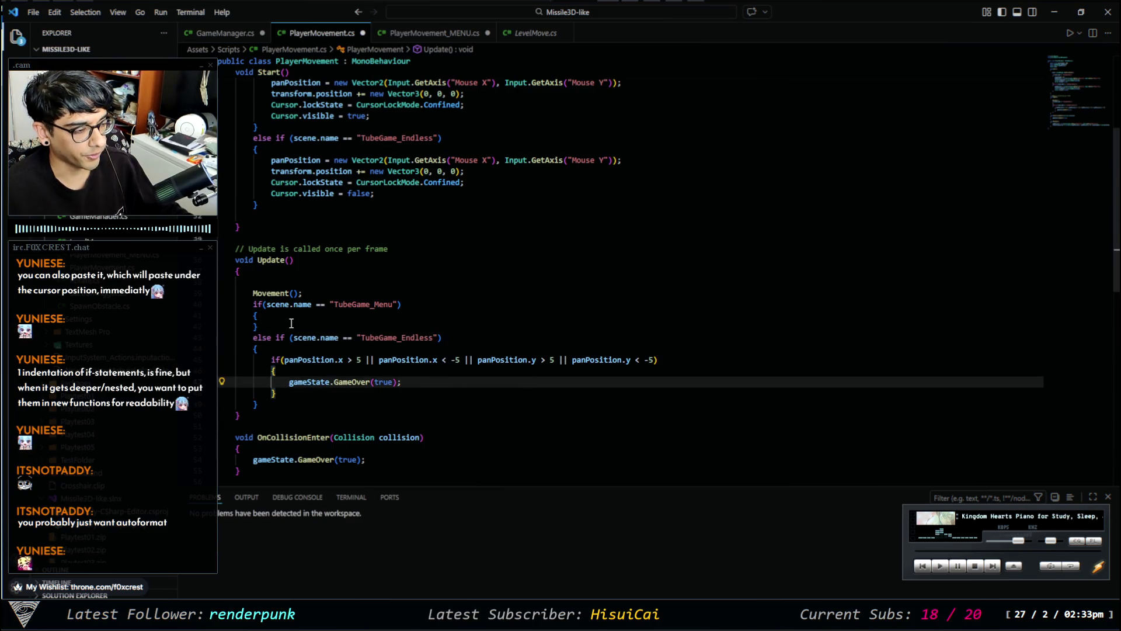
click(339, 321)
click(338, 319)
key(Return)
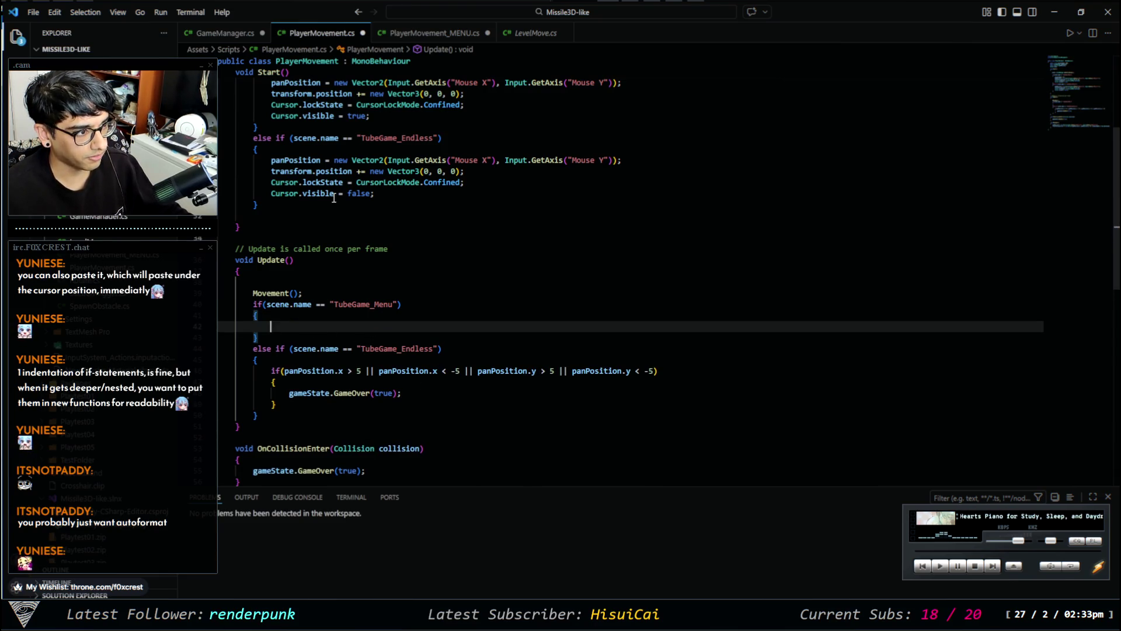
Copy transform.position += new Vector3(0, 0, 0); from Start() into Update's TubeGame_Menu block, then open Settings.
scroll(357, 185, up, 3)
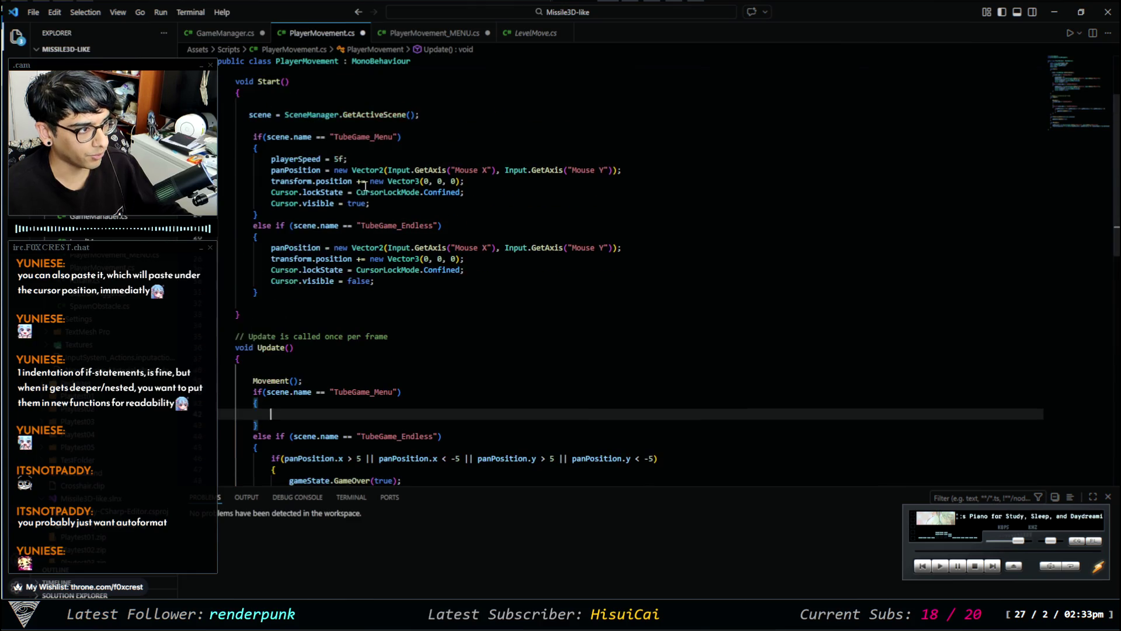
drag(473, 182, 271, 182)
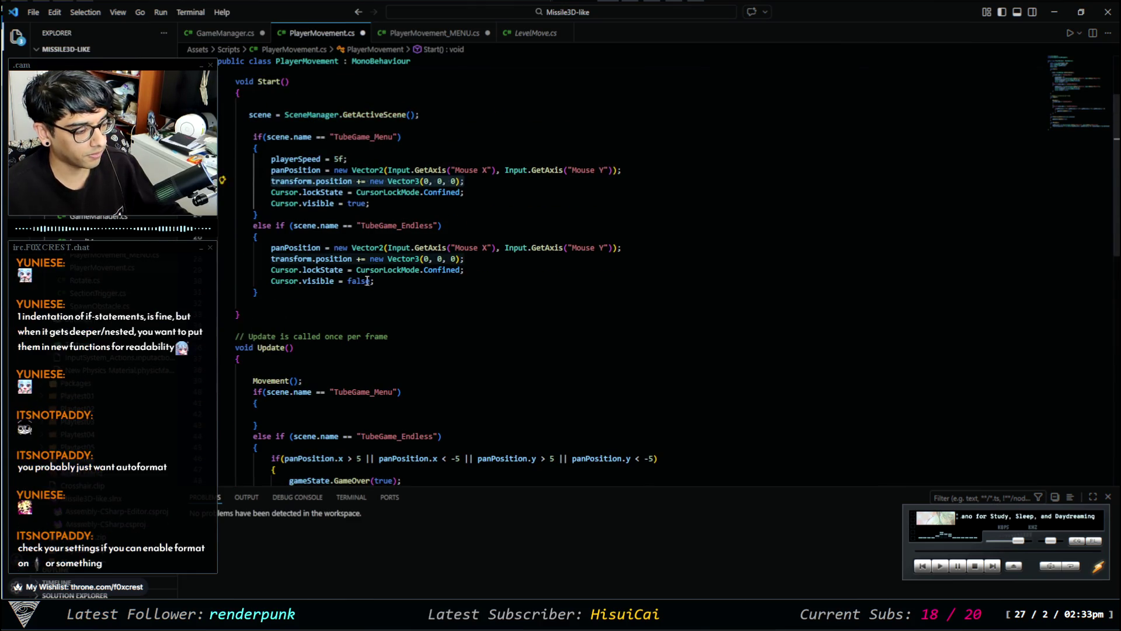
scroll(325, 311, down, 3)
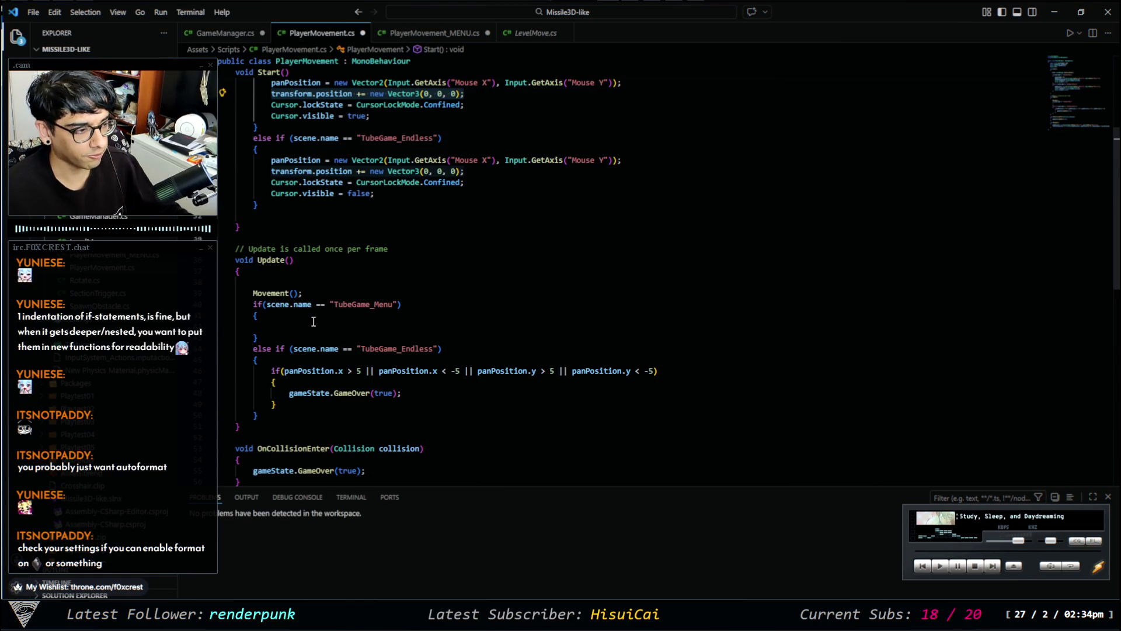
click(319, 324)
key(ctrl+v)
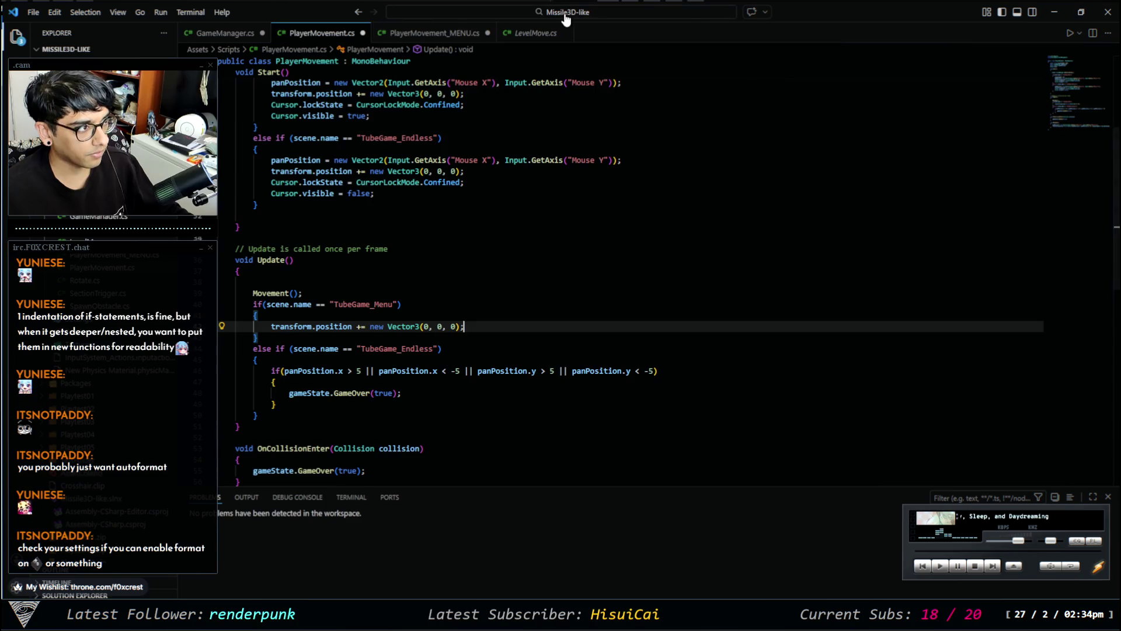
key(ctrl+comma)
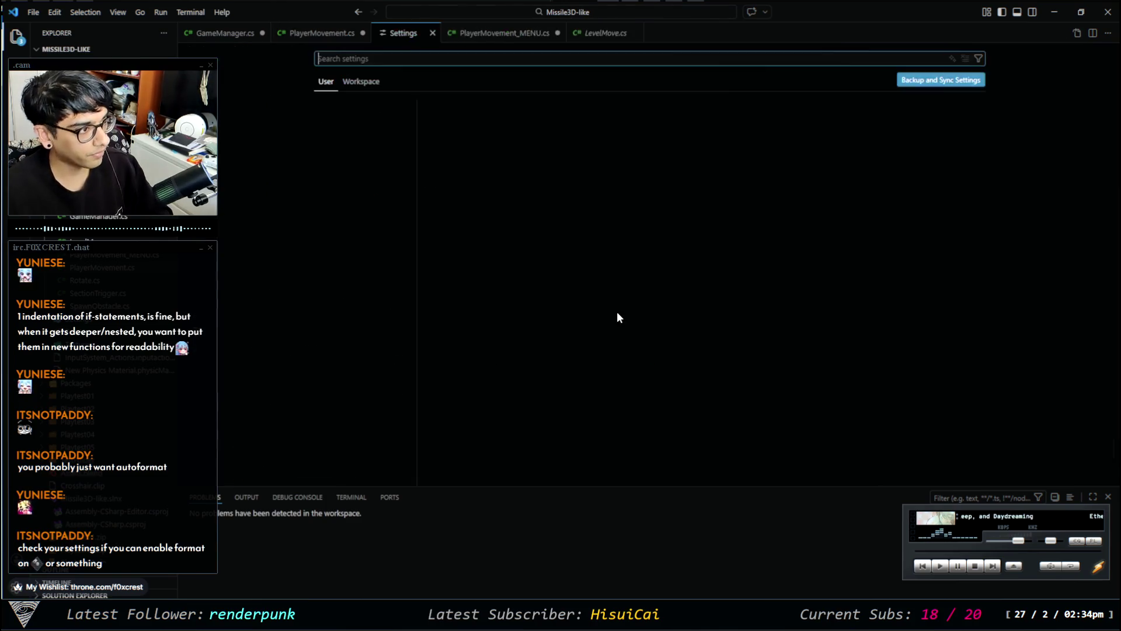
Search the settings for 'format' and tick Editor: Format On Save.
text(fortma)
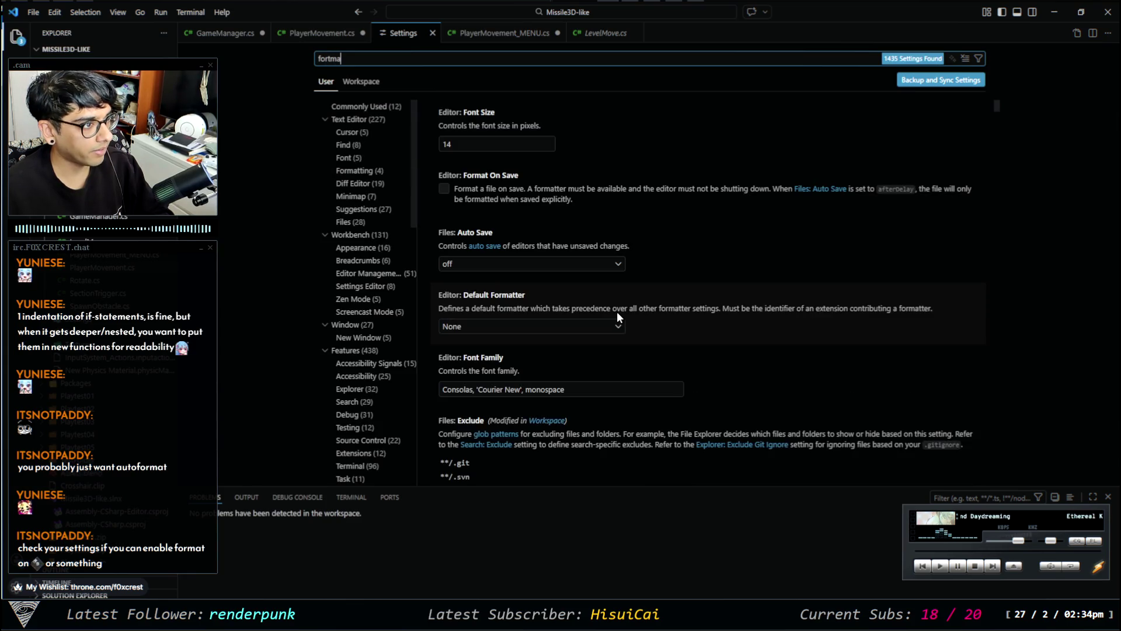
key(ctrl+a)
text(format)
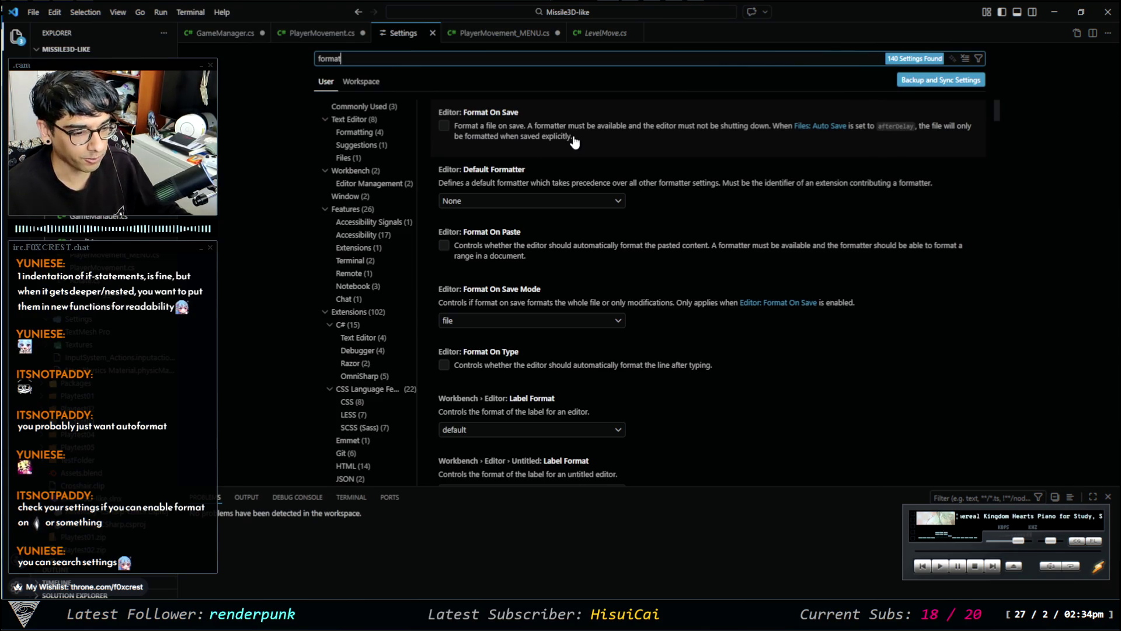
click(499, 135)
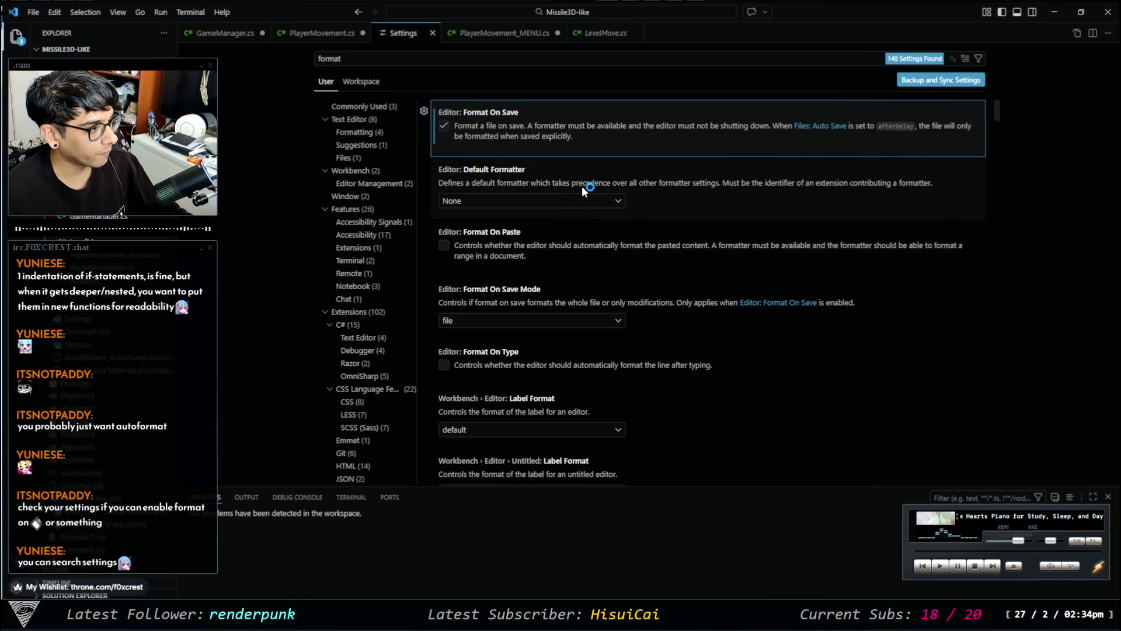
Check the Default Formatter dropdown, leaving it at None, and return to PlayerMovement.cs.
click(602, 205)
click(605, 204)
click(607, 203)
click(560, 203)
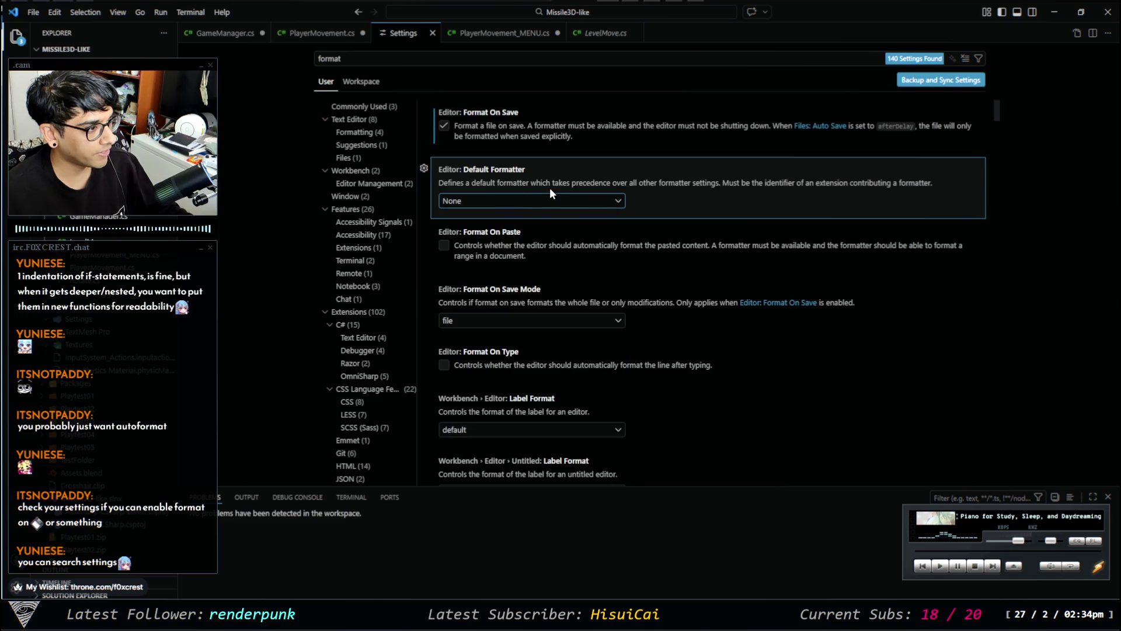
click(609, 204)
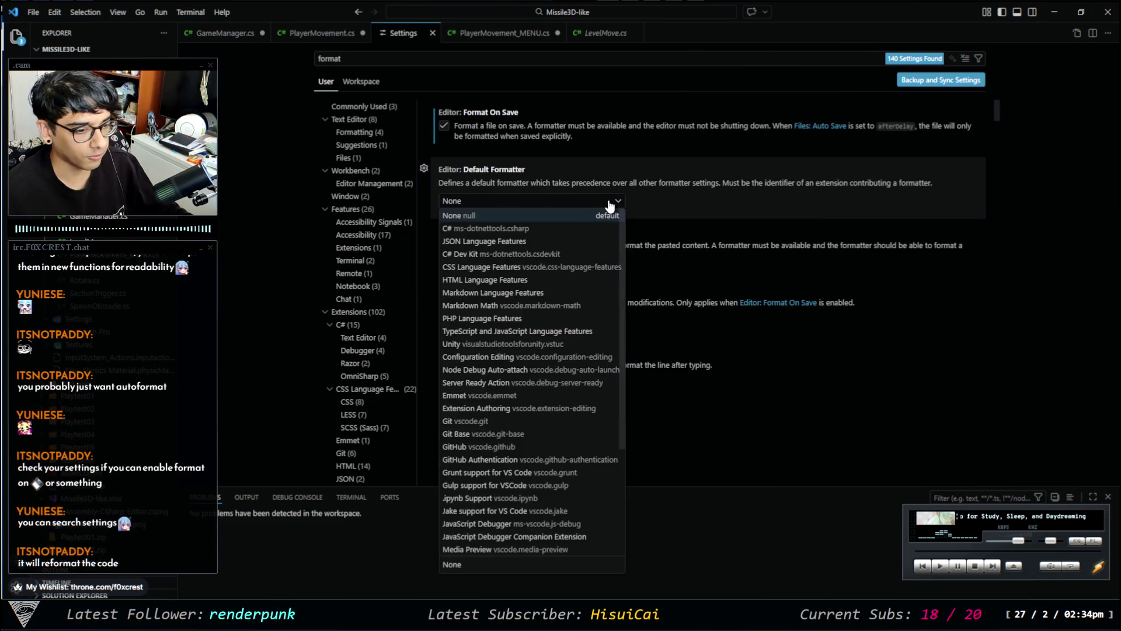
click(610, 206)
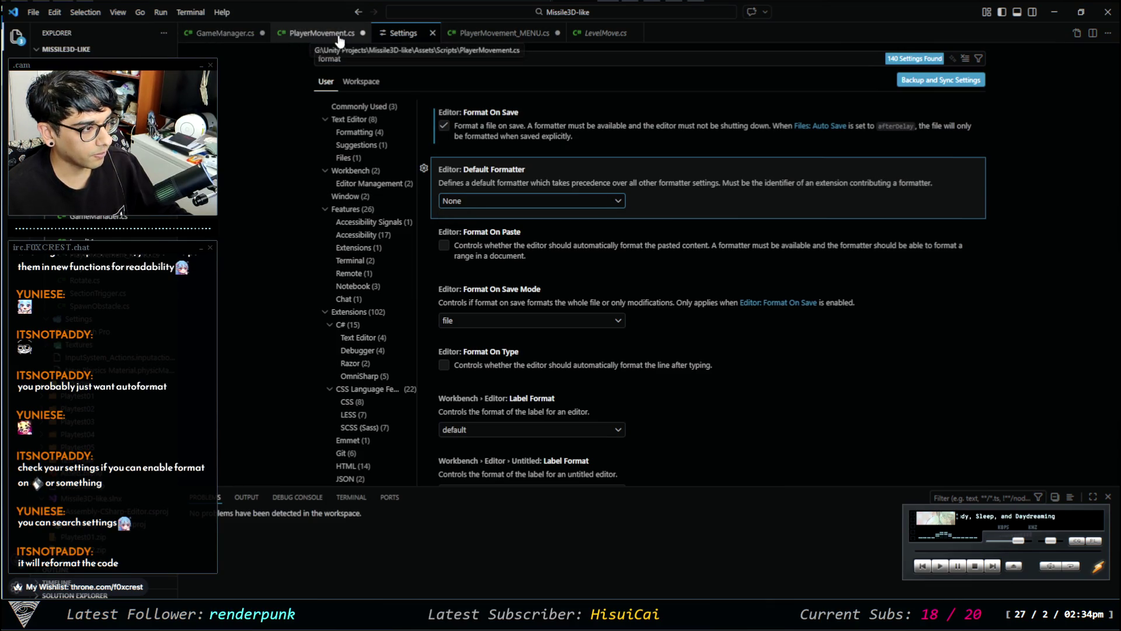
scroll(562, 251, down, 3)
scroll(569, 255, up, 3)
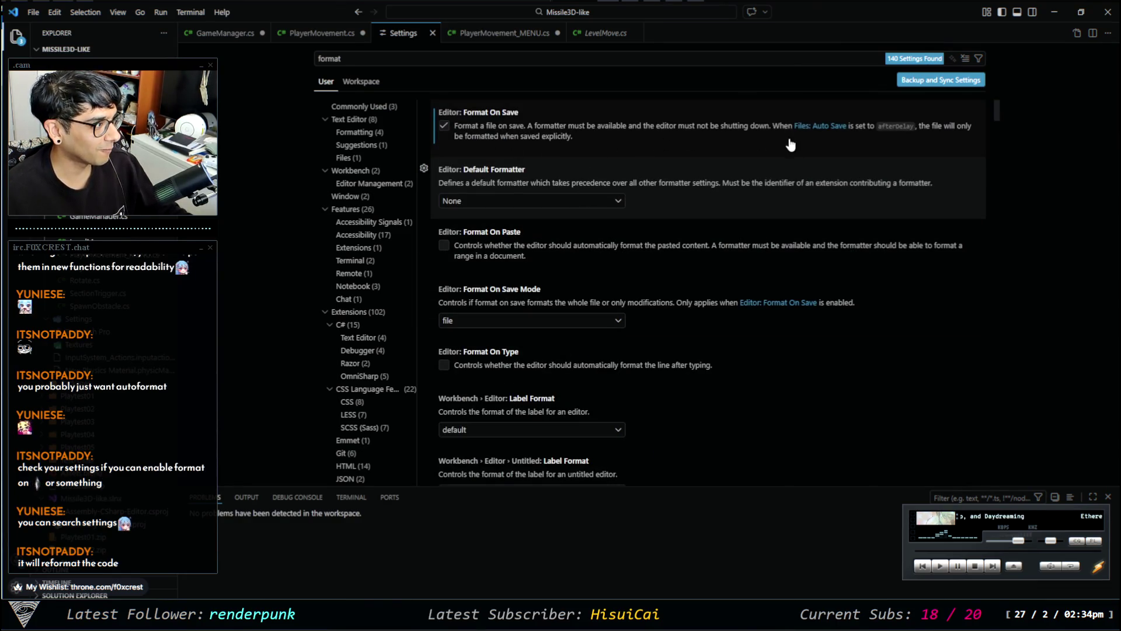
scroll(575, 163, down, 1)
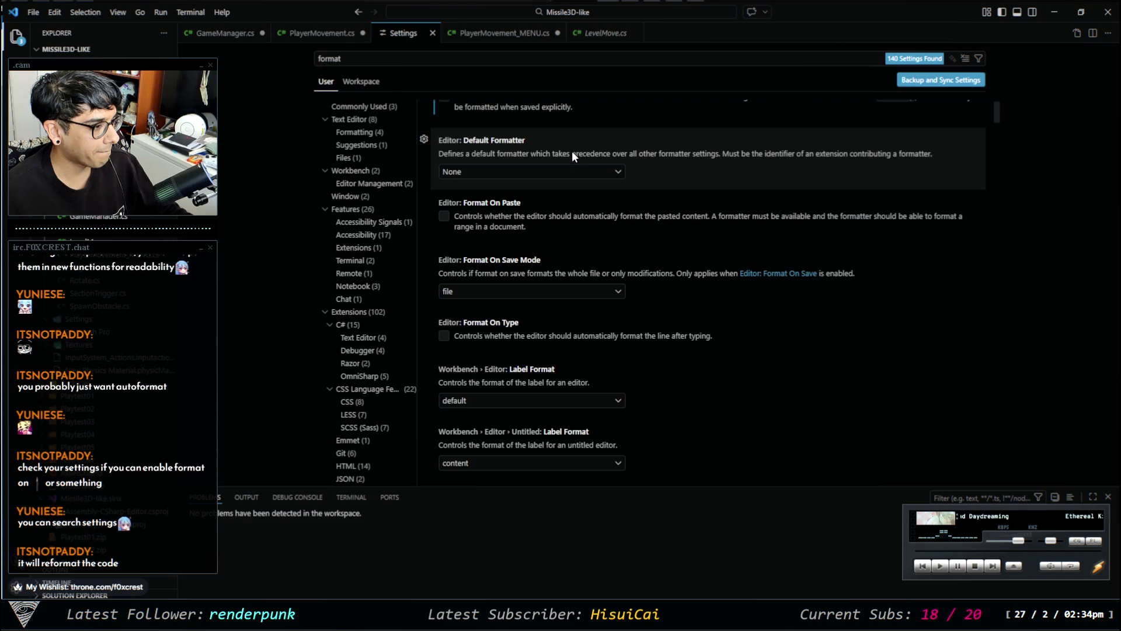
scroll(573, 151, up, 1)
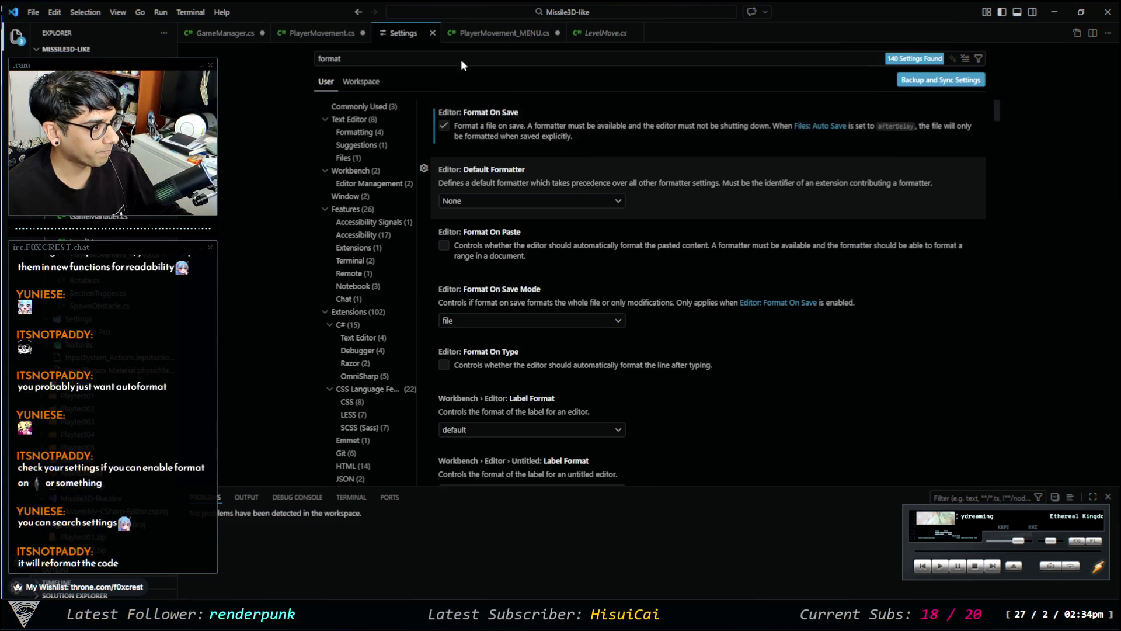
click(319, 35)
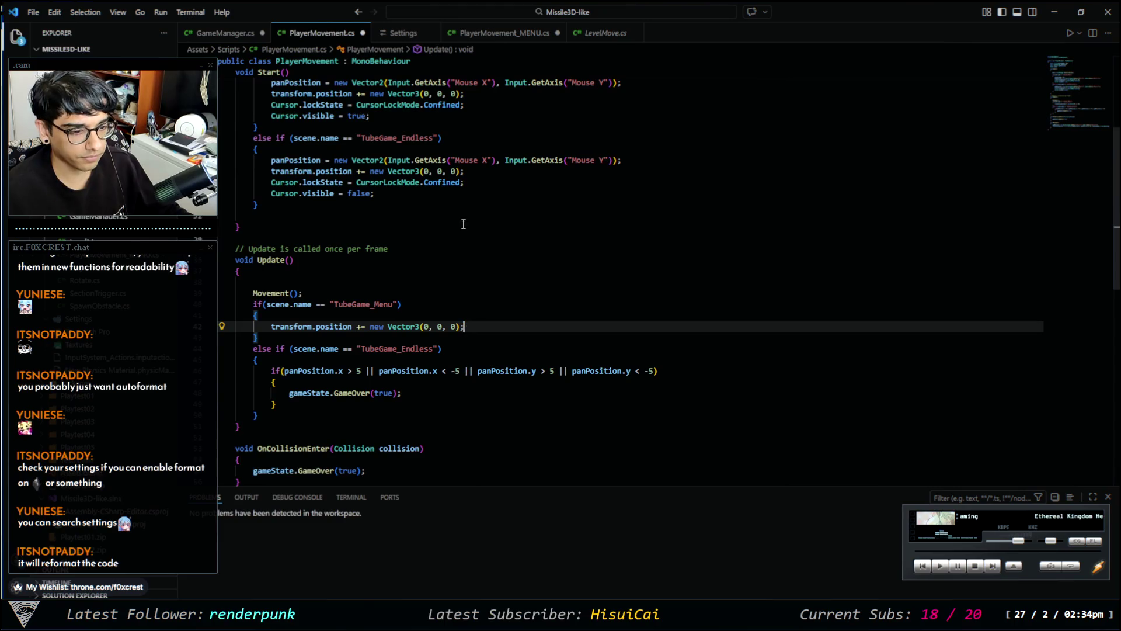
Save PlayerMovement.cs so it auto-formats, review Start() and Update(), then switch to PlayerMovement_MENU.cs.
key(ctrl+s)
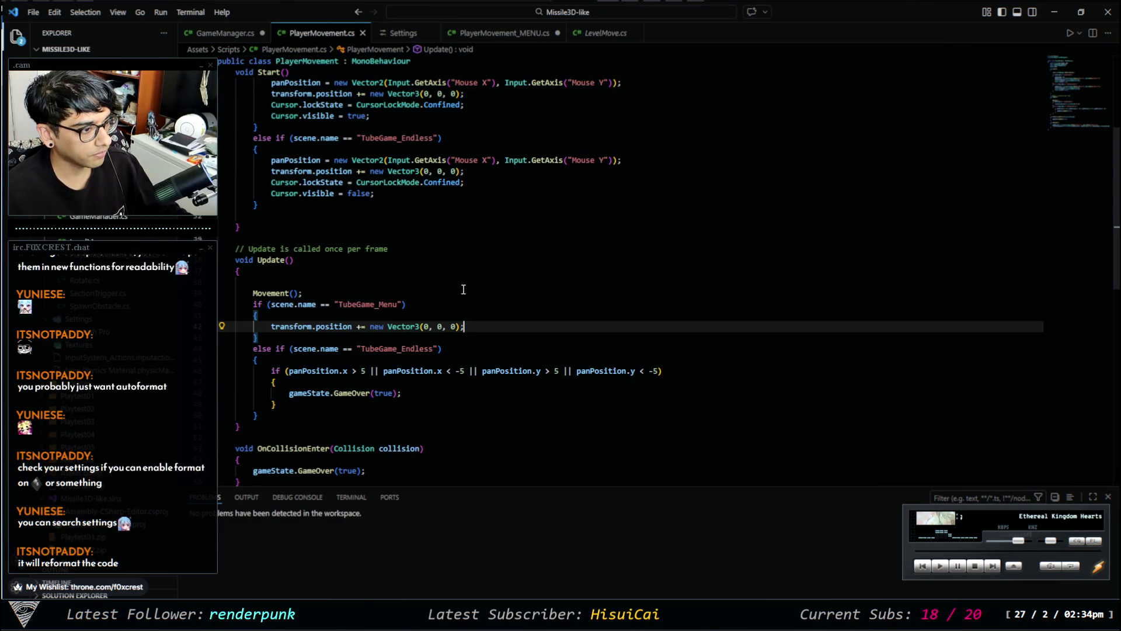
scroll(472, 290, down, 5)
scroll(444, 328, up, 8)
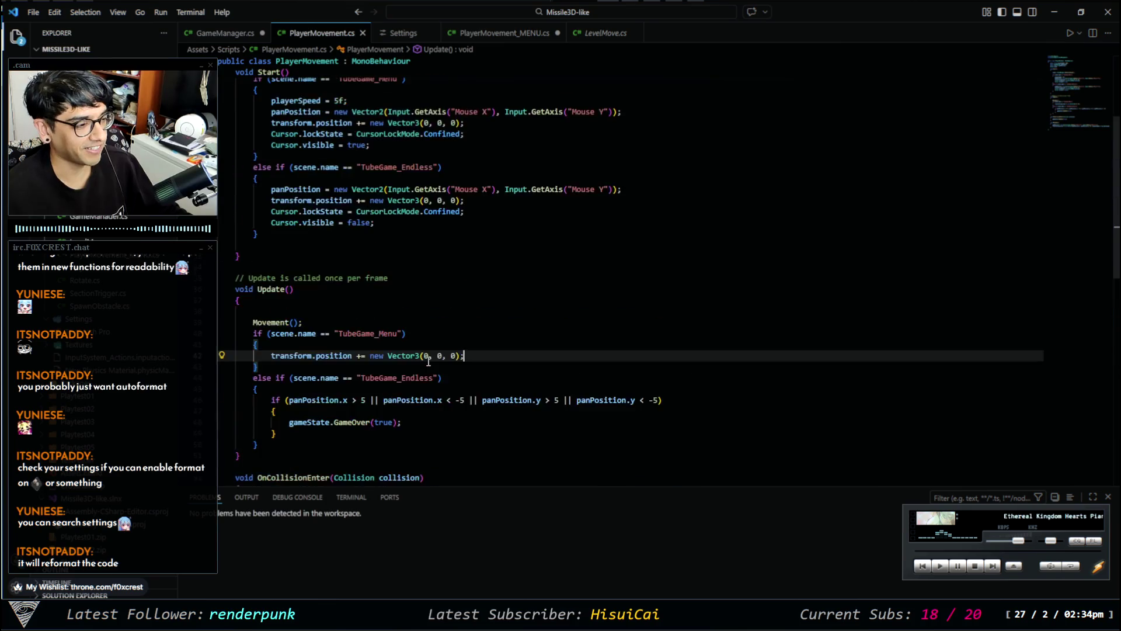
scroll(443, 328, down, 10)
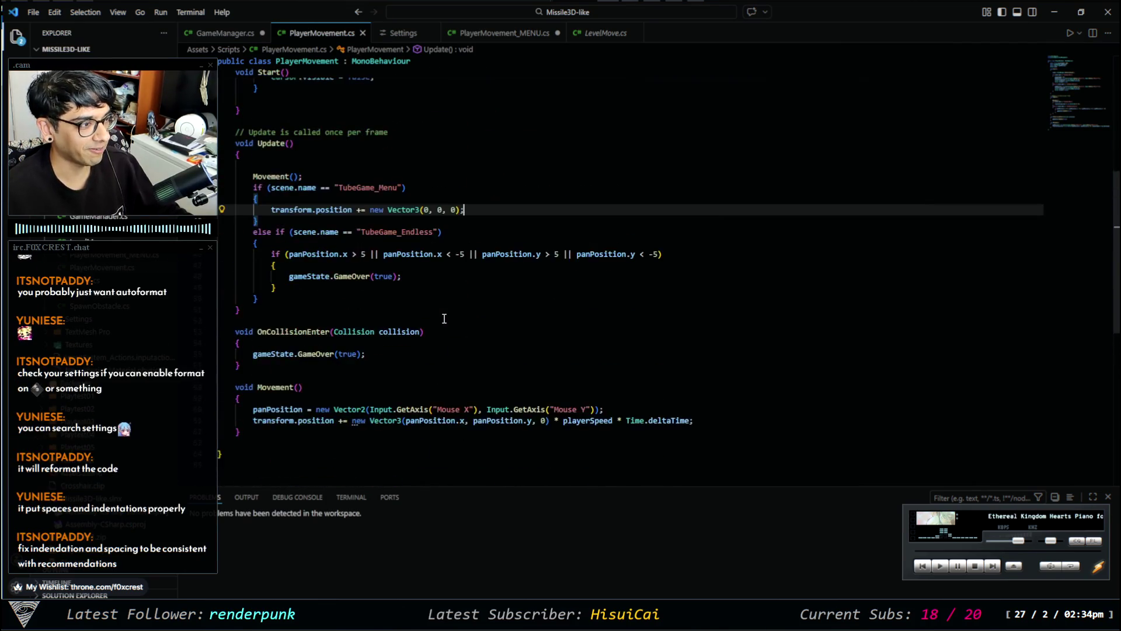
scroll(440, 313, up, 8)
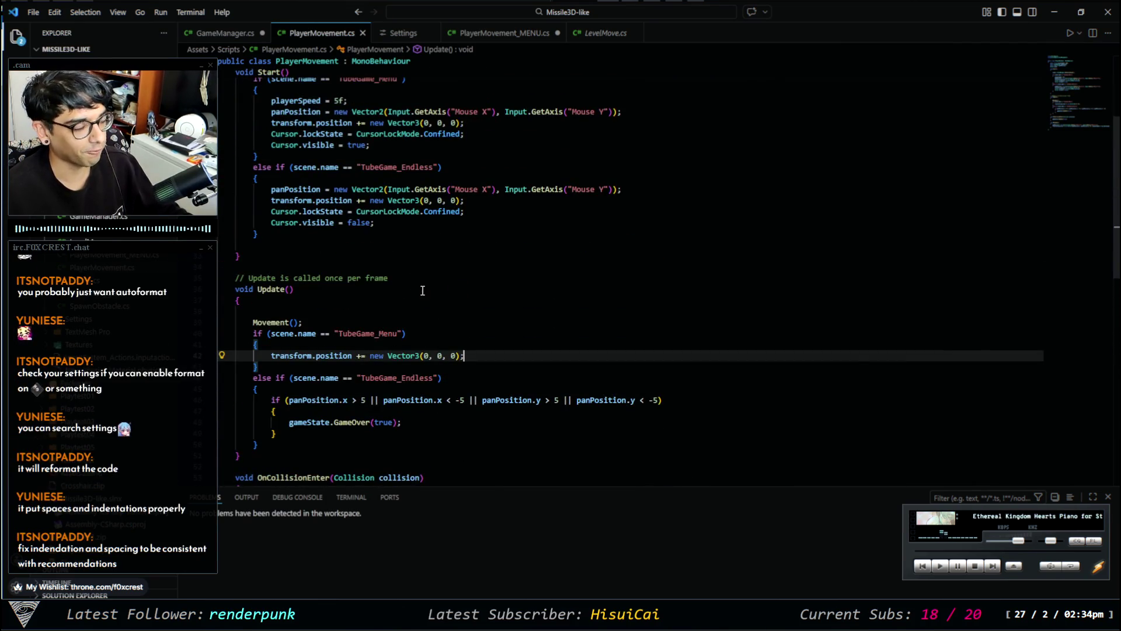
scroll(422, 290, up, 1)
scroll(410, 299, down, 4)
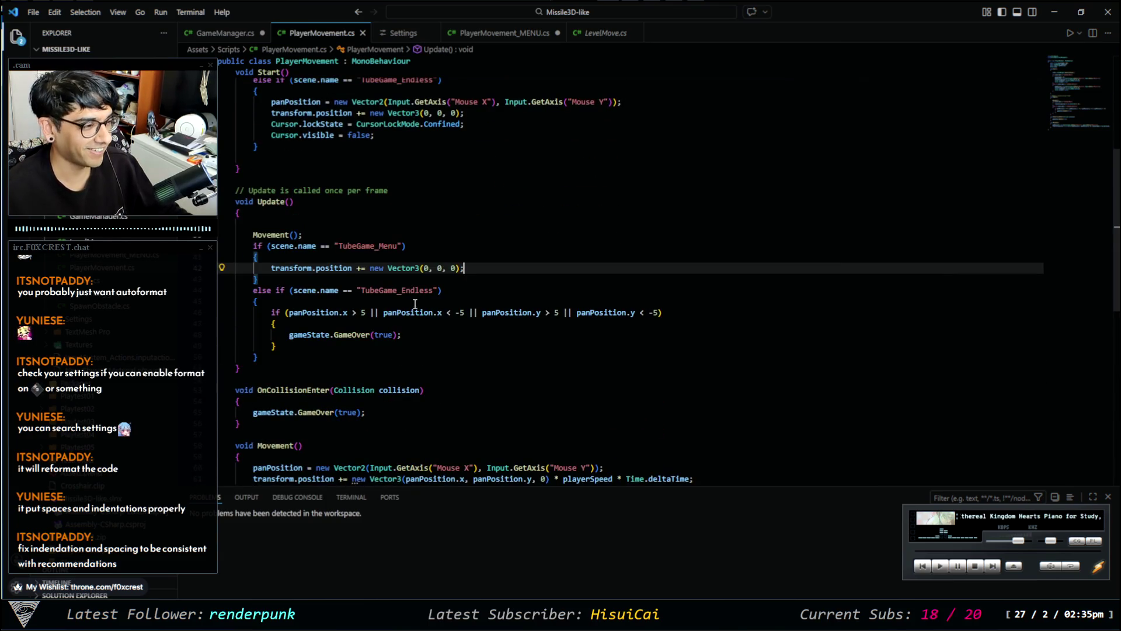
scroll(375, 345, down, 1)
scroll(415, 304, up, 3)
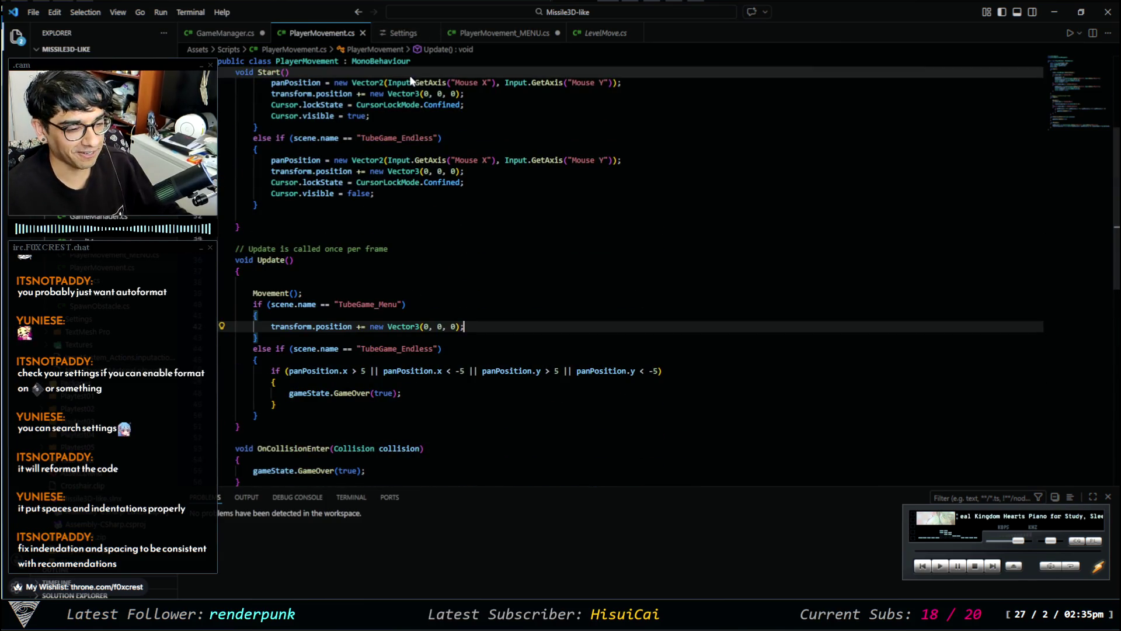
scroll(373, 374, up, 1)
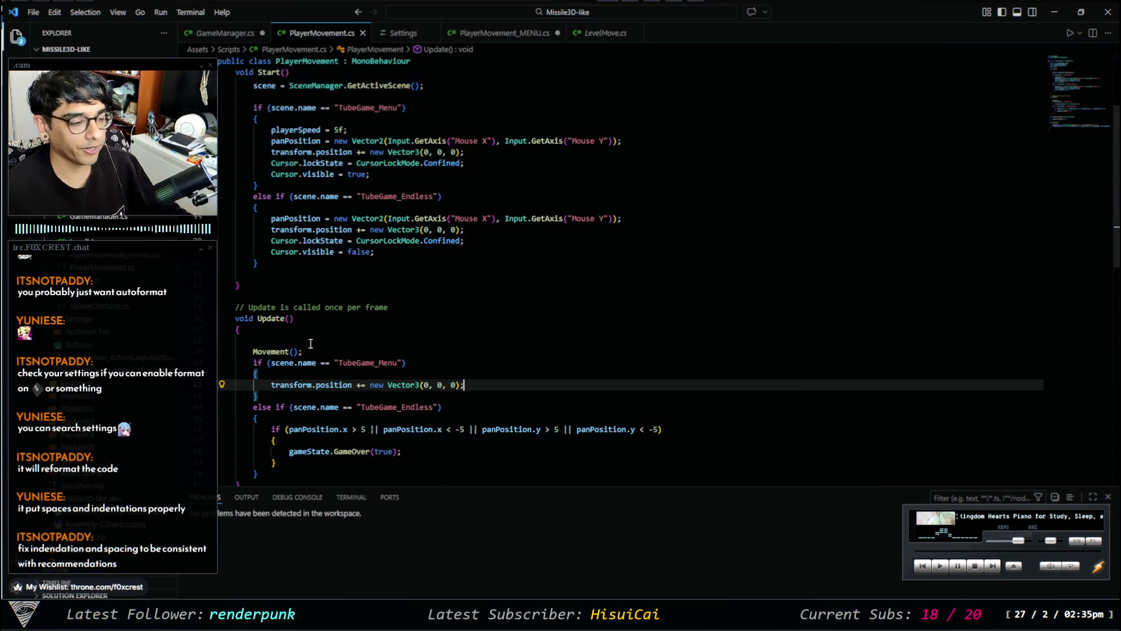
scroll(327, 339, down, 6)
scroll(336, 323, up, 3)
scroll(336, 323, up, 7)
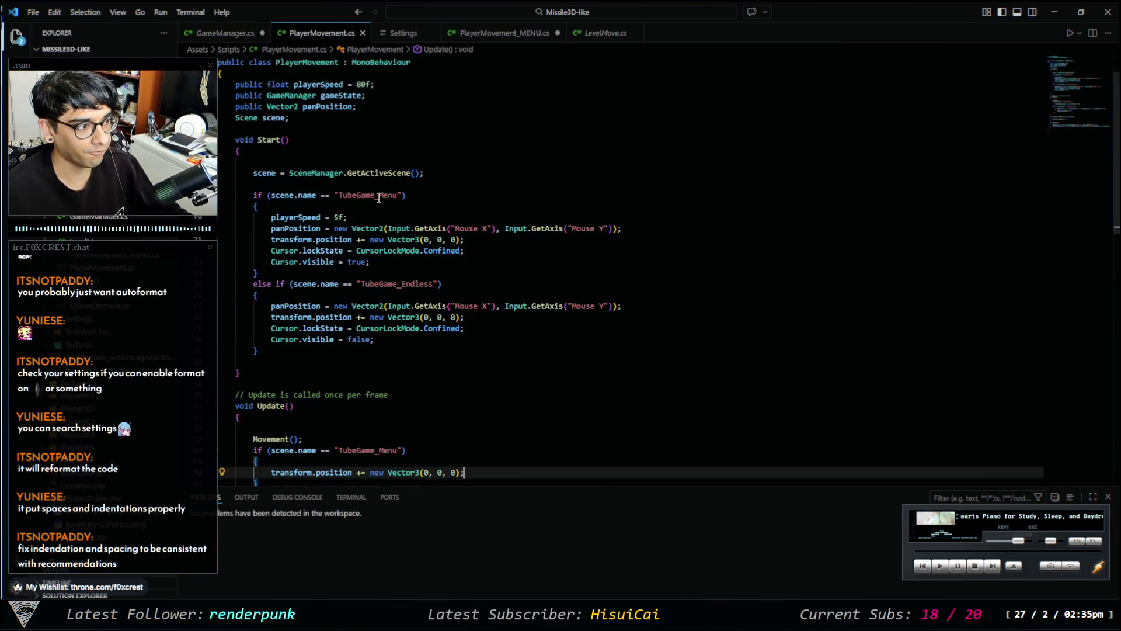
click(501, 32)
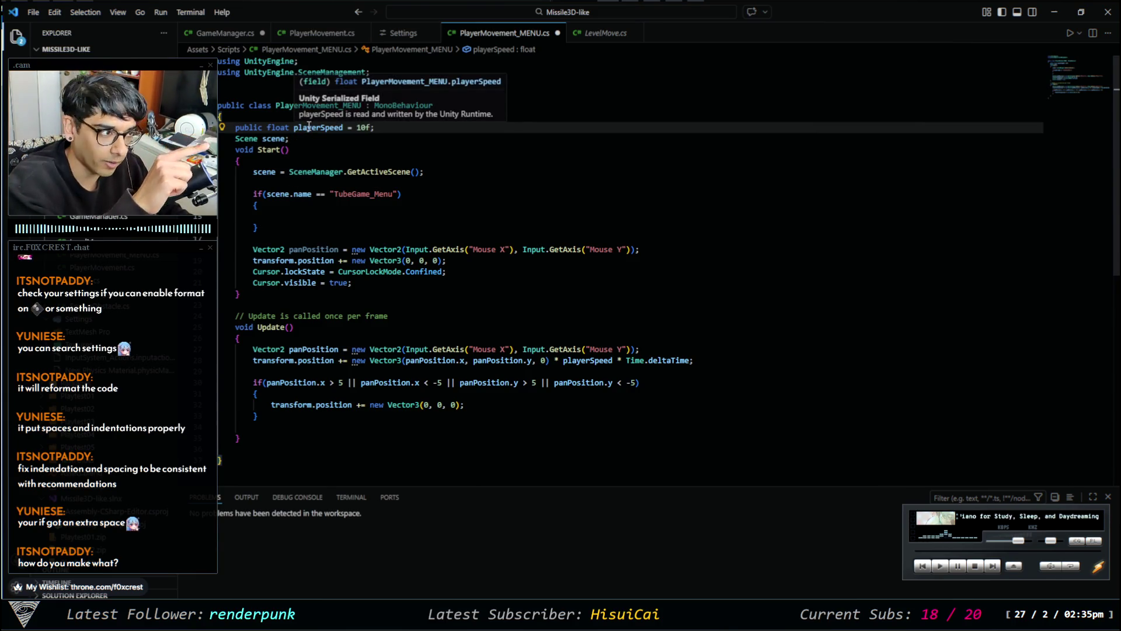
click(247, 129)
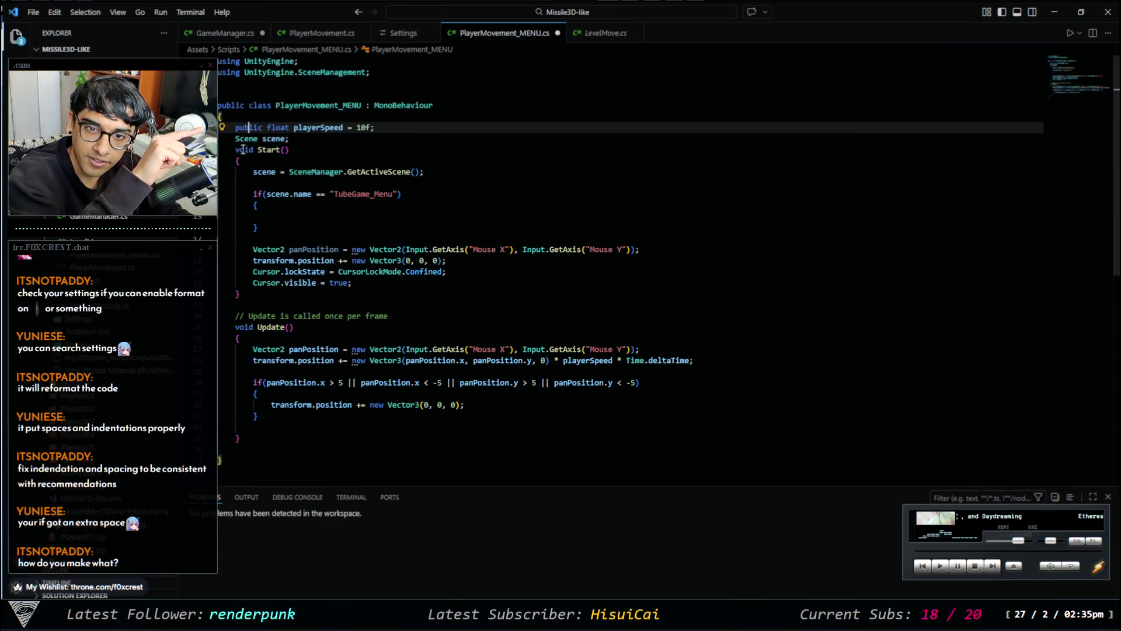
mouse_move(245, 137)
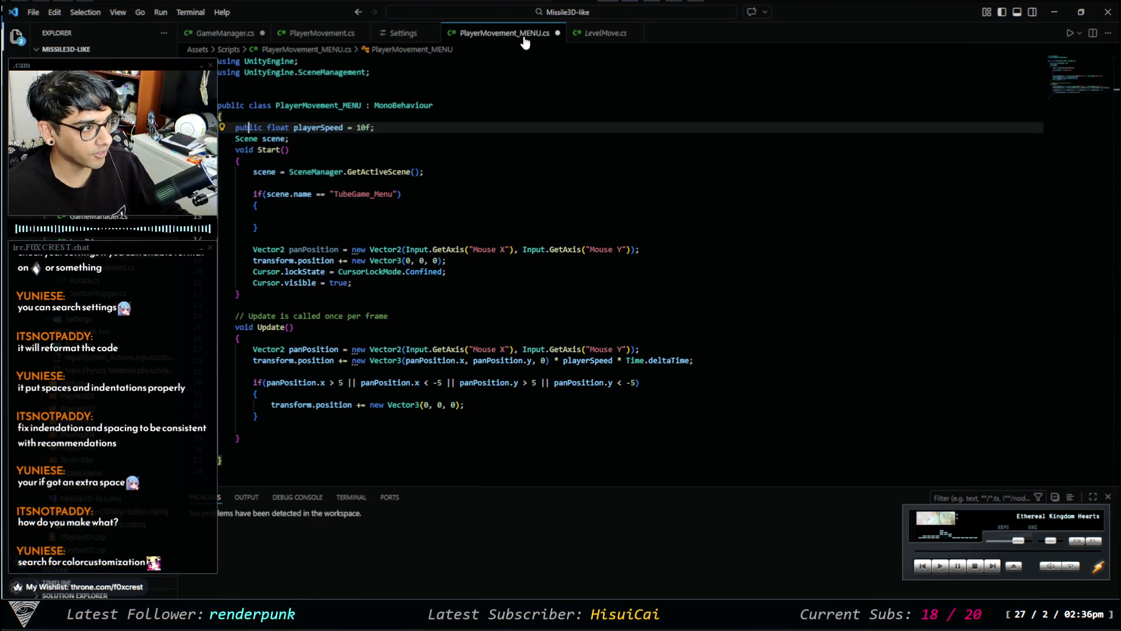
click(400, 33)
Search settings for 'col' and edit Semantic Token Color Customizations in settings.json.
click(422, 61)
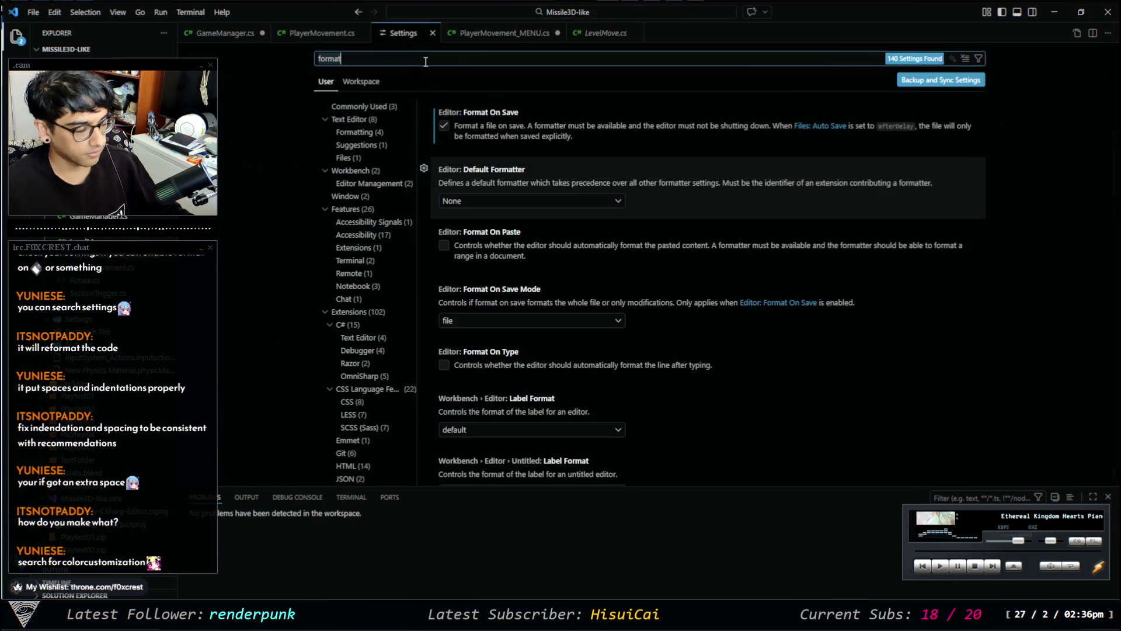
key(ctrl+a)
text(col)
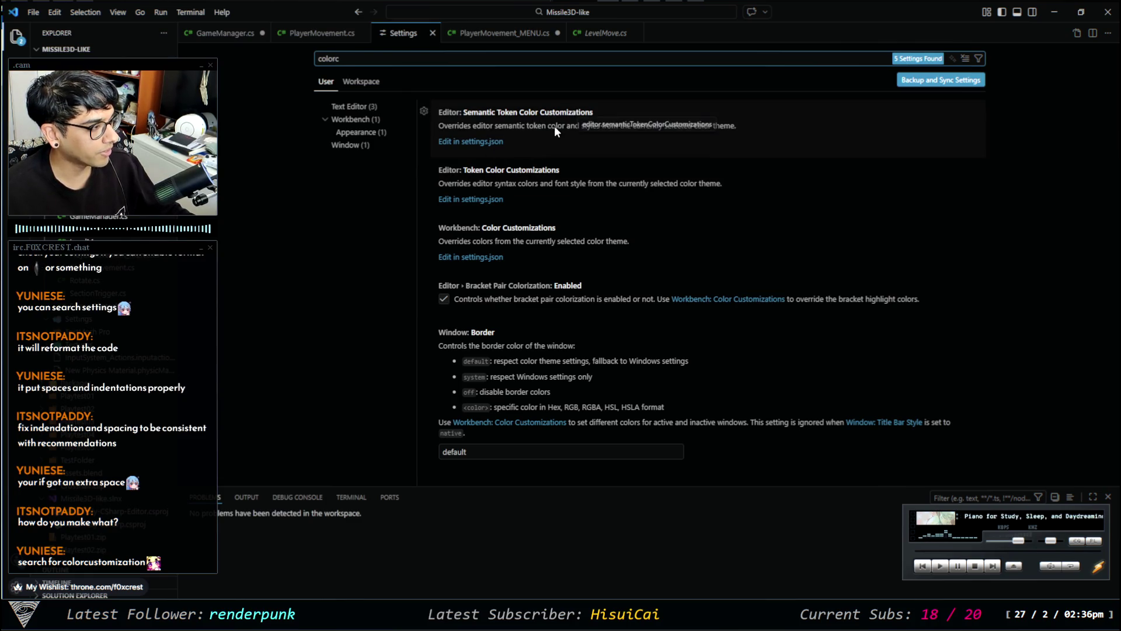
click(485, 142)
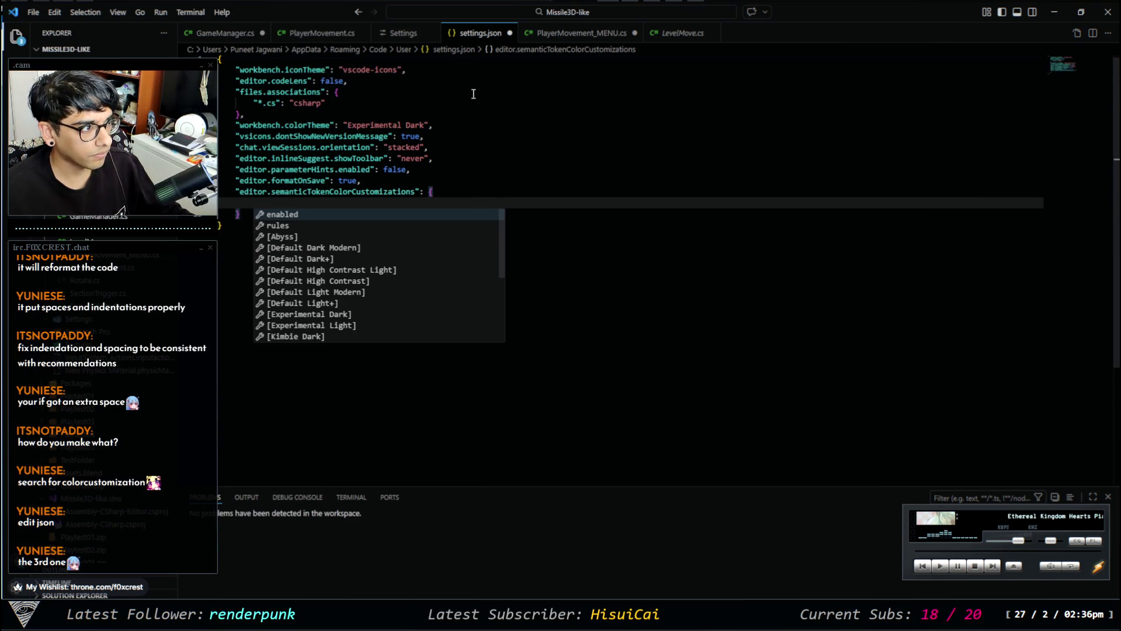
Add a Workbench Color Customizations entry with the Default Dark Modern theme block and save settings.json.
click(423, 35)
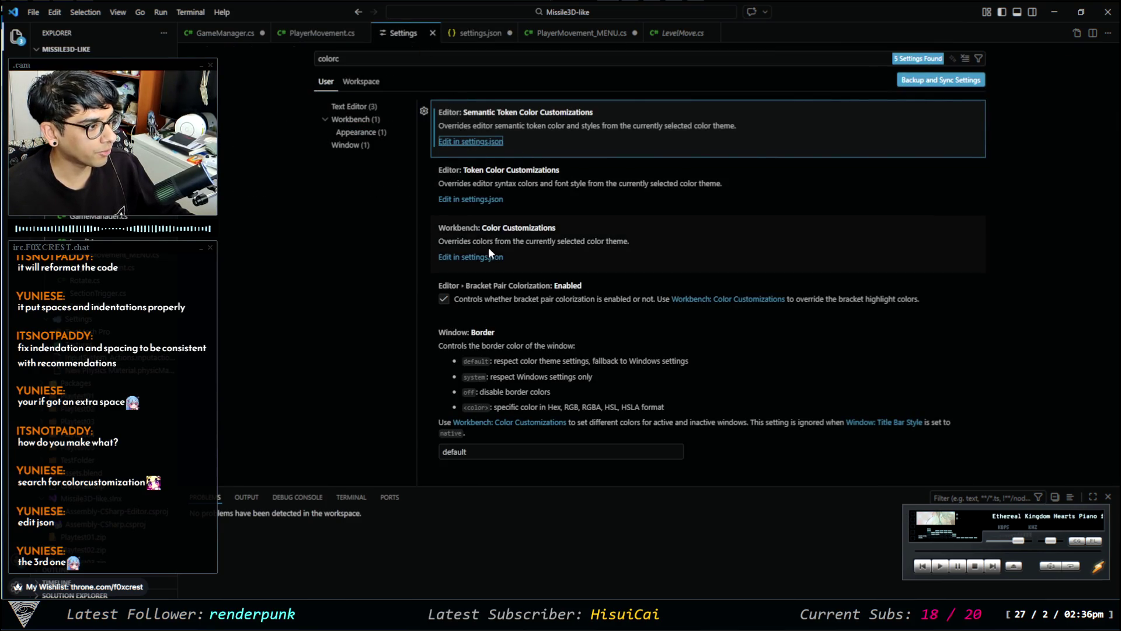
click(476, 257)
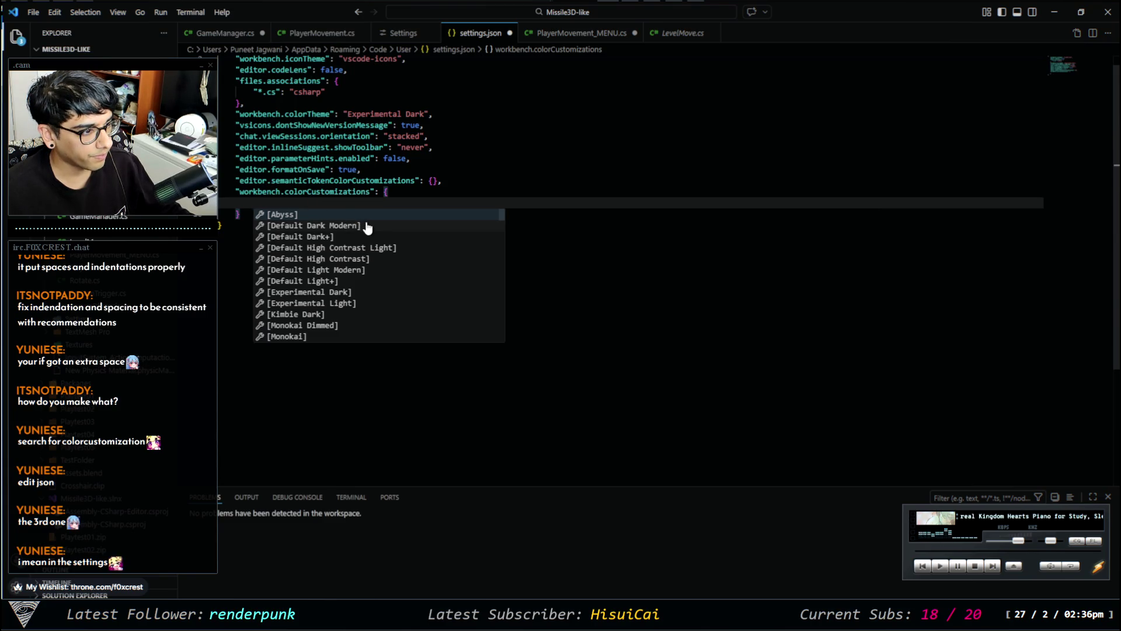
click(351, 226)
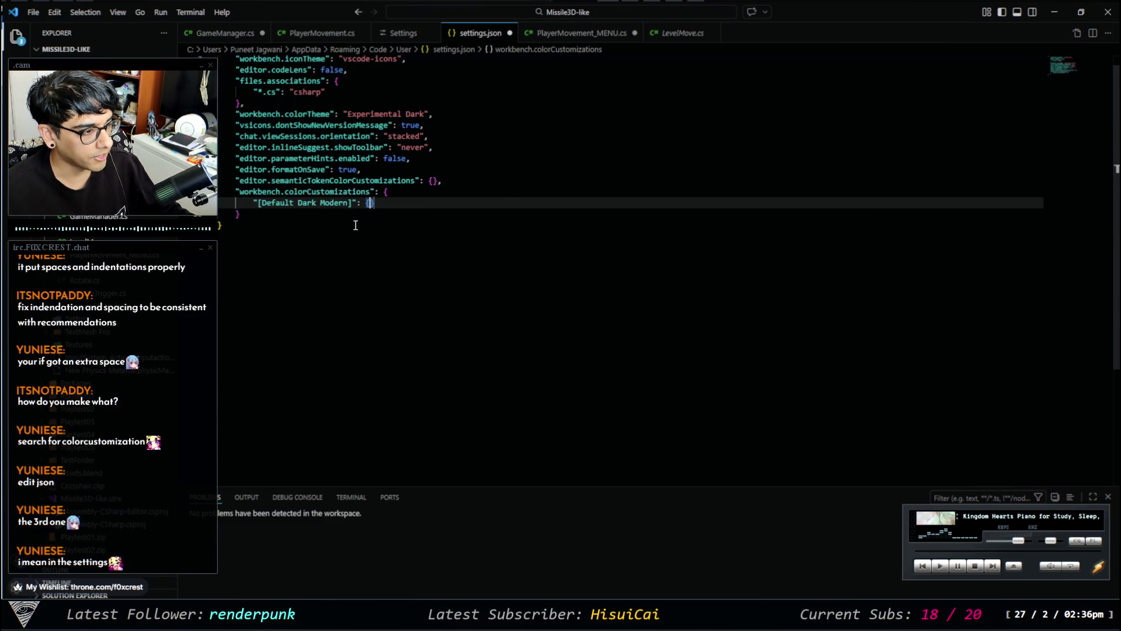
key(ctrl+s)
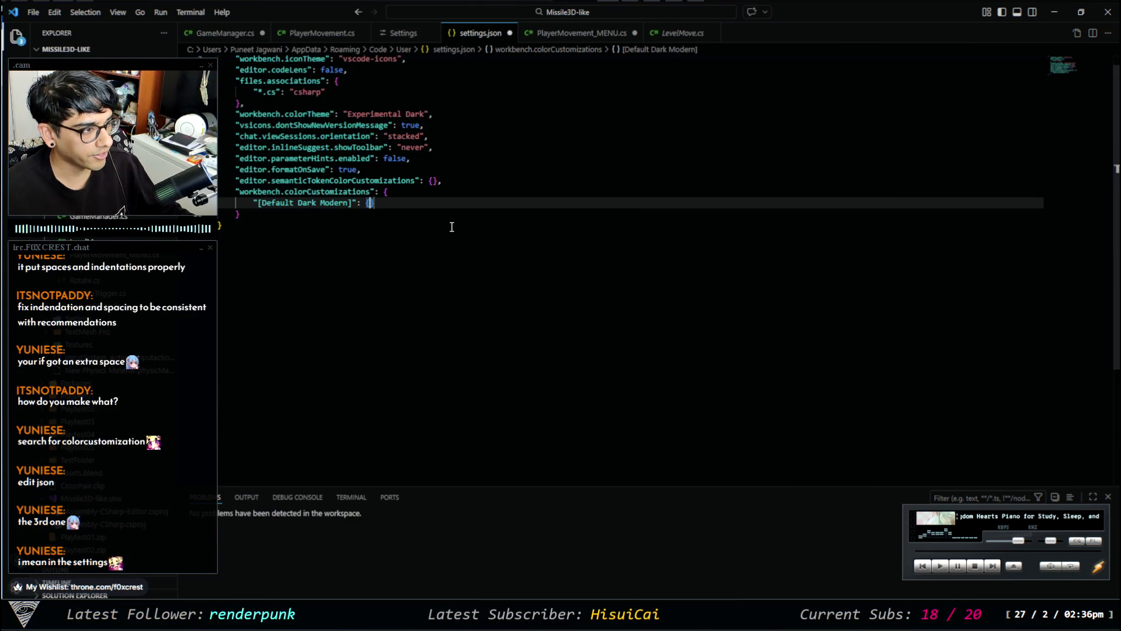
Delete the Default Dark Modern entry, leaving workbench.colorCustomizations empty.
click(322, 32)
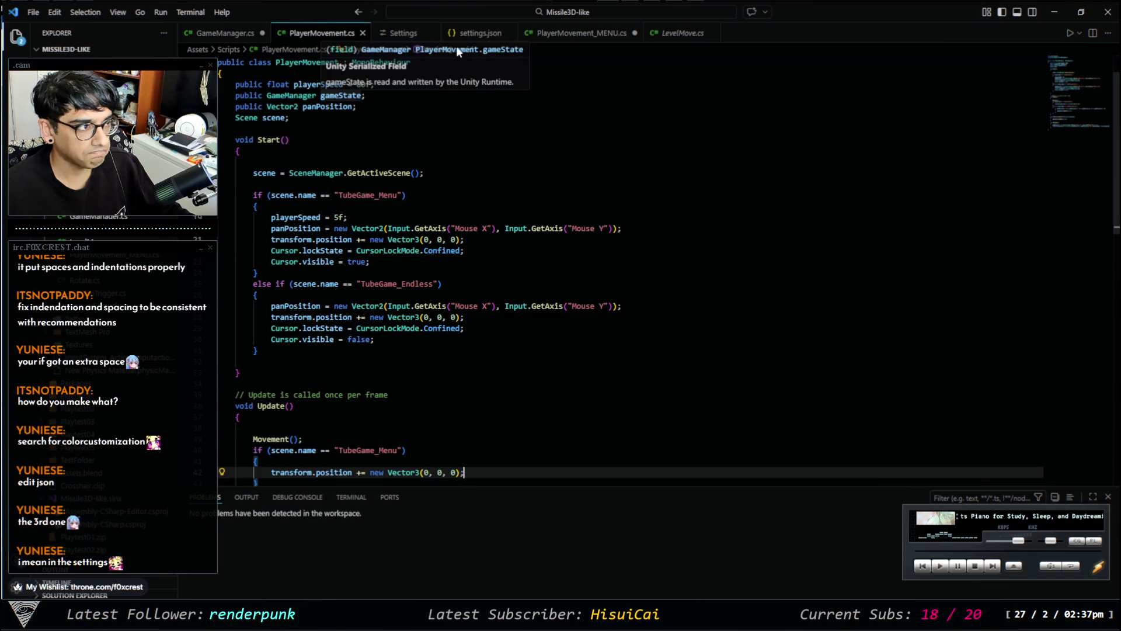
click(476, 33)
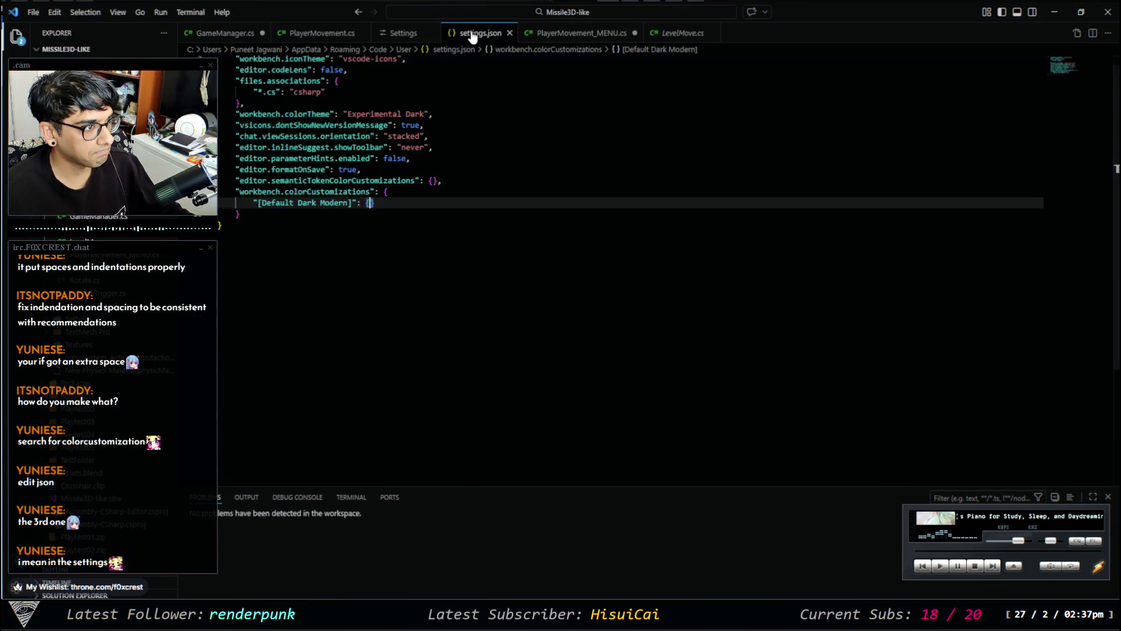
click(396, 193)
drag(383, 203, 253, 203)
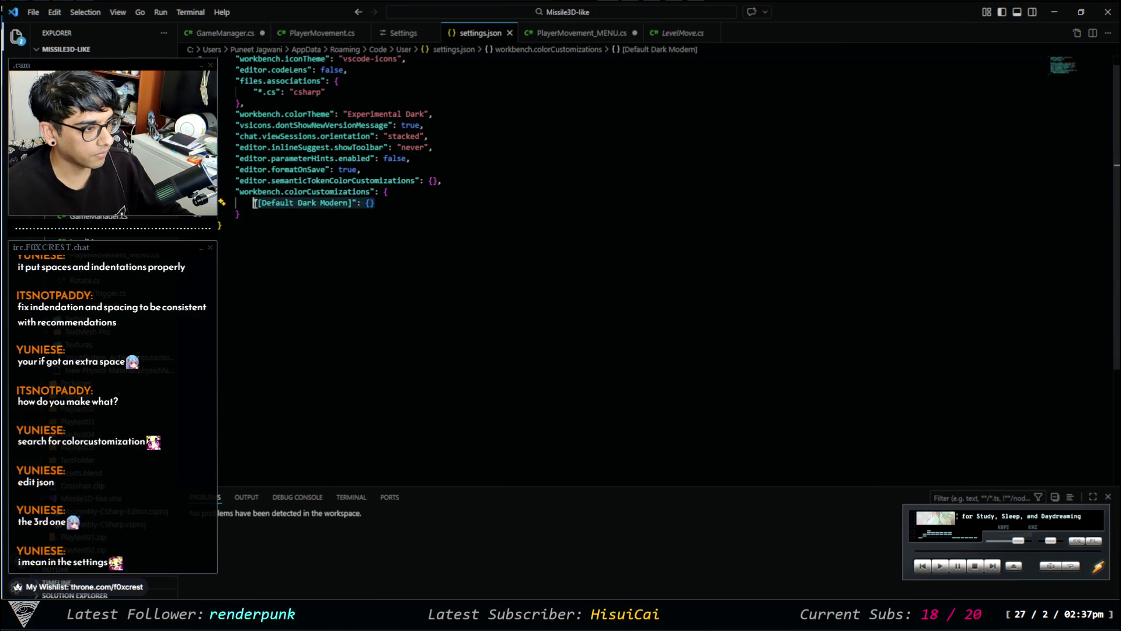
key(BackSpace)
click(411, 192)
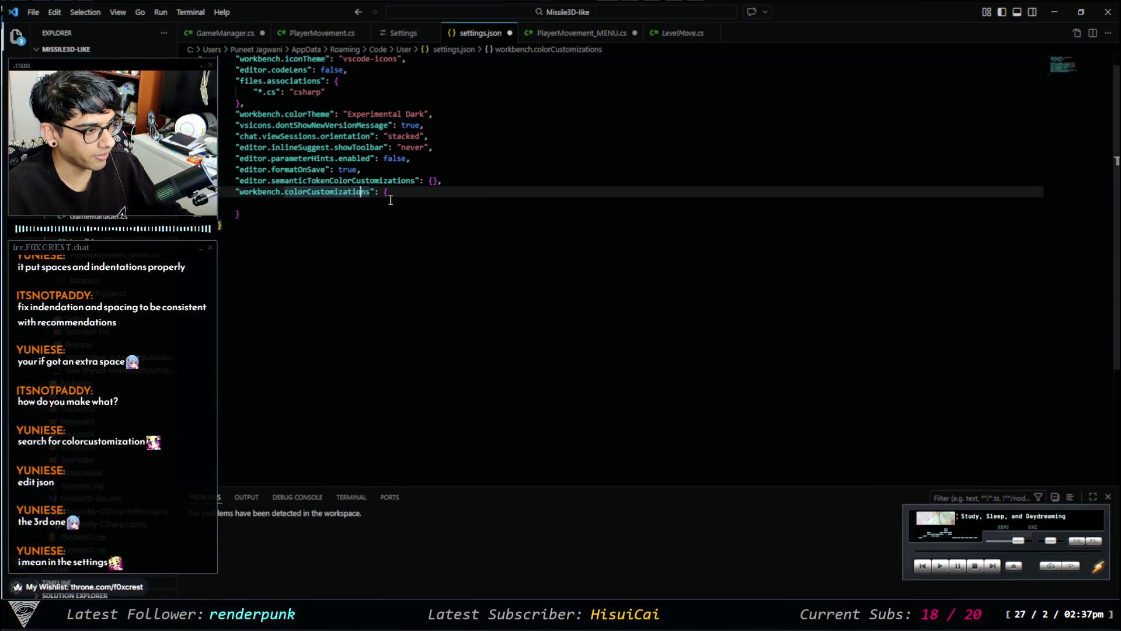
click(365, 202)
Paste "editorSuggestWidget.background": "#ff000060" into colorCustomizations and save settings.json.
click(403, 34)
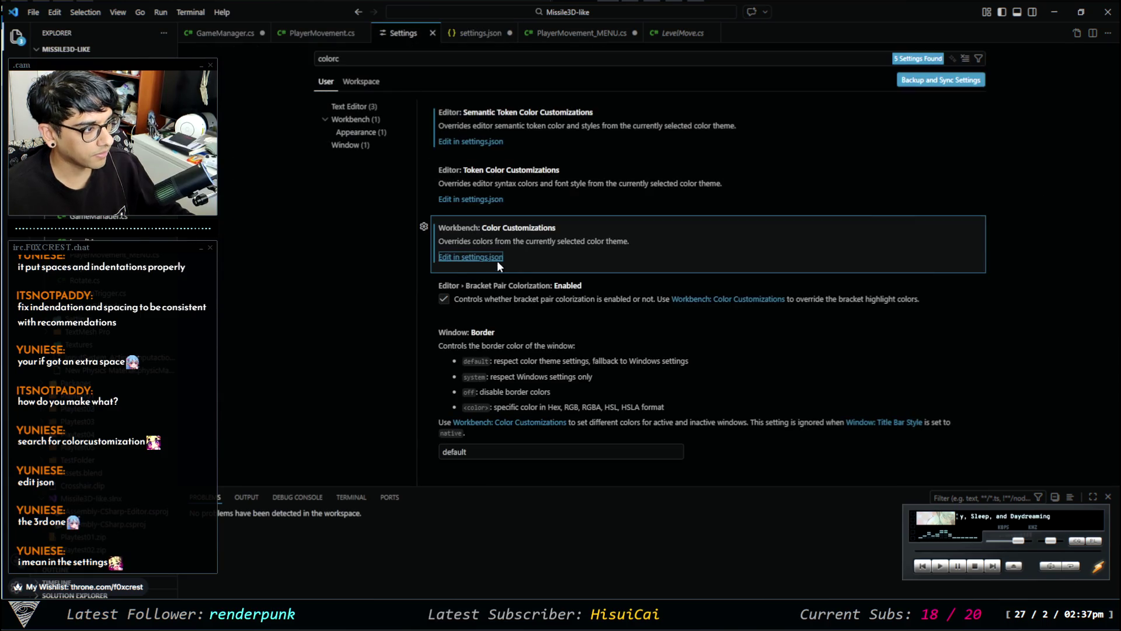
click(496, 259)
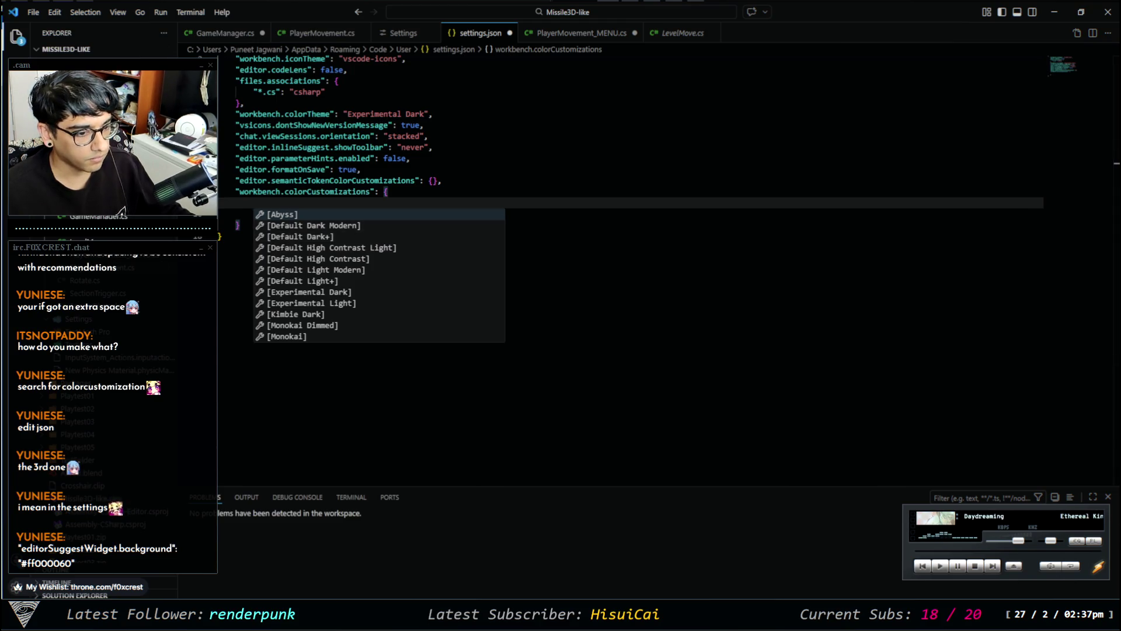
key(Escape)
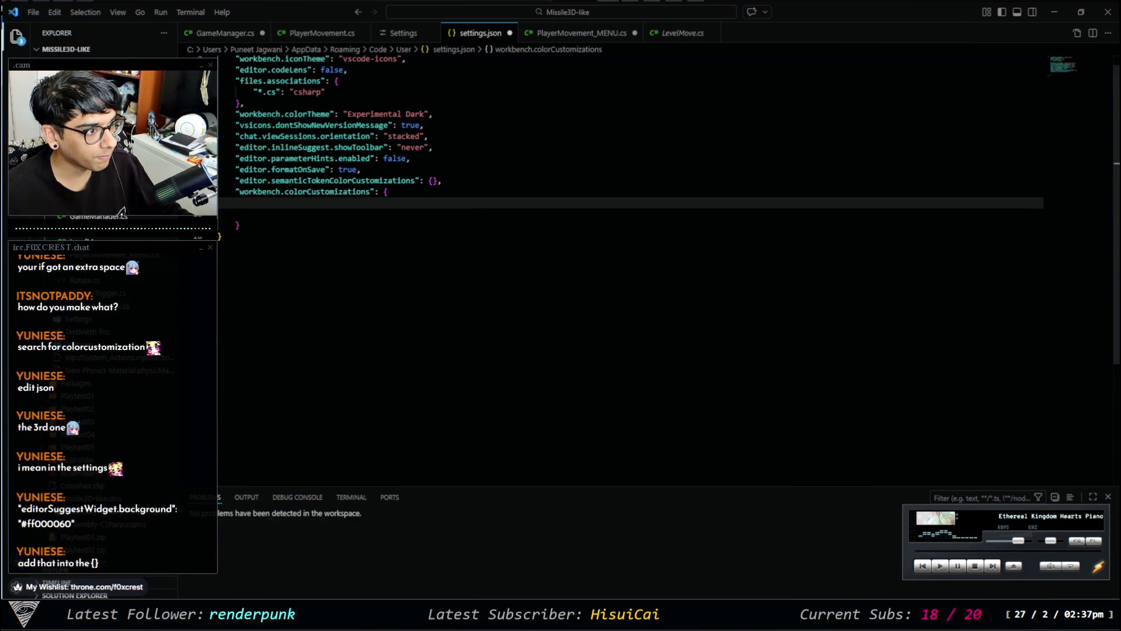
text("editorSuggestWidget.background": "#ff000060")
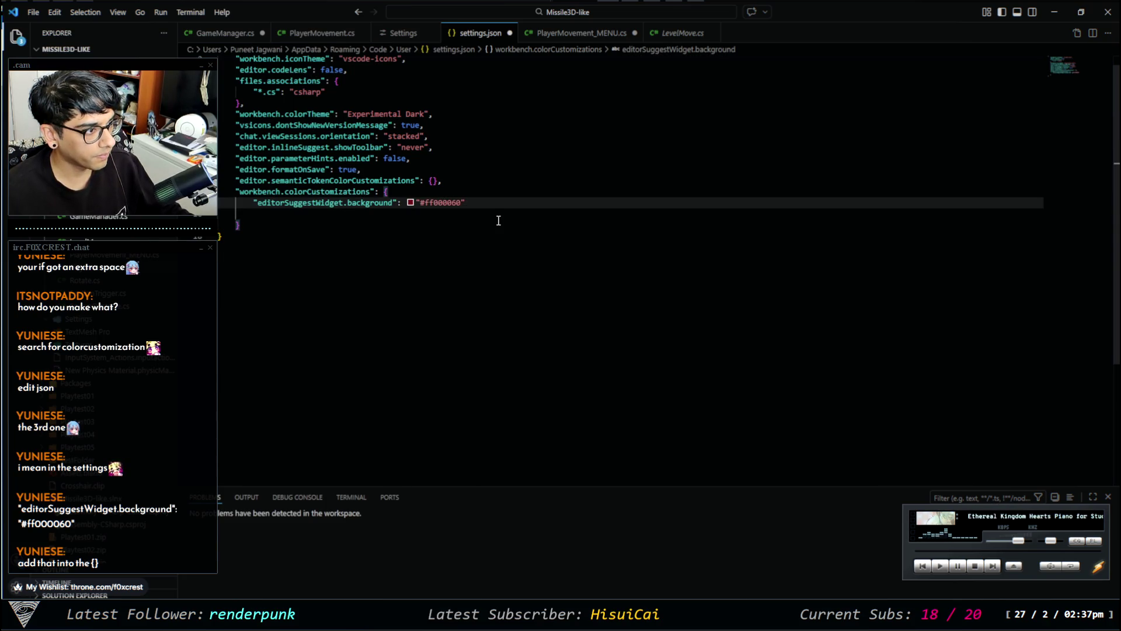
key(ctrl+s)
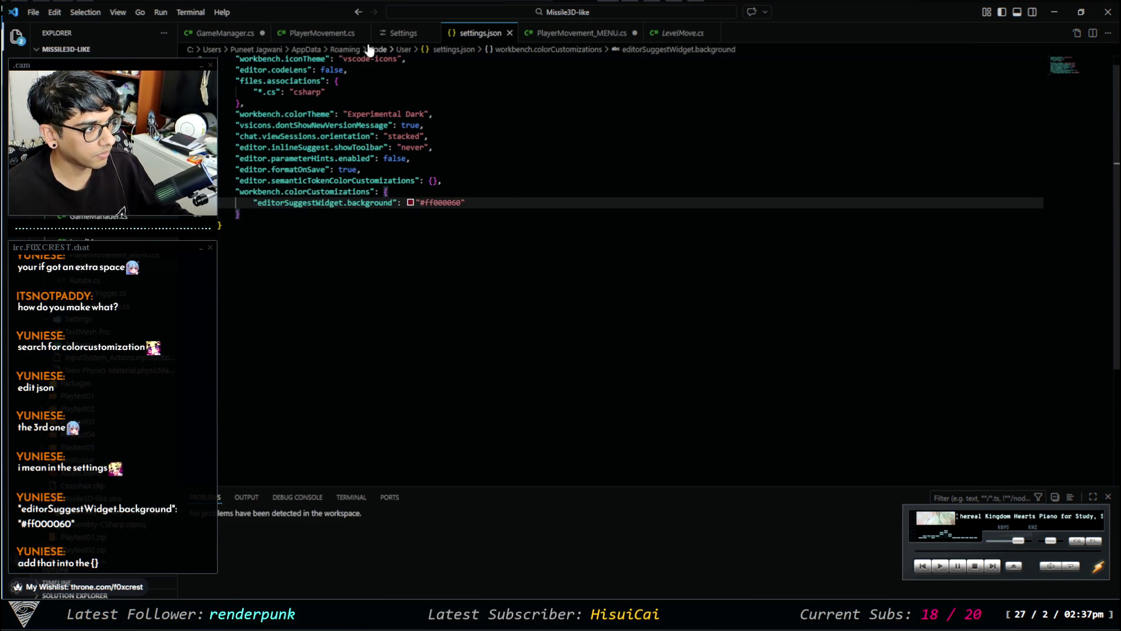
click(228, 32)
Save GameManager.cs, then use the colour picker to make the suggest widget background opaque black and save.
key(ctrl+s)
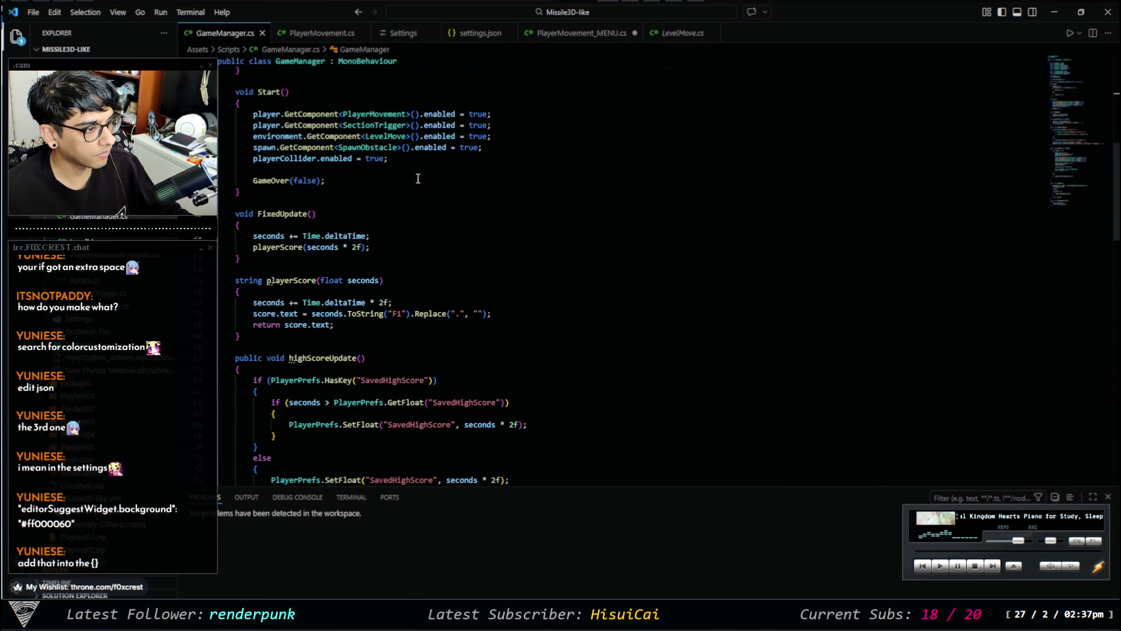
click(322, 32)
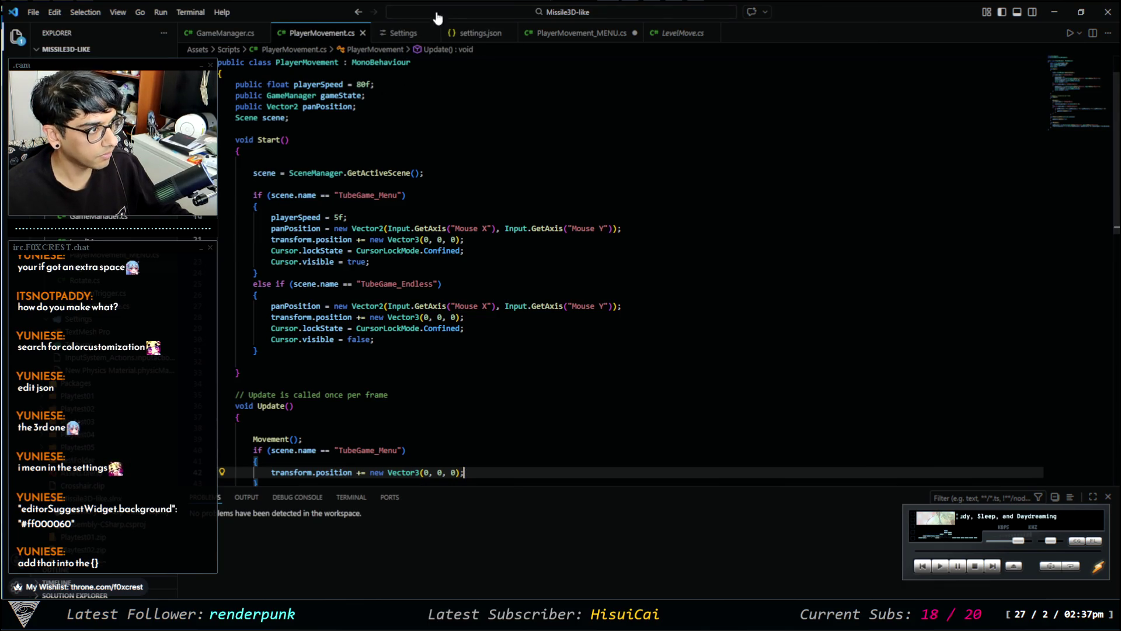
click(380, 34)
click(470, 255)
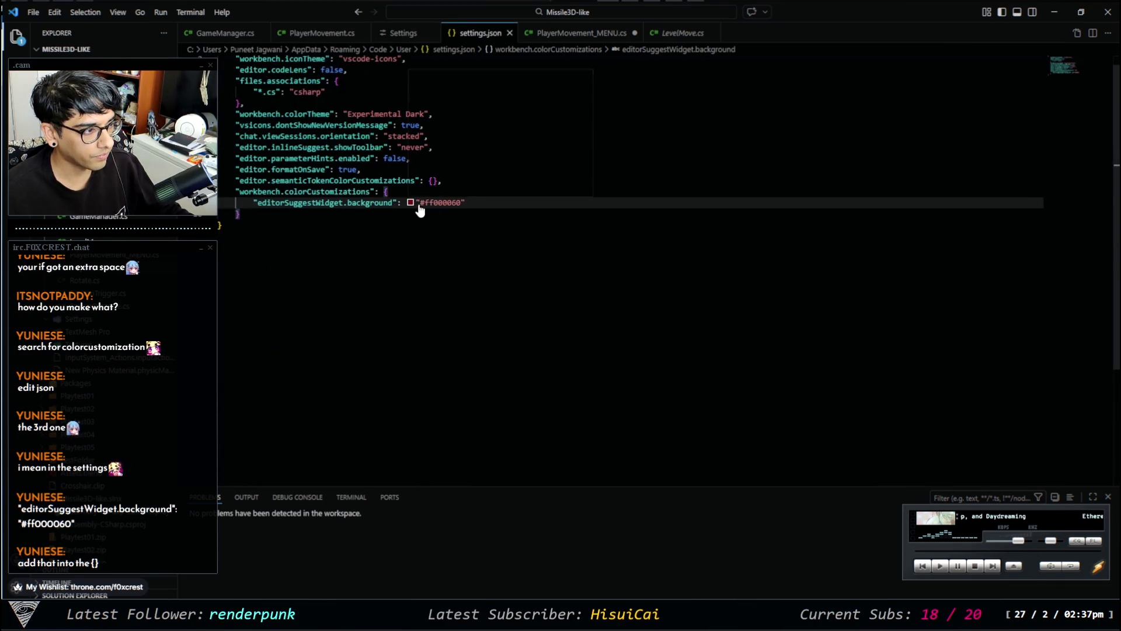
mouse_move(425, 206)
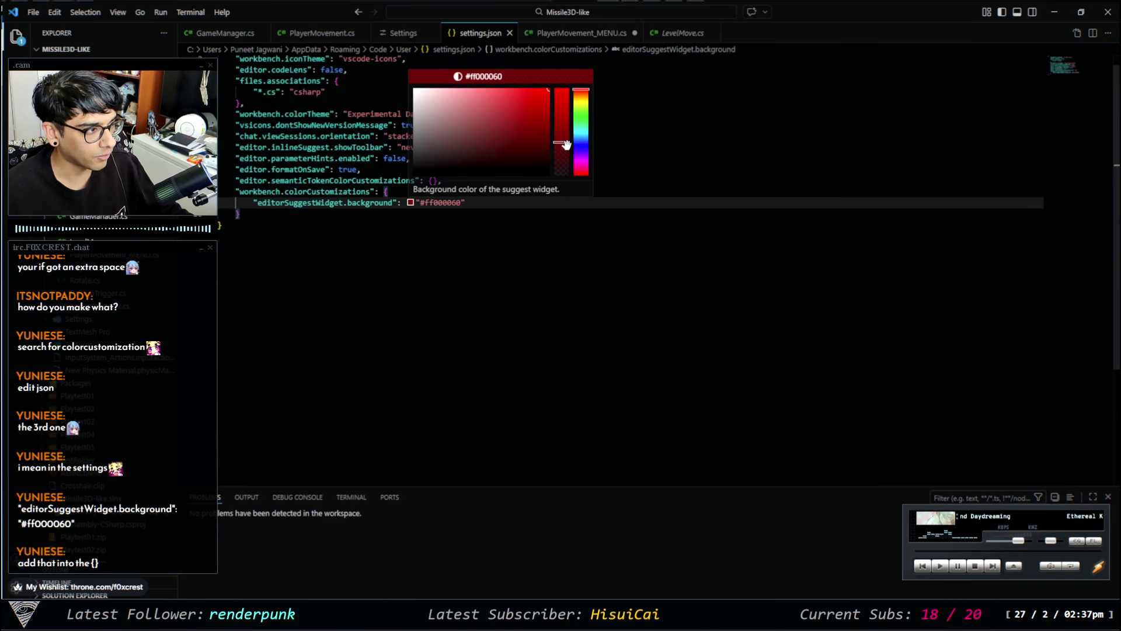
mouse_move(522, 151)
mouse_down()
mouse_move(417, 193)
mouse_move(390, 186)
mouse_up()
drag(556, 141, 562, 89)
click(492, 207)
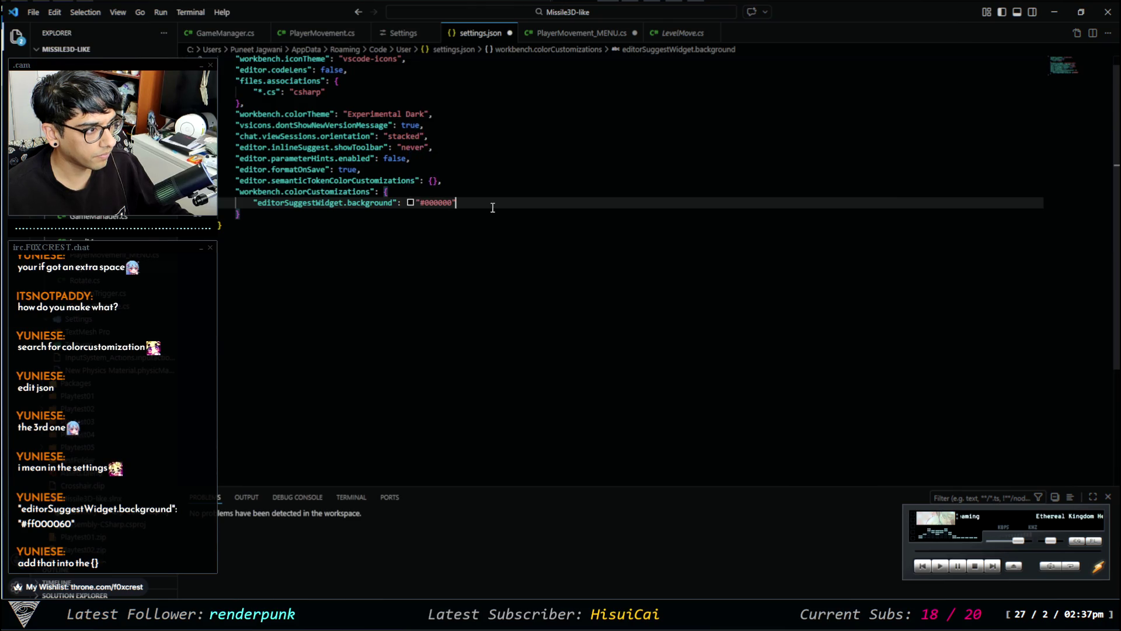
key(ctrl+s)
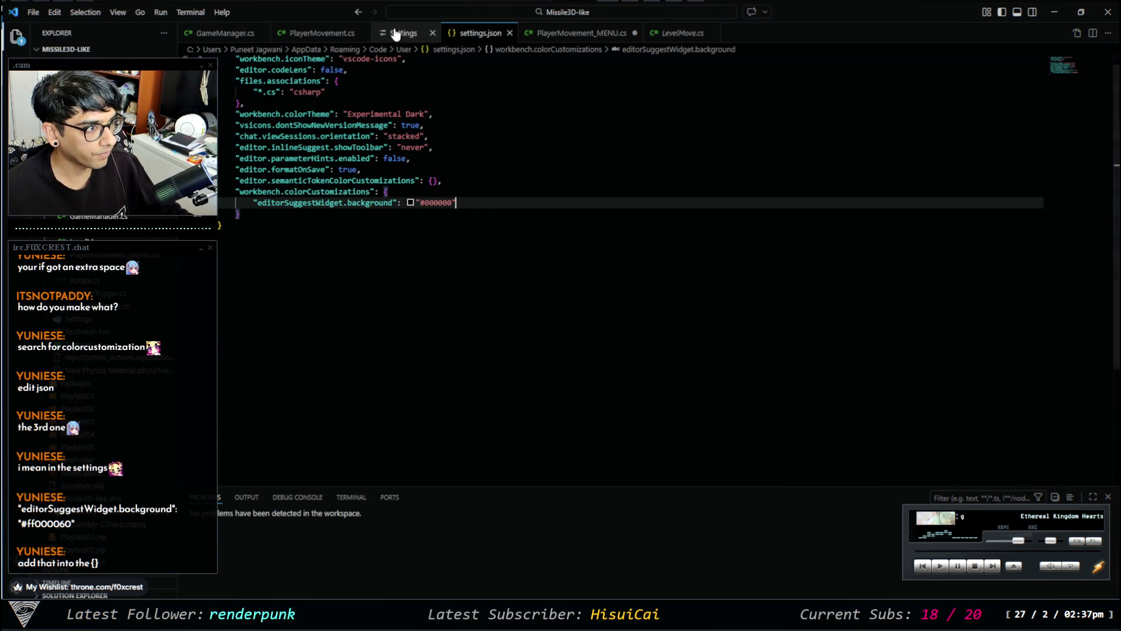
Replace the suggest widget colour with #ff000060, save settings.json, and view PlayerMovement.cs.
click(406, 33)
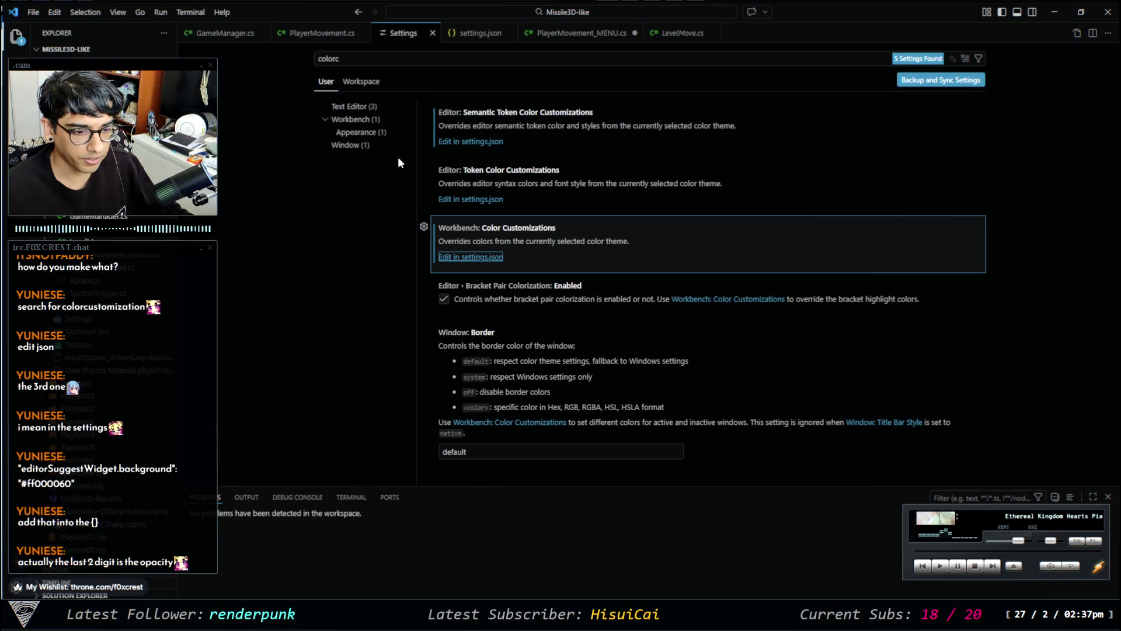
click(510, 33)
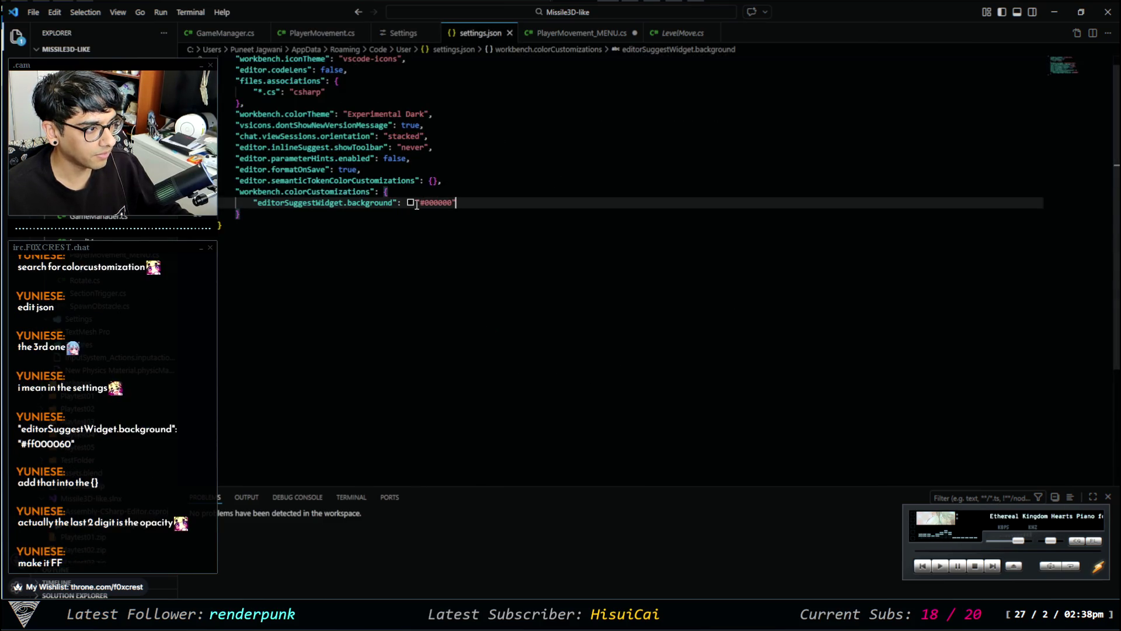
mouse_move(411, 206)
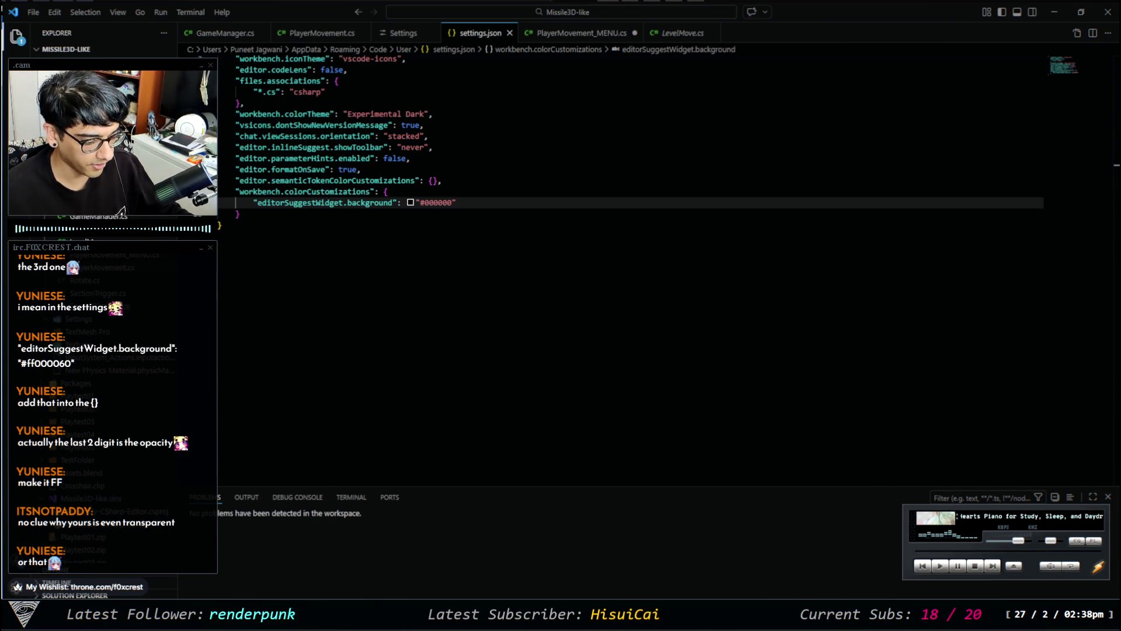
drag(454, 202, 416, 207)
text("#ff000060")
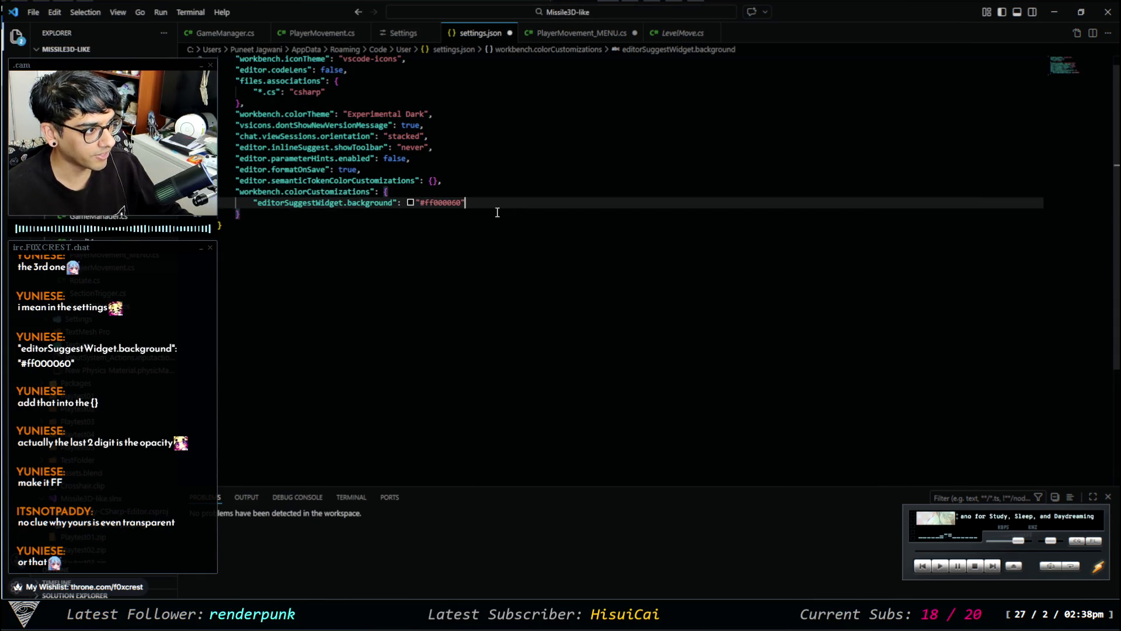
key(ctrl+s)
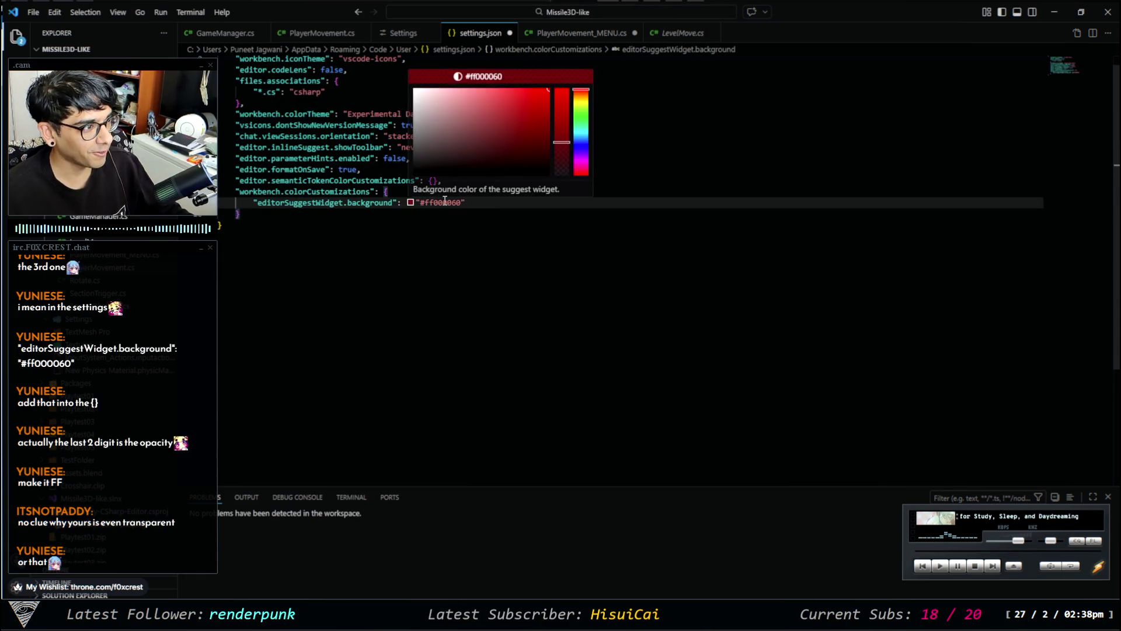
click(312, 36)
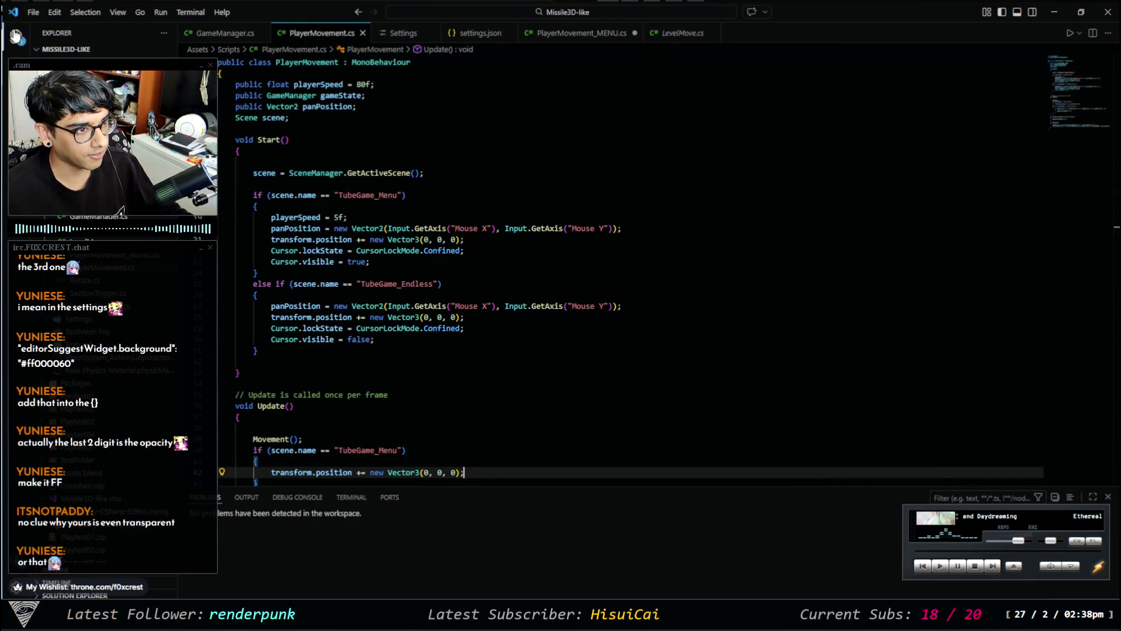
mouse_move(373, 328)
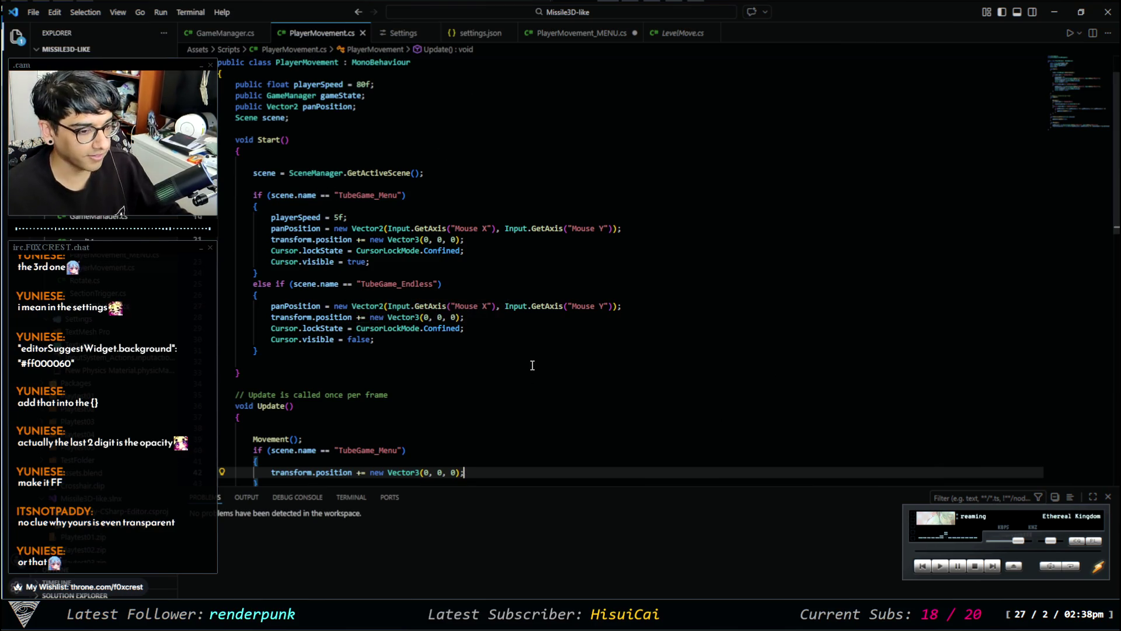
scroll(358, 404, down, 5)
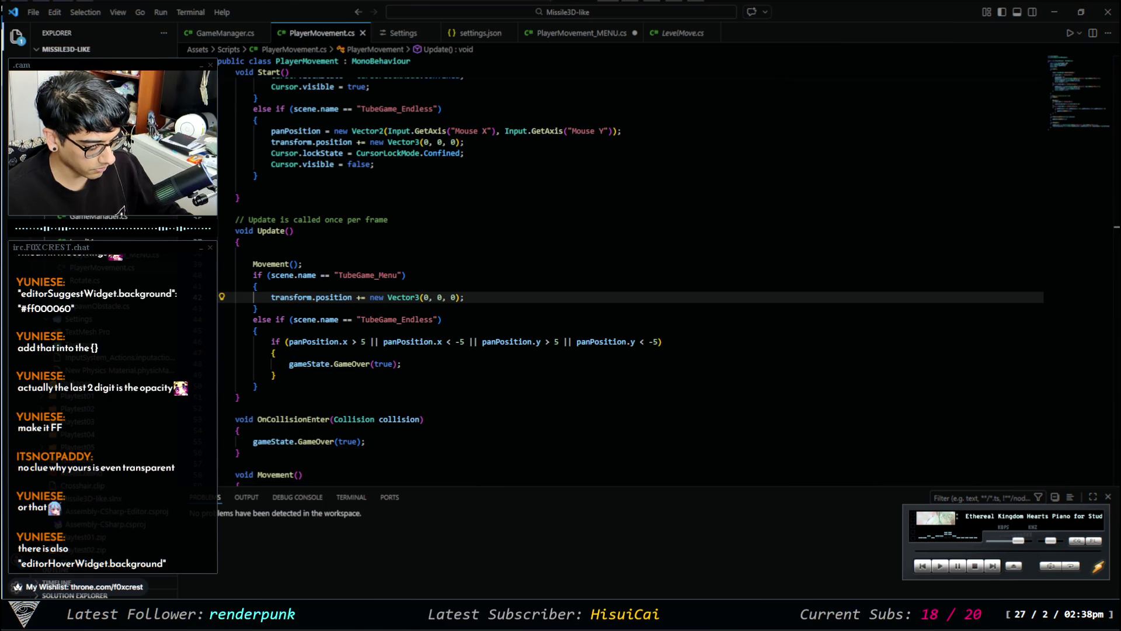
Rename the key to editorHoverWidget.background and save settings.json.
click(473, 33)
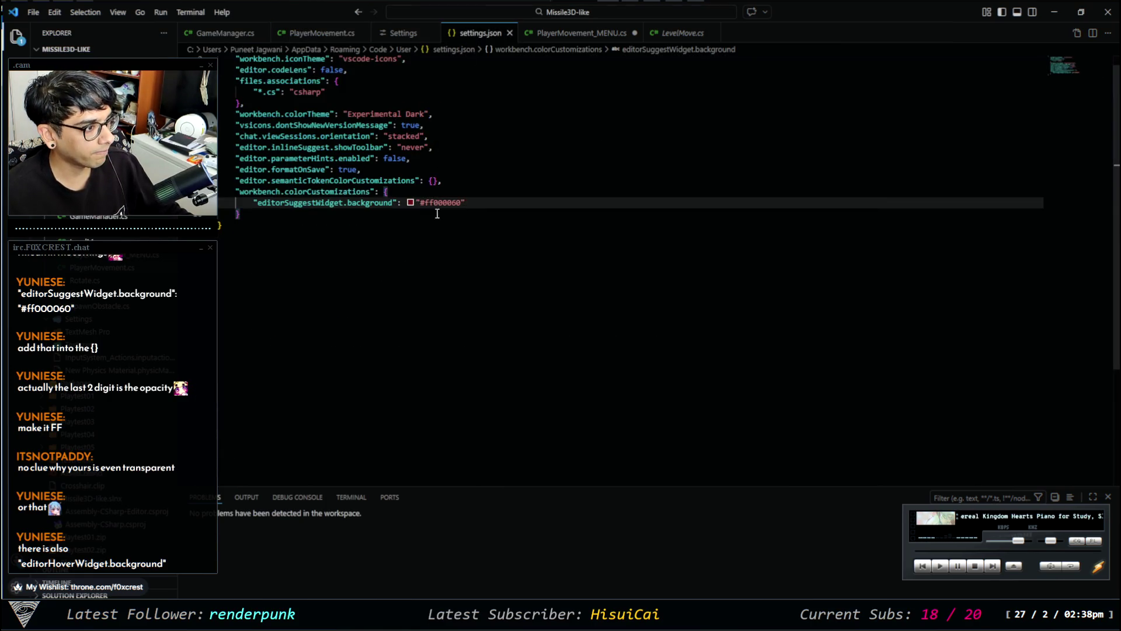
click(397, 202)
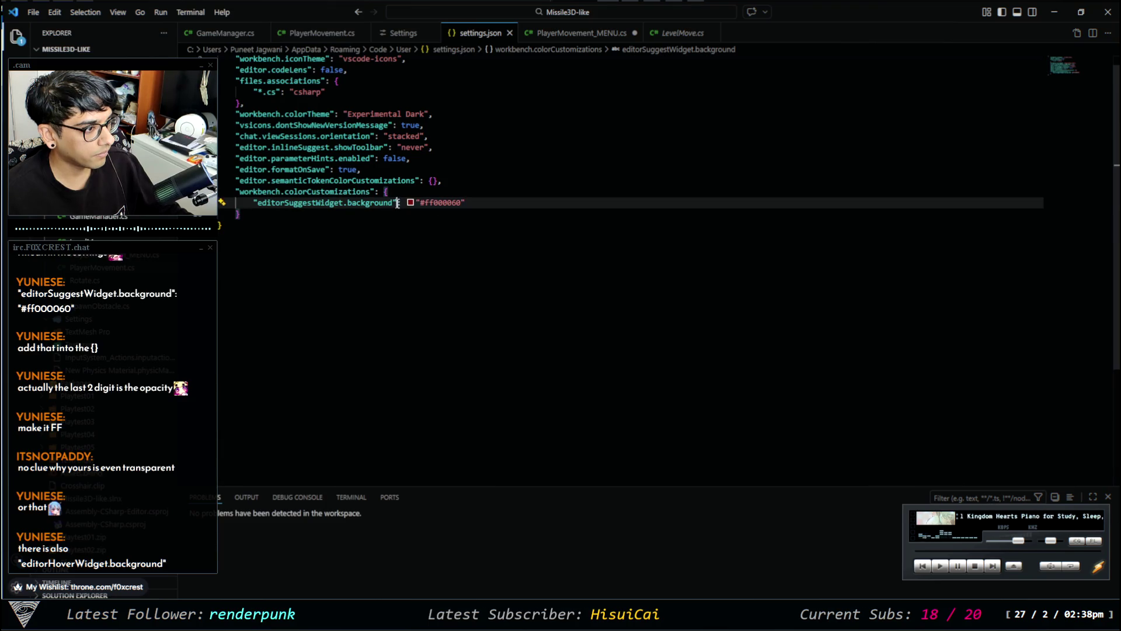
drag(398, 203, 253, 203)
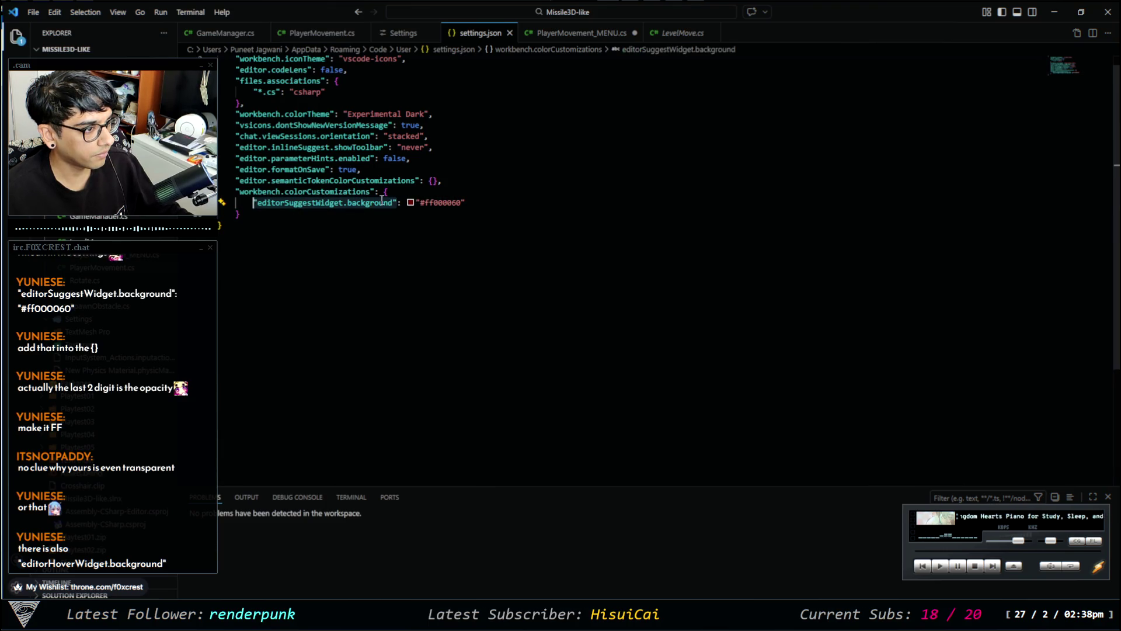
text("editorHoverWidget.background")
click(418, 204)
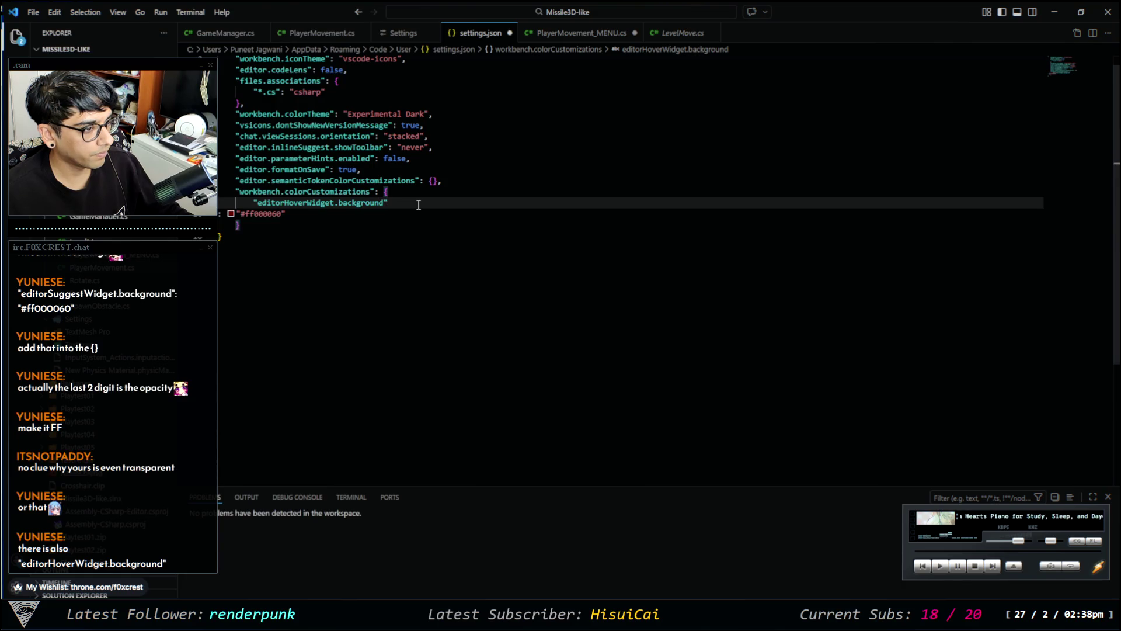
key(Delete)
key(ctrl+s)
Set the hover widget background to opaque black #000000 with the colour picker.
click(327, 33)
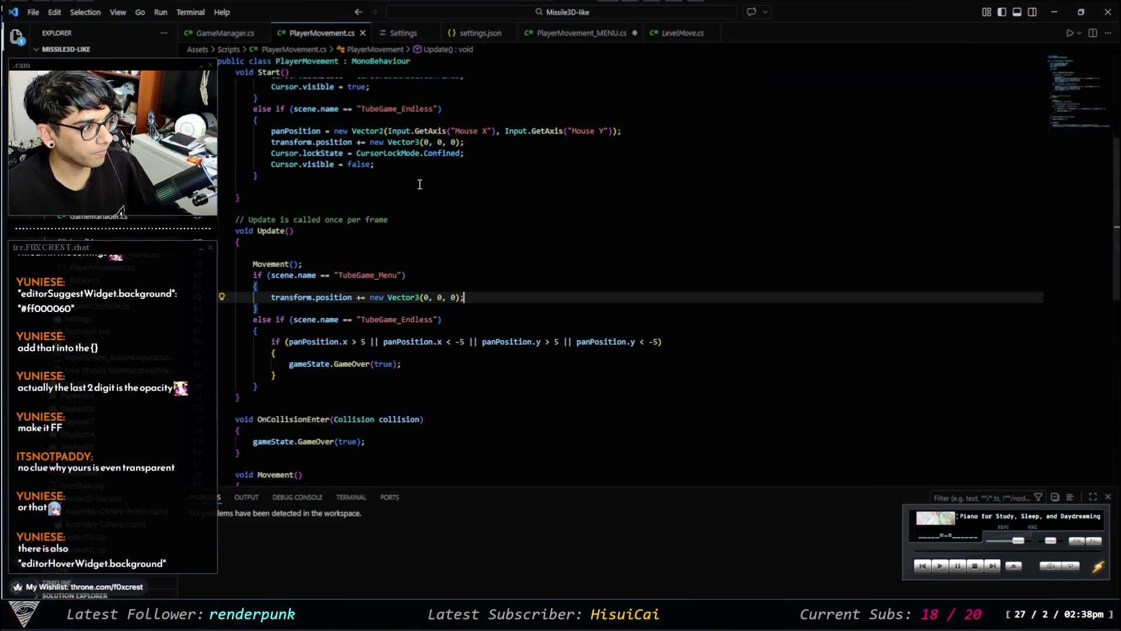
mouse_move(423, 145)
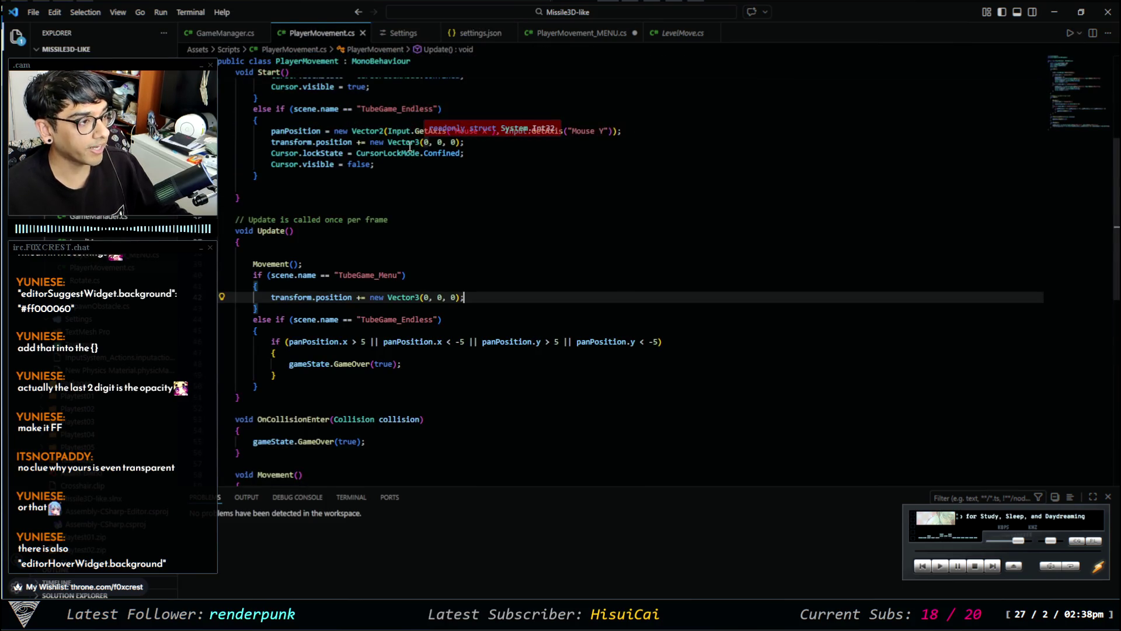
click(476, 34)
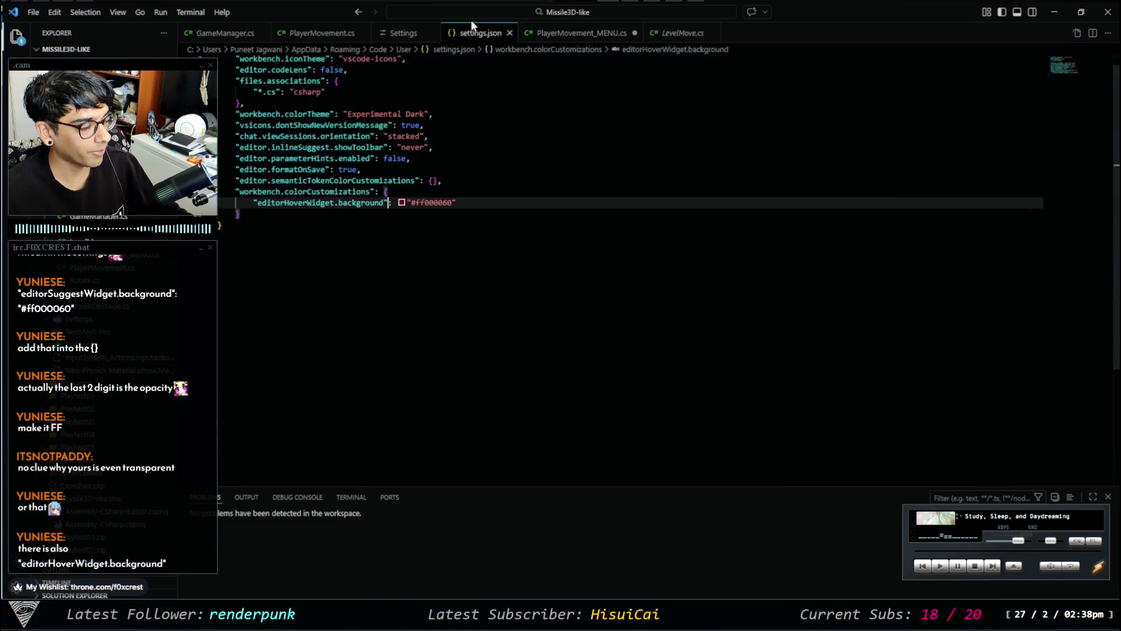
mouse_move(402, 202)
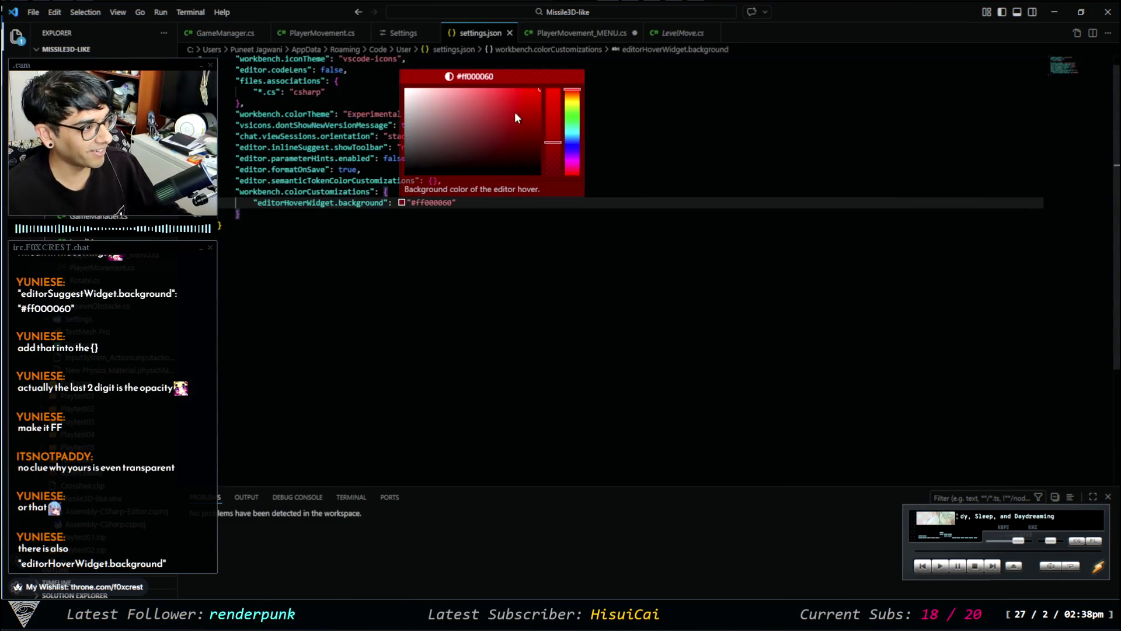
mouse_move(551, 143)
mouse_down()
mouse_move(554, 176)
mouse_move(555, 91)
mouse_up()
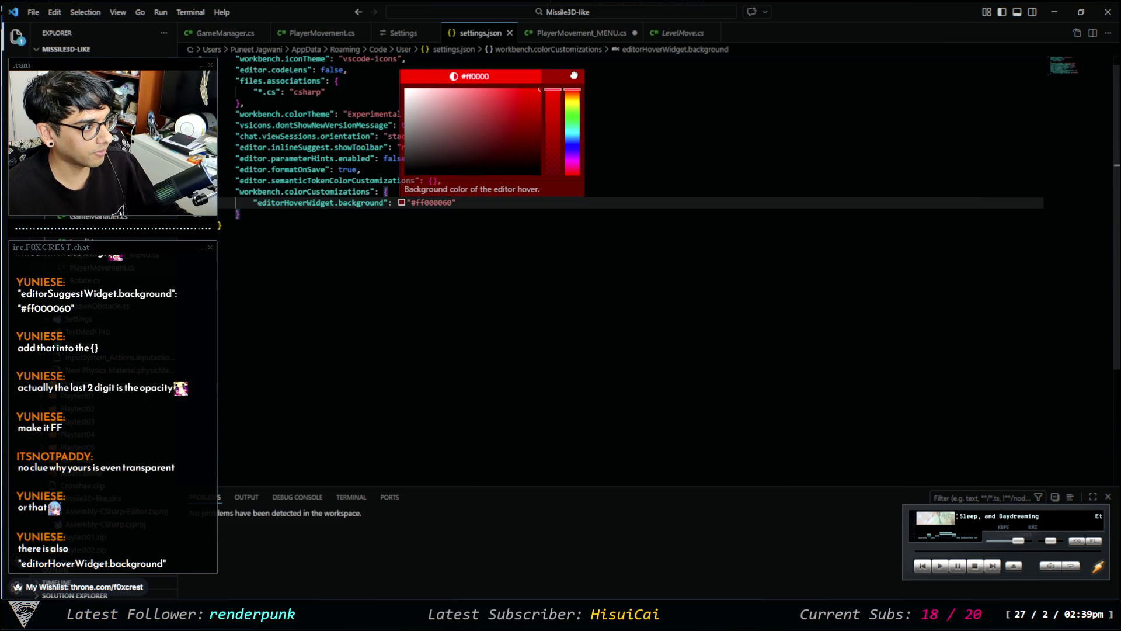
drag(489, 140, 397, 202)
click(388, 253)
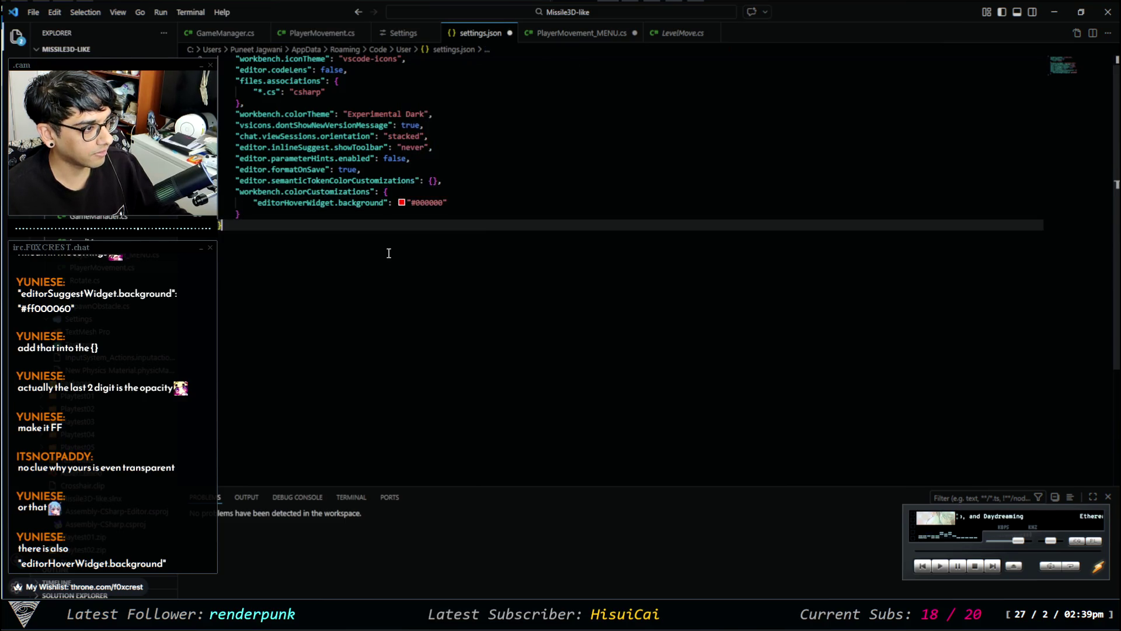
Check the black hover widget background in PlayerMovement.cs, then return to settings.json.
click(321, 33)
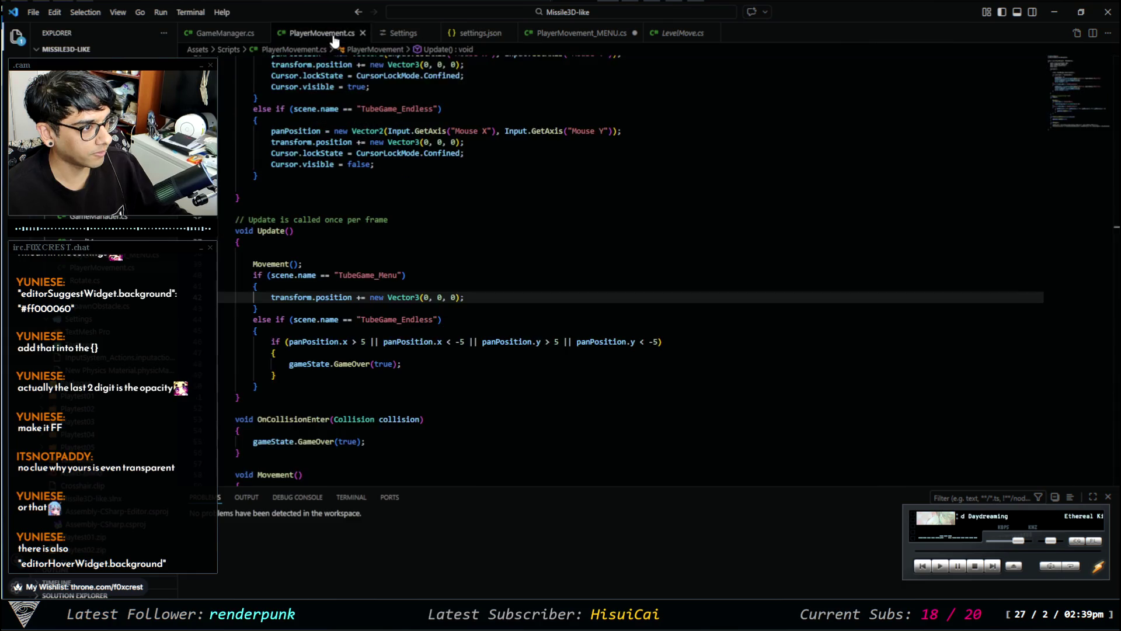
mouse_move(403, 295)
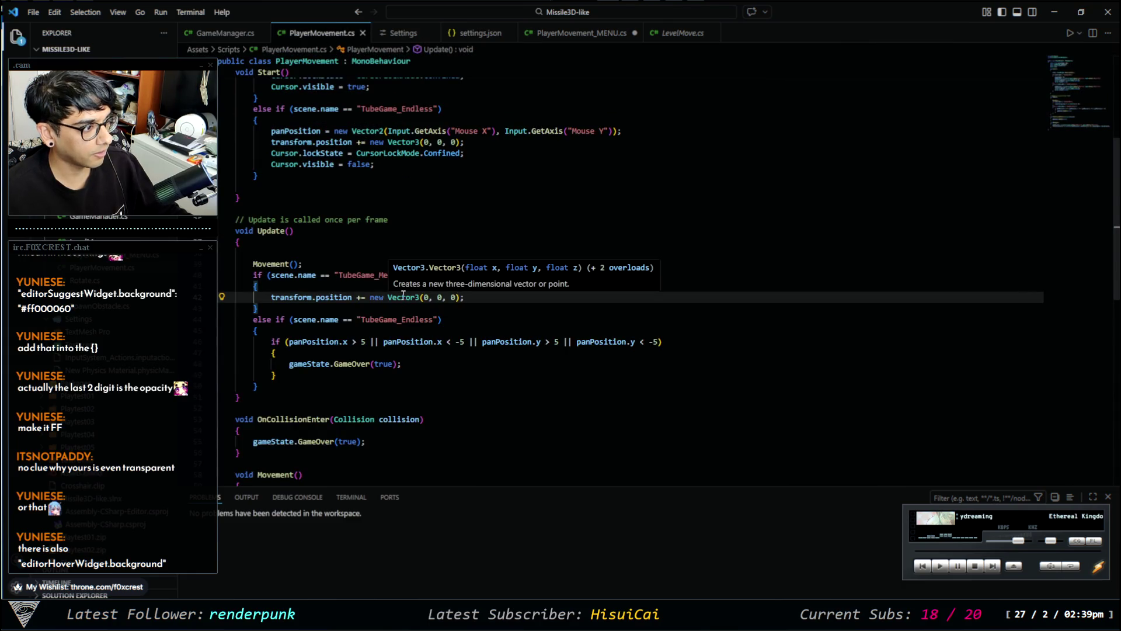
mouse_move(357, 150)
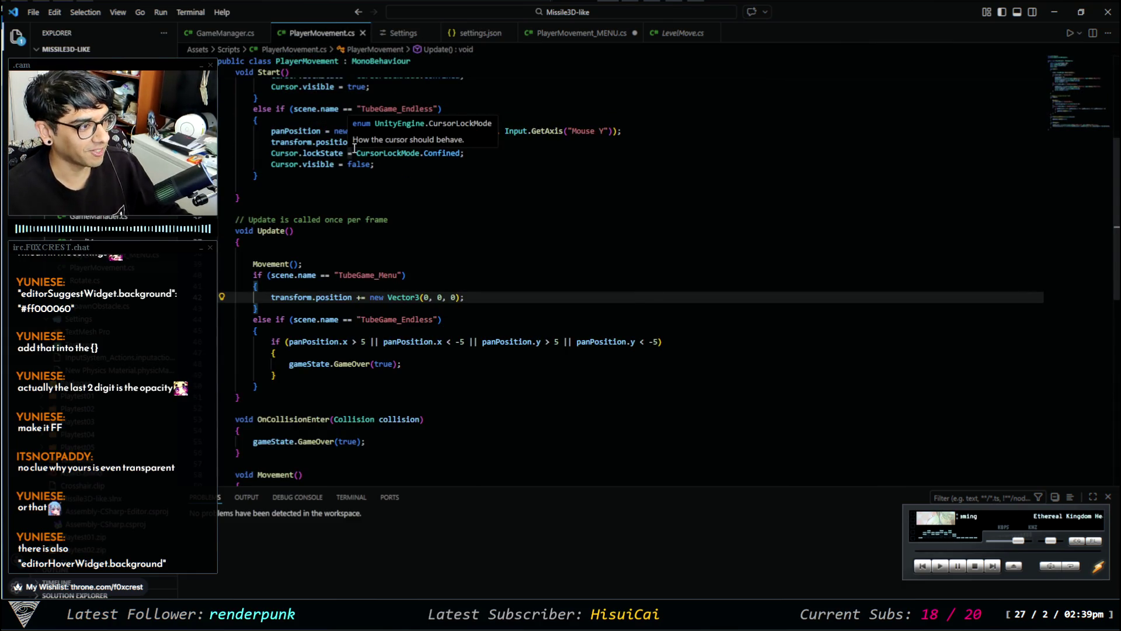
mouse_move(313, 153)
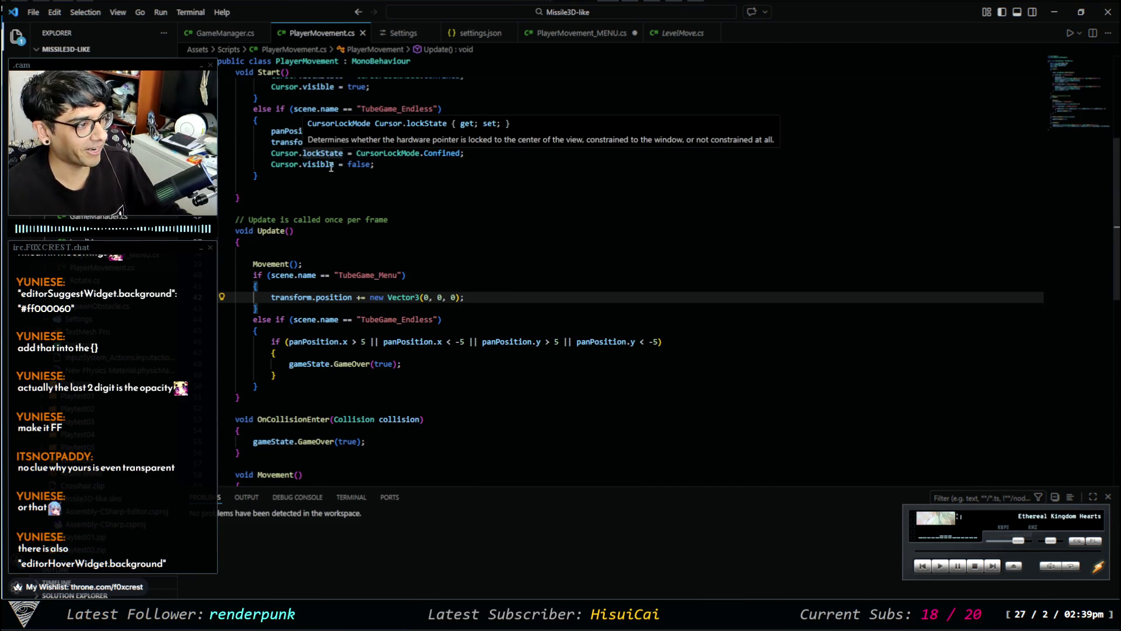
mouse_move(326, 323)
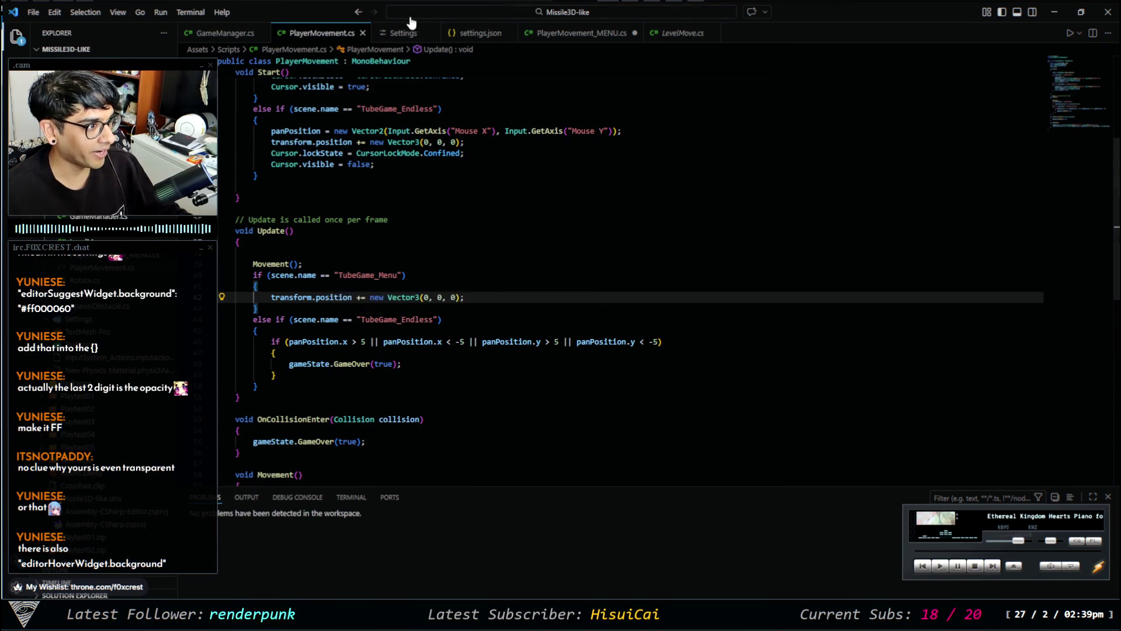
click(476, 33)
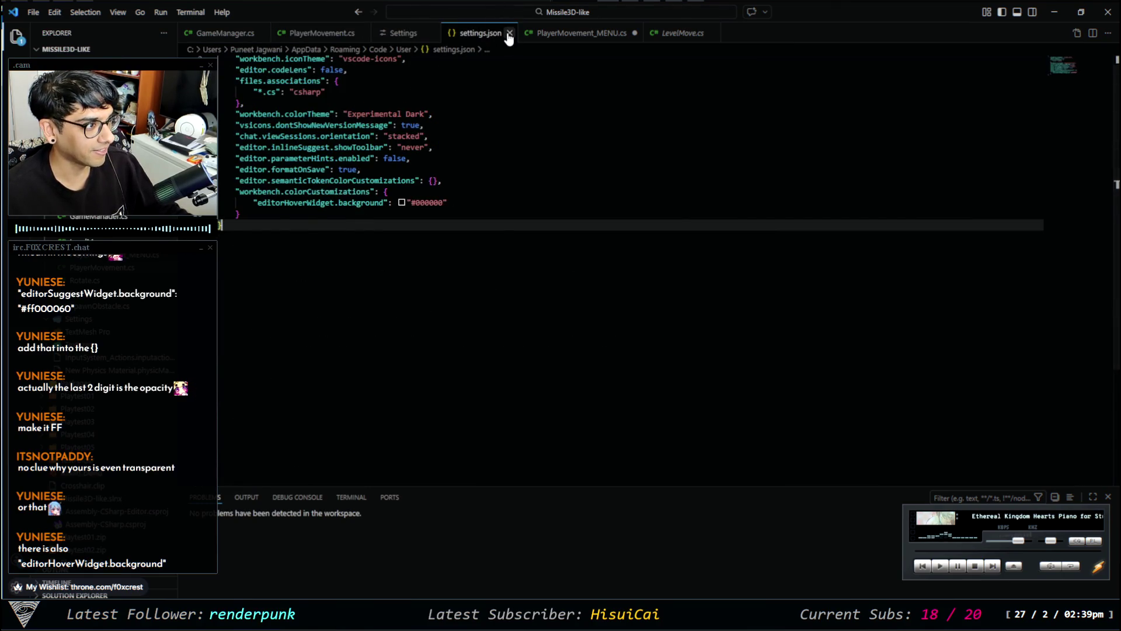
Close settings.json and the Settings editor, then review and close PlayerMovement_MENU.cs, leaving PlayerMovement.cs showing.
click(509, 32)
click(432, 33)
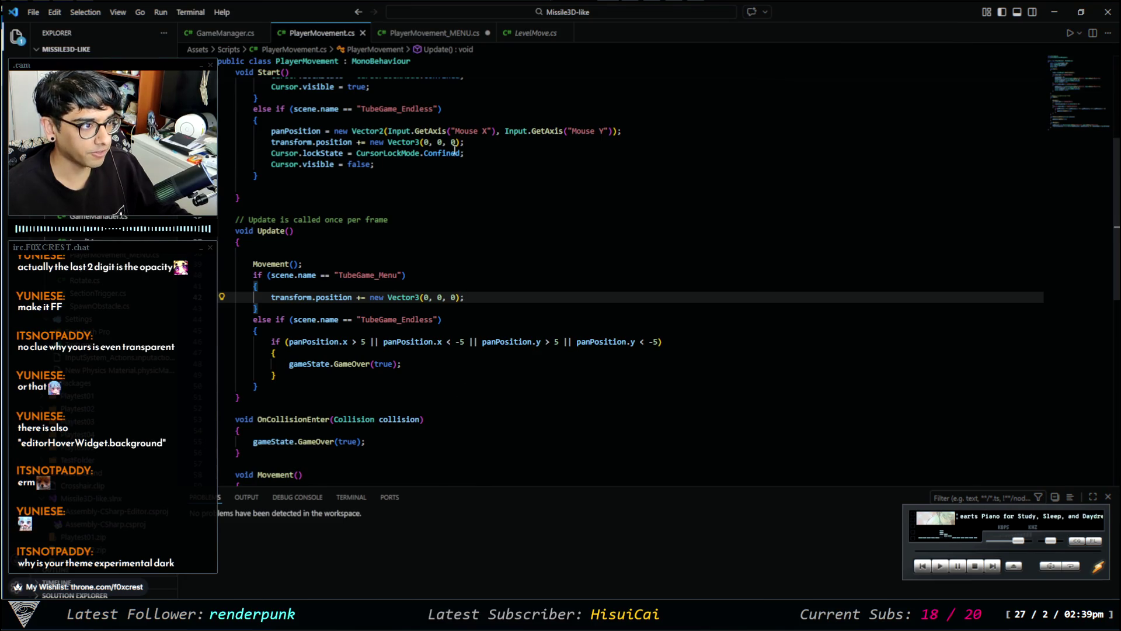
click(447, 33)
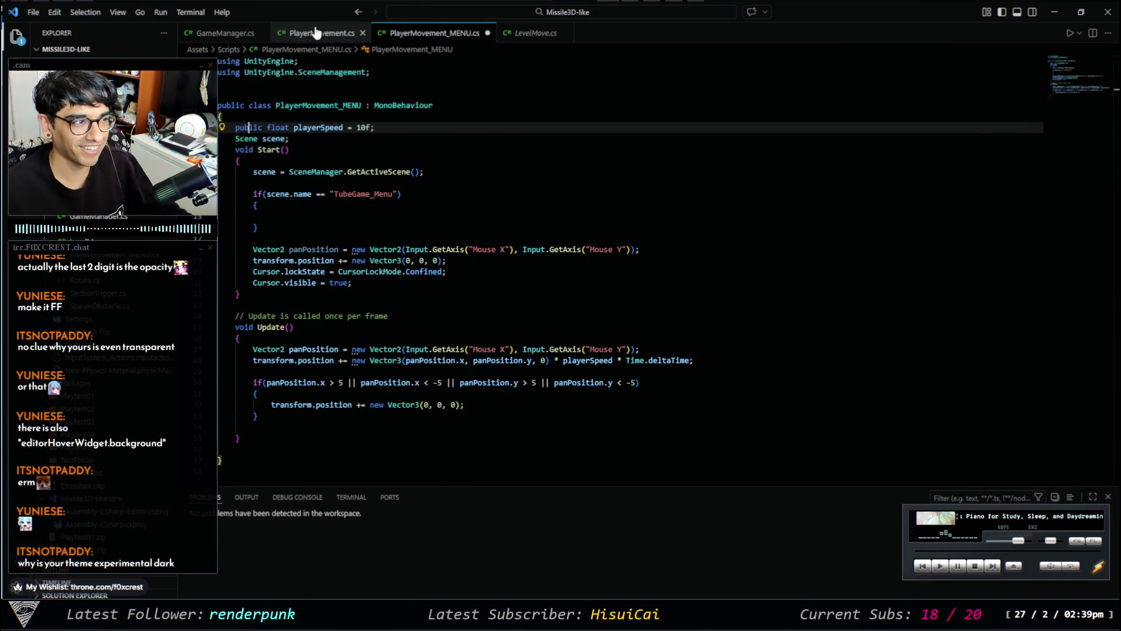
click(315, 32)
click(420, 34)
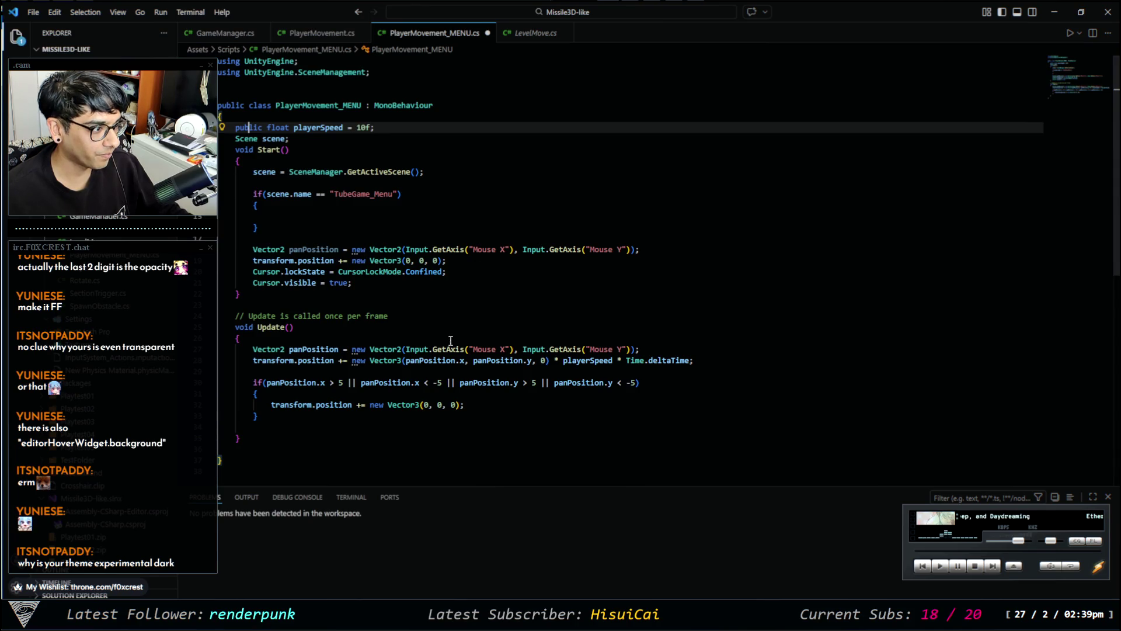
mouse_move(363, 174)
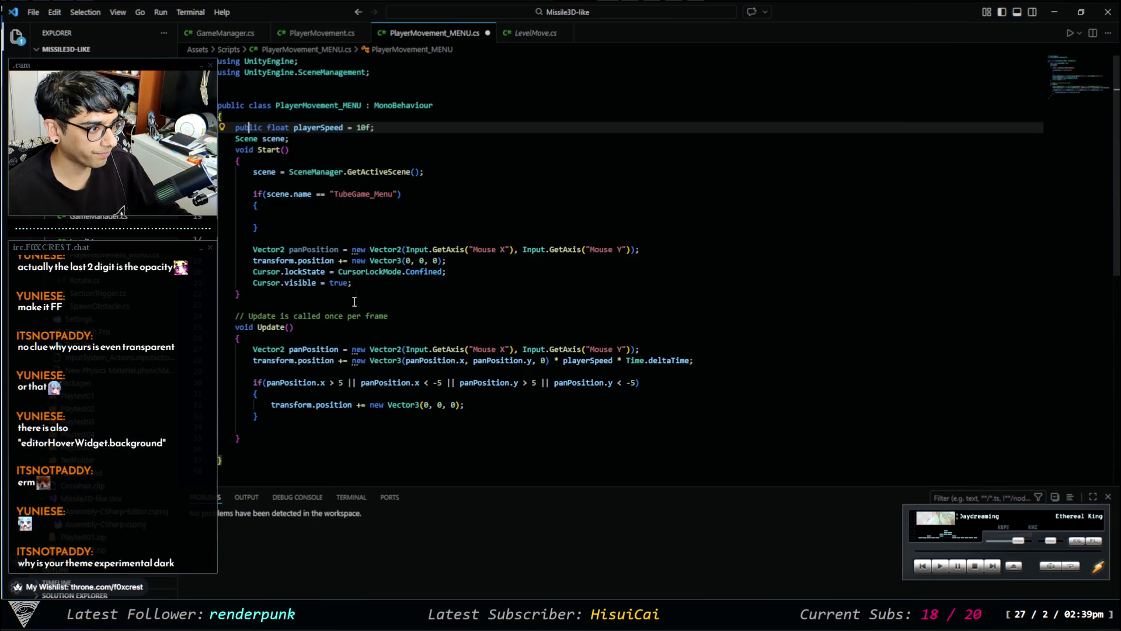
click(316, 32)
click(476, 33)
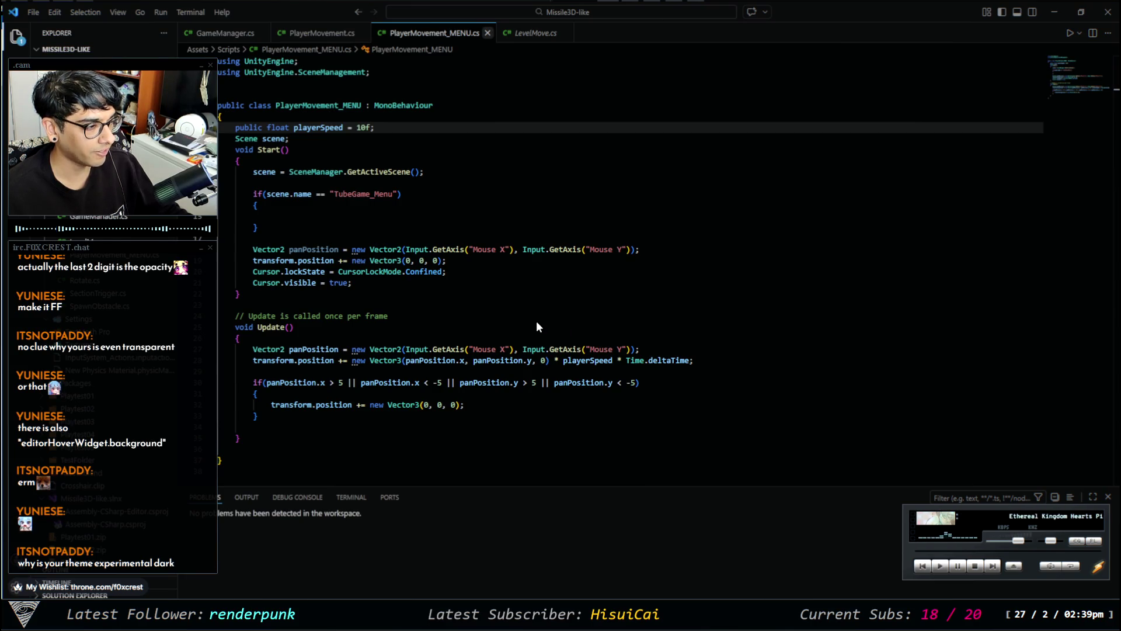
key(ctrl+w)
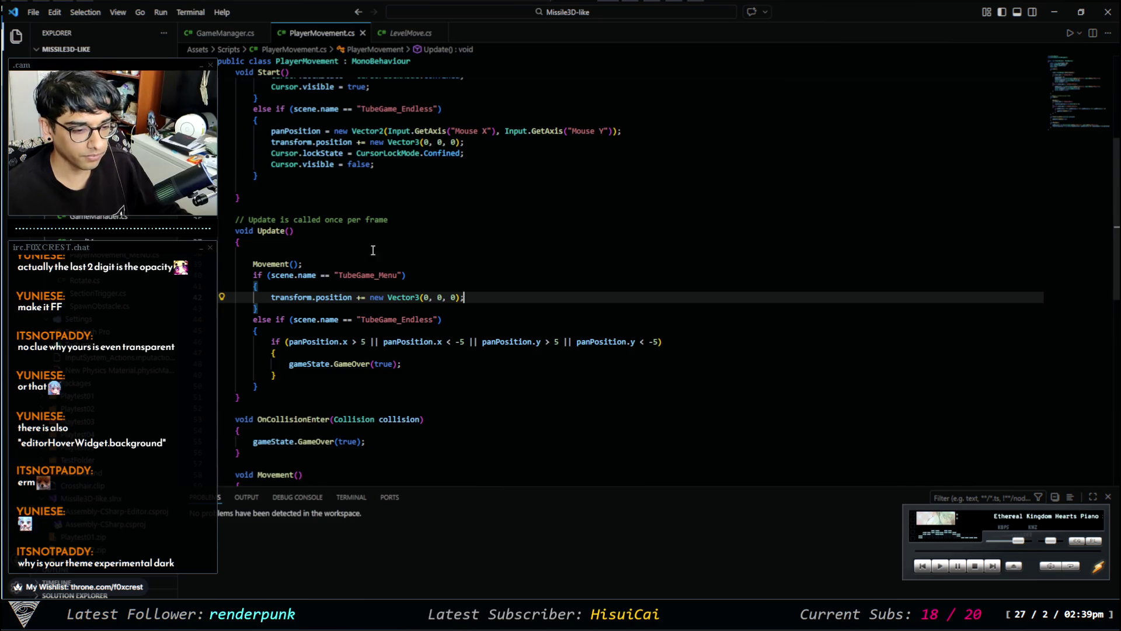
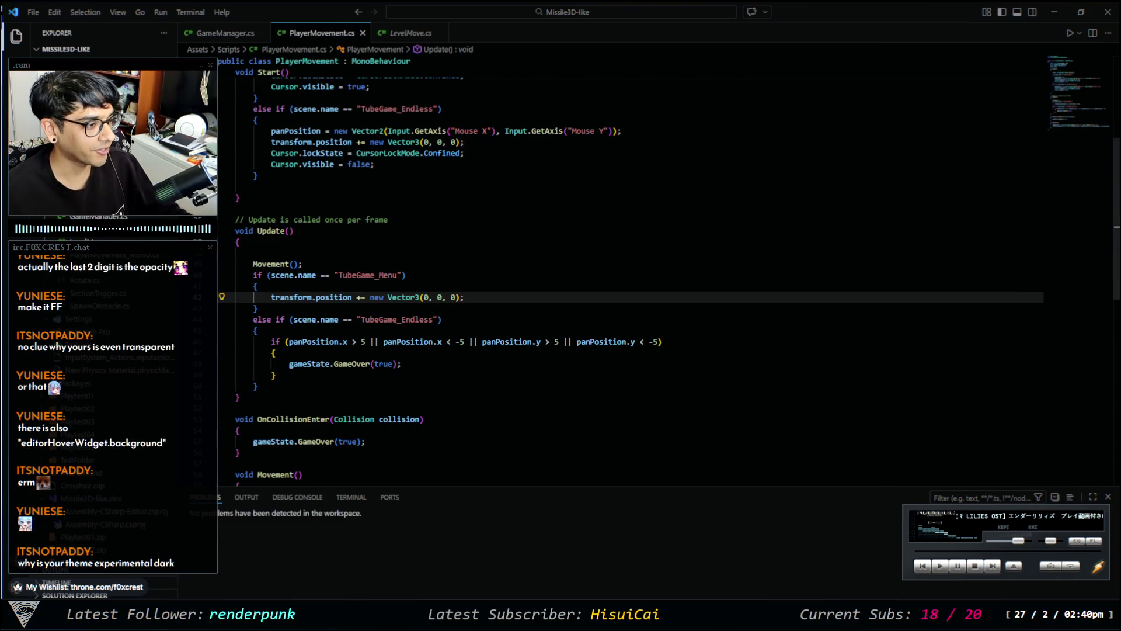
Review PlayerMovement.cs's Start and Update code, then return to the Unity editor.
scroll(584, 262, down, 2)
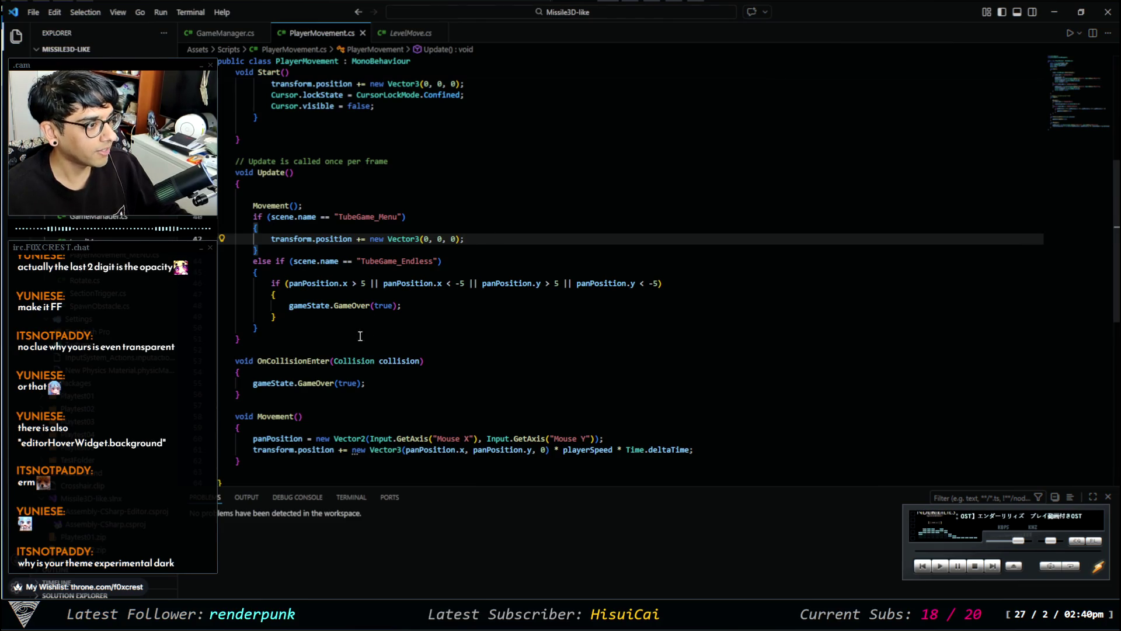
scroll(411, 337, up, 3)
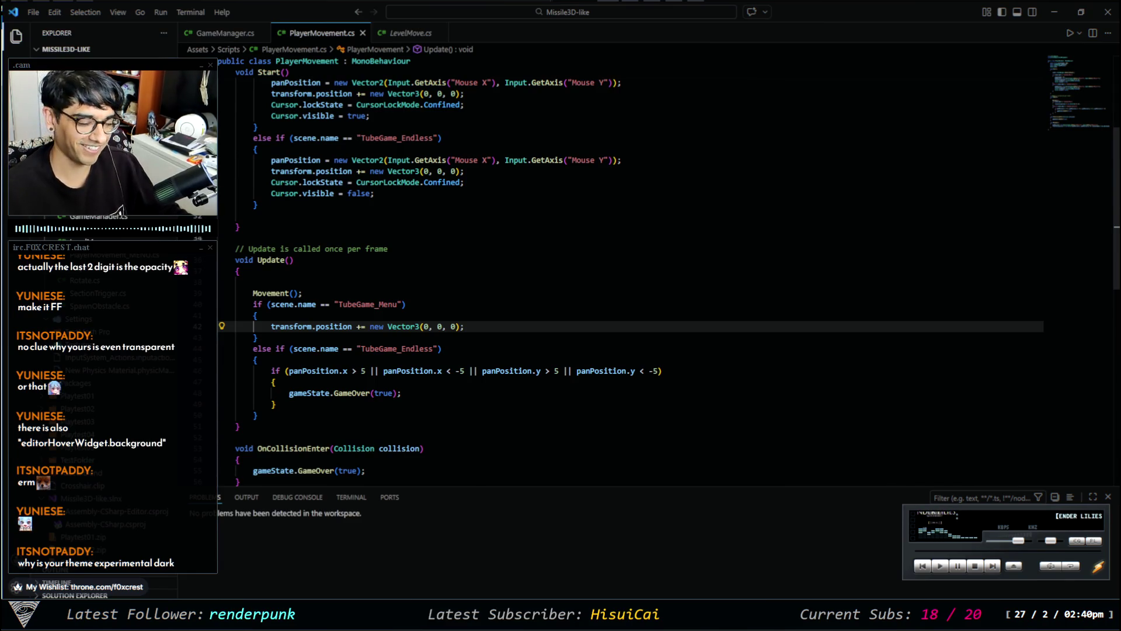
key(alt+Tab)
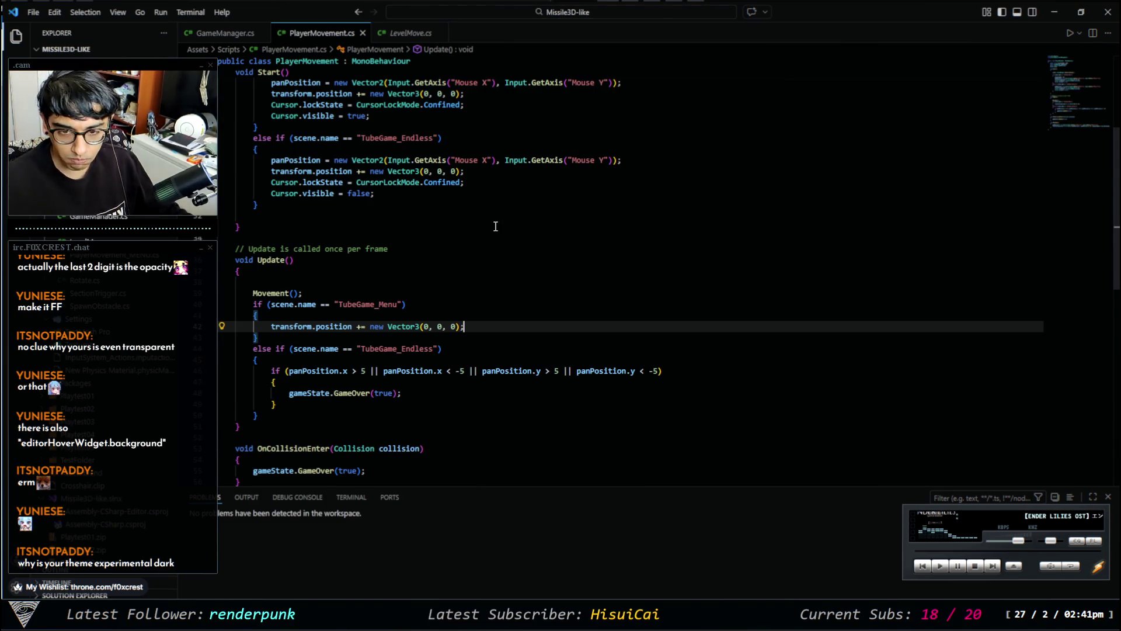
key(alt+Tab)
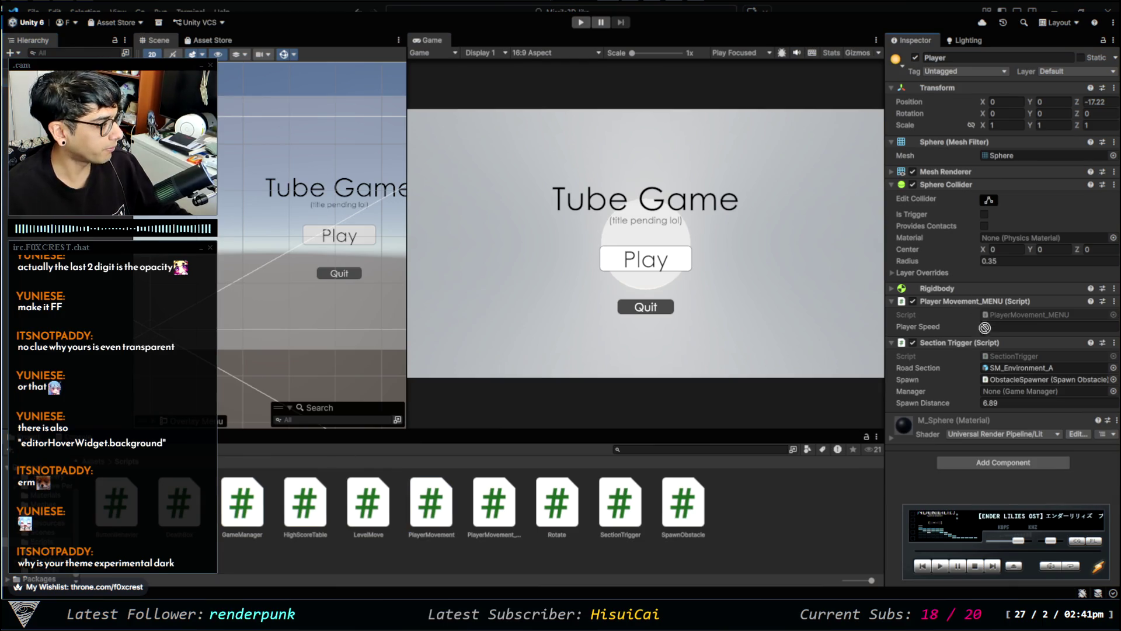
Attach PlayerMovement to Player with Game State set to GameManager, and enter play mode.
mouse_move(431, 502)
mouse_down()
mouse_move(470, 189)
mouse_move(964, 355)
mouse_move(975, 338)
mouse_move(965, 338)
mouse_up()
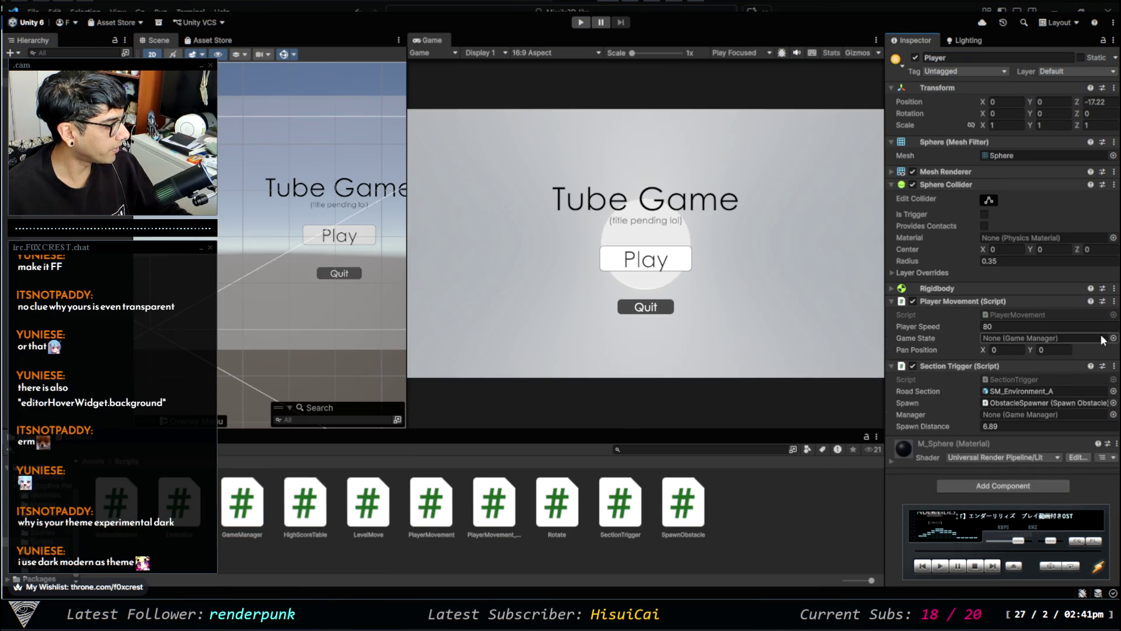
click(1114, 339)
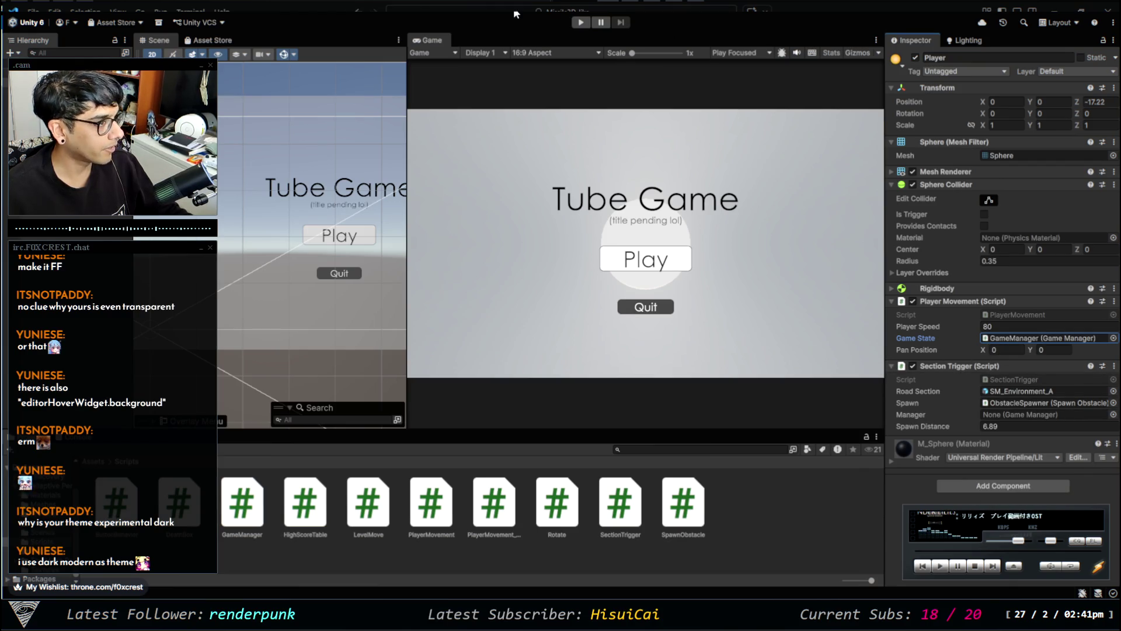
click(582, 22)
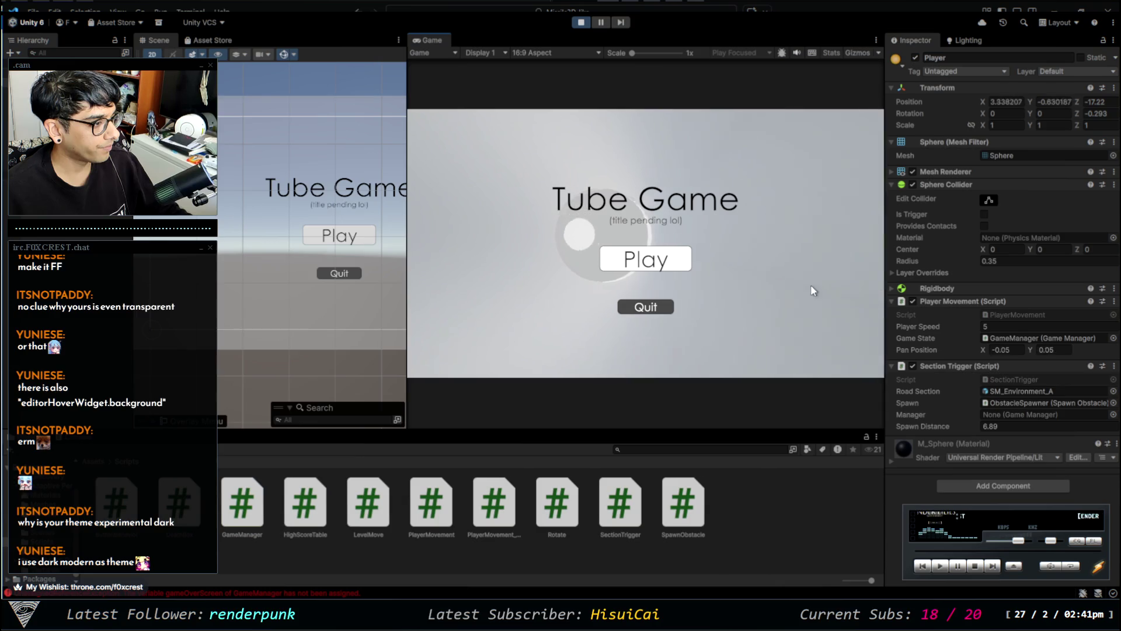
Play and restart Tube Game several times, stop play mode, and view the Console errors.
click(665, 270)
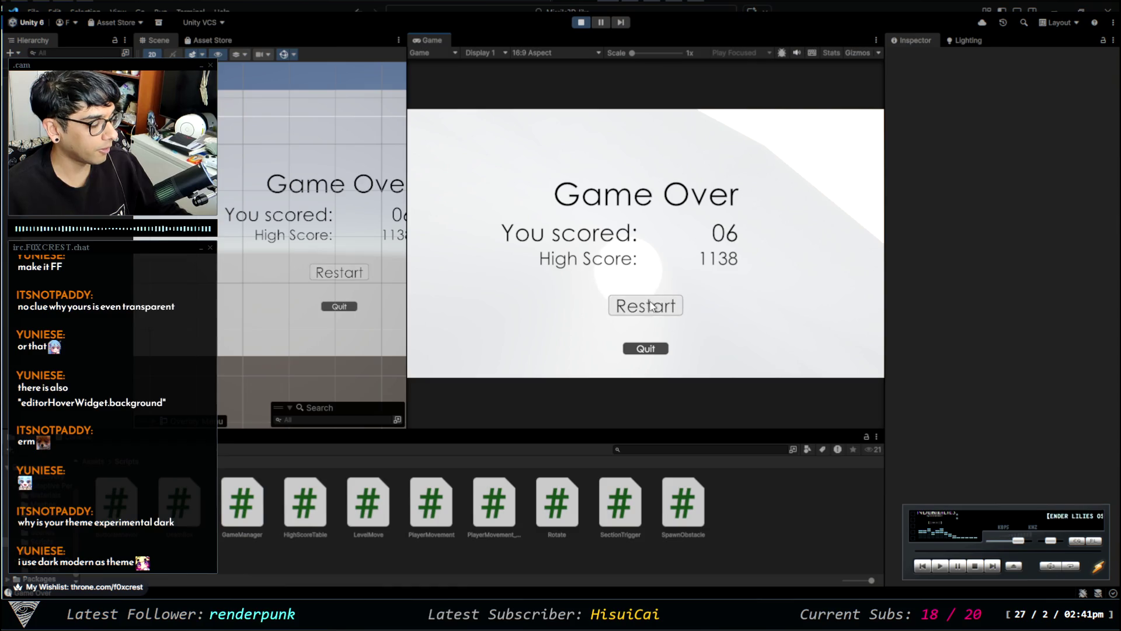
click(652, 305)
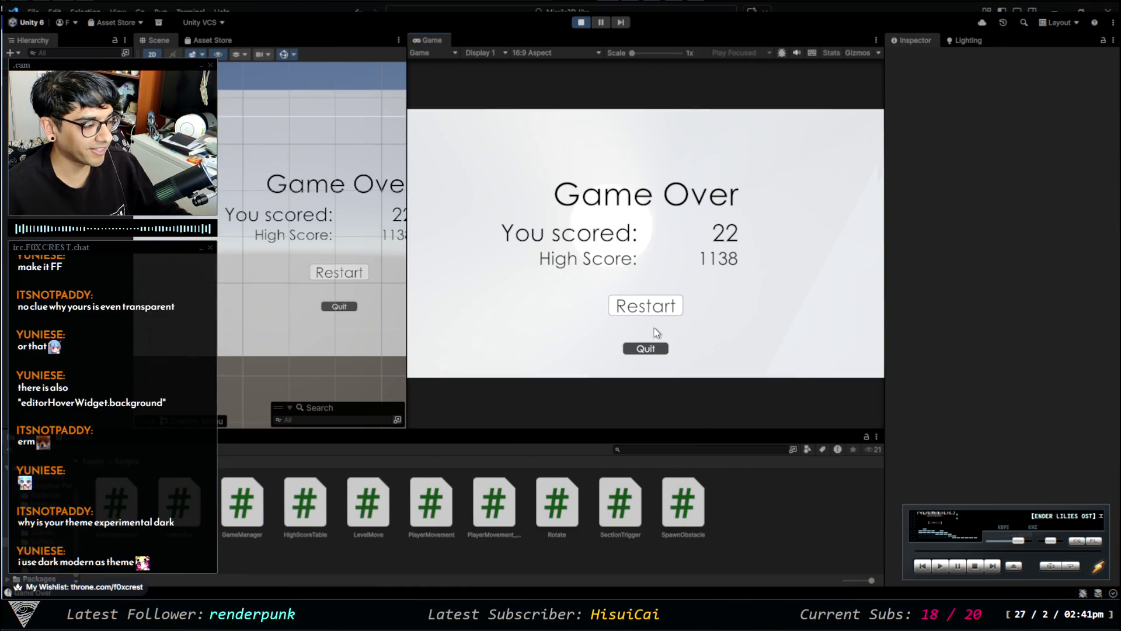
click(666, 313)
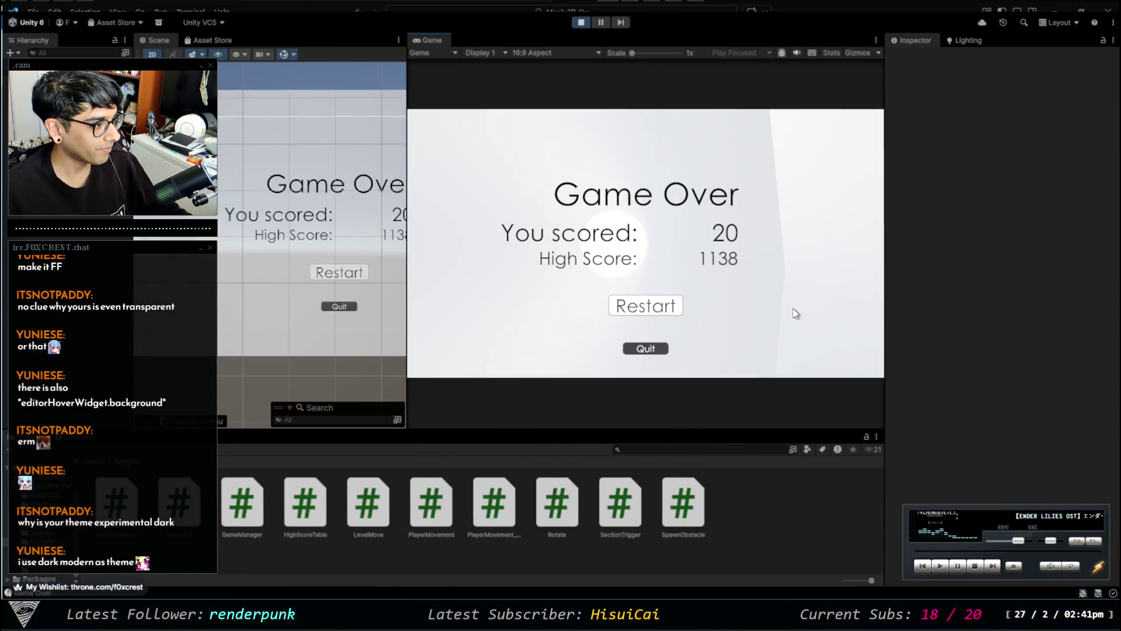
click(581, 22)
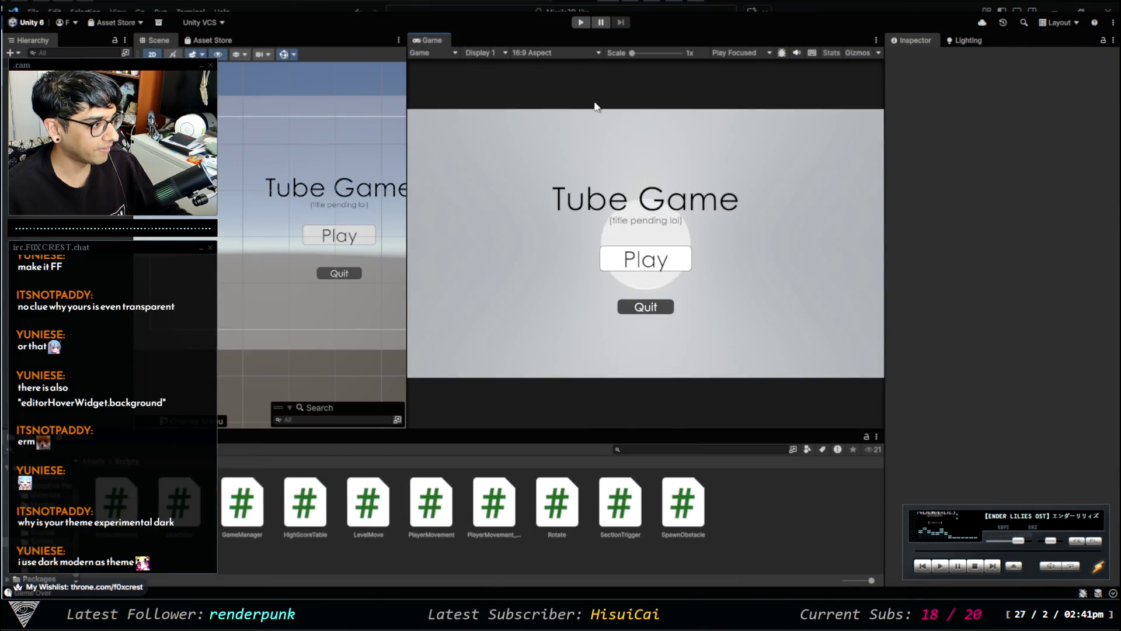
click(582, 22)
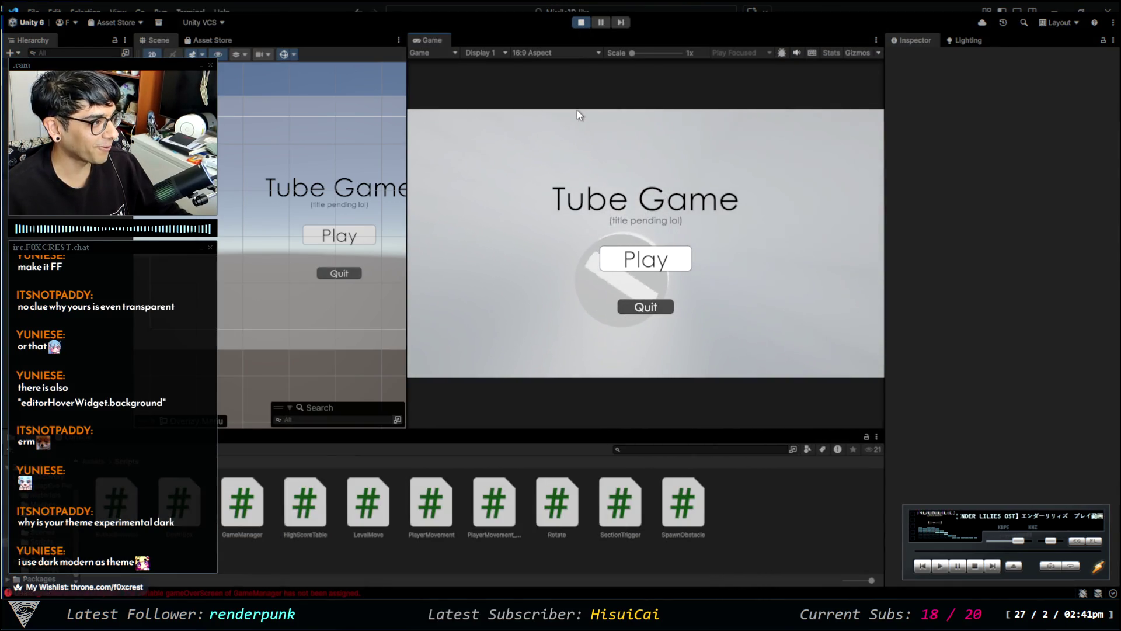
click(580, 23)
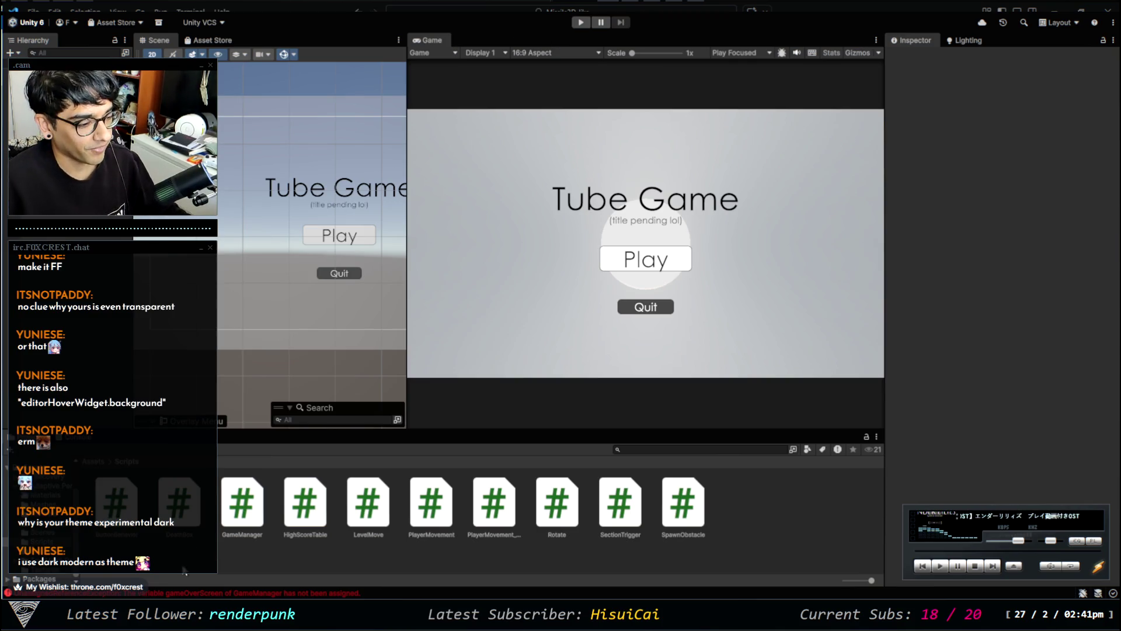
click(212, 593)
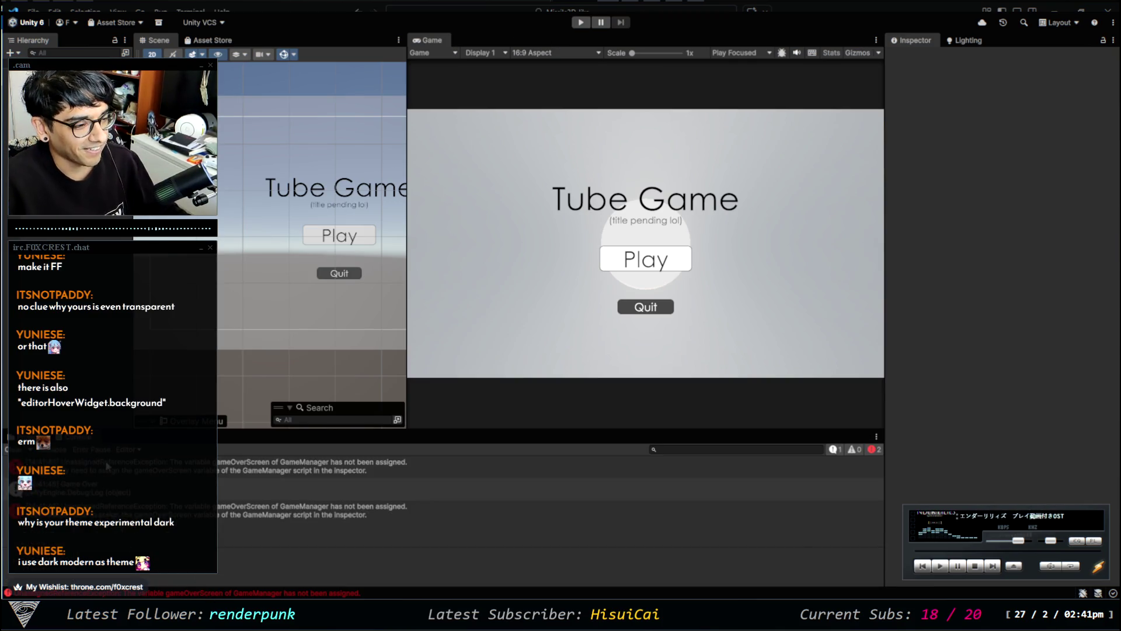
Select GameManager and drag the Player object into its Player field.
click(94, 238)
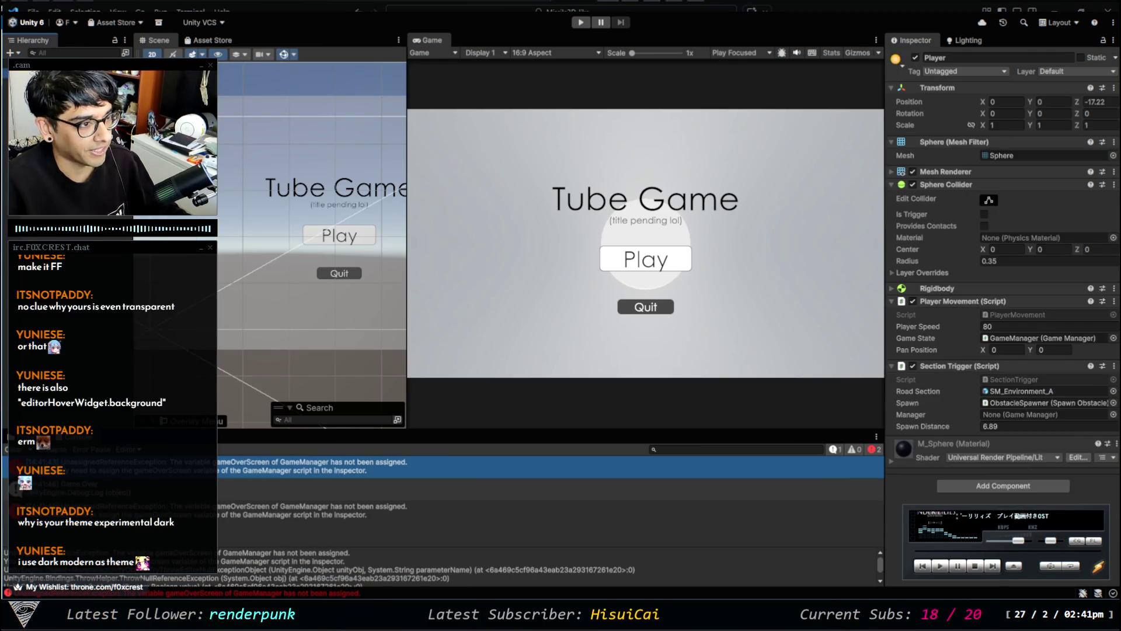
click(1105, 180)
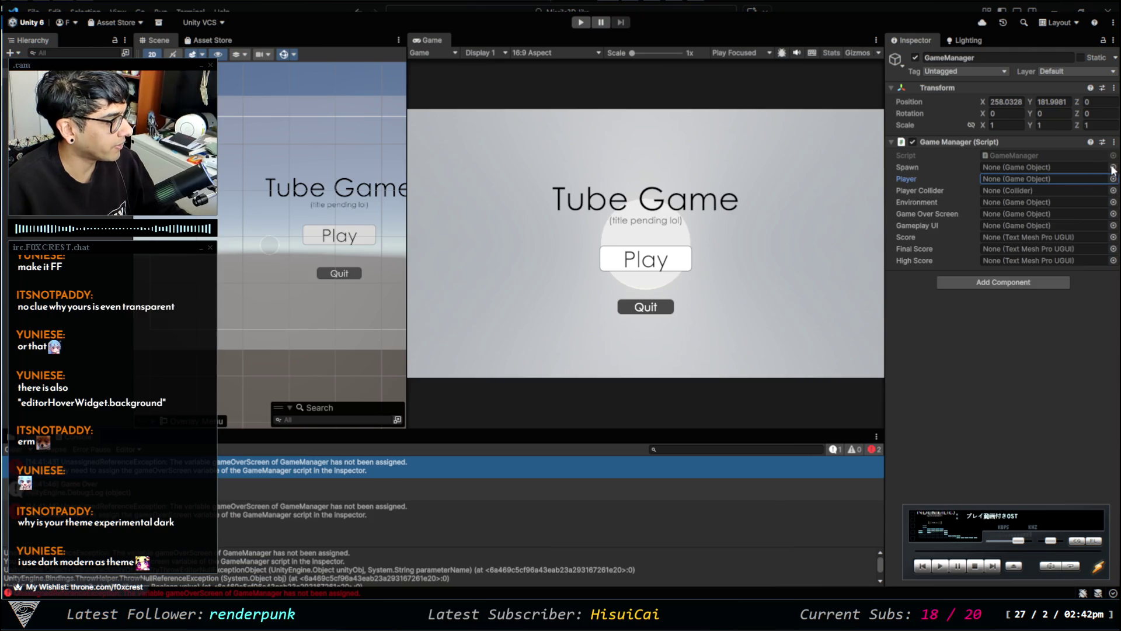
mouse_move(88, 251)
mouse_down()
mouse_move(584, 205)
mouse_move(1022, 225)
mouse_move(1020, 184)
mouse_up()
click(987, 454)
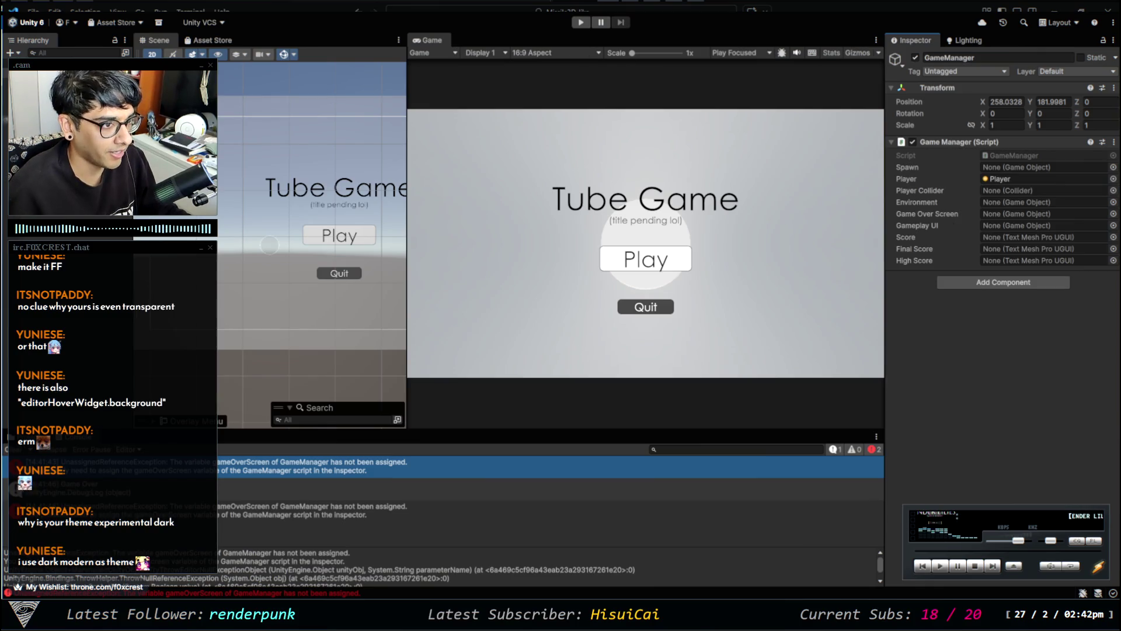
Assign the Player's Sphere Collider to GameManager's Player Collider field.
mouse_move(33, 40)
mouse_down()
mouse_move(845, 123)
mouse_move(898, 82)
mouse_move(875, 86)
mouse_up()
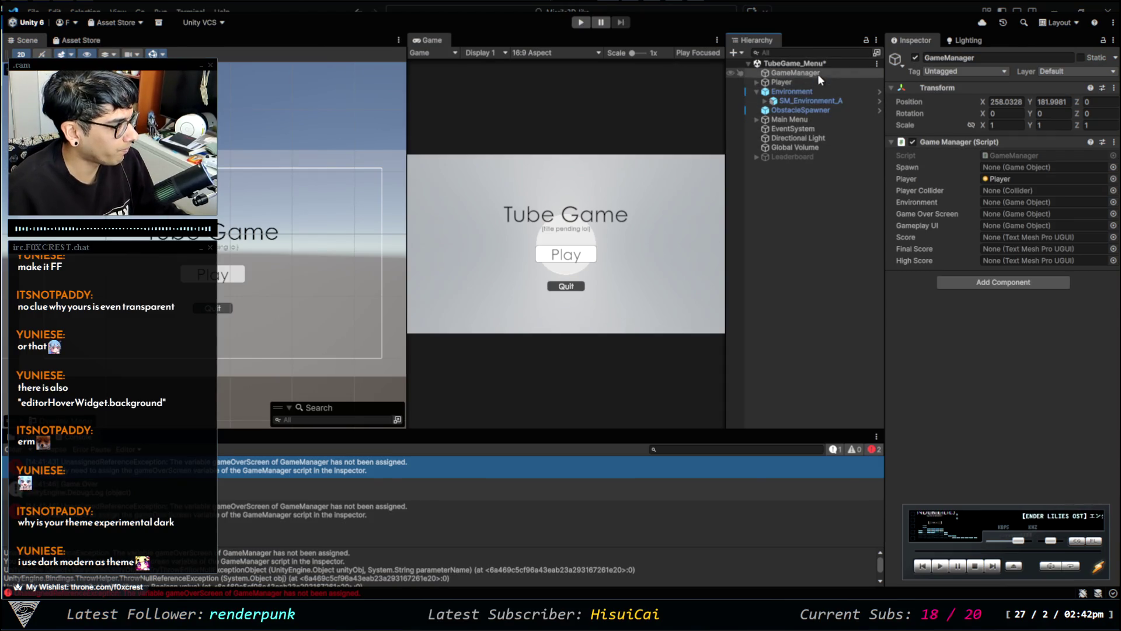
click(800, 82)
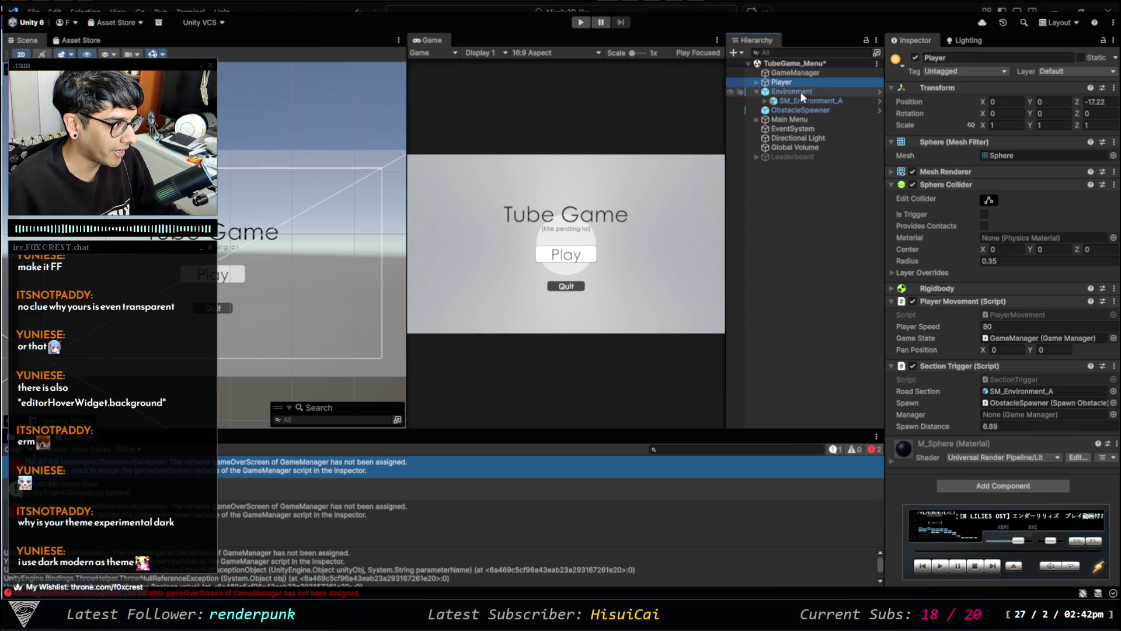
click(806, 73)
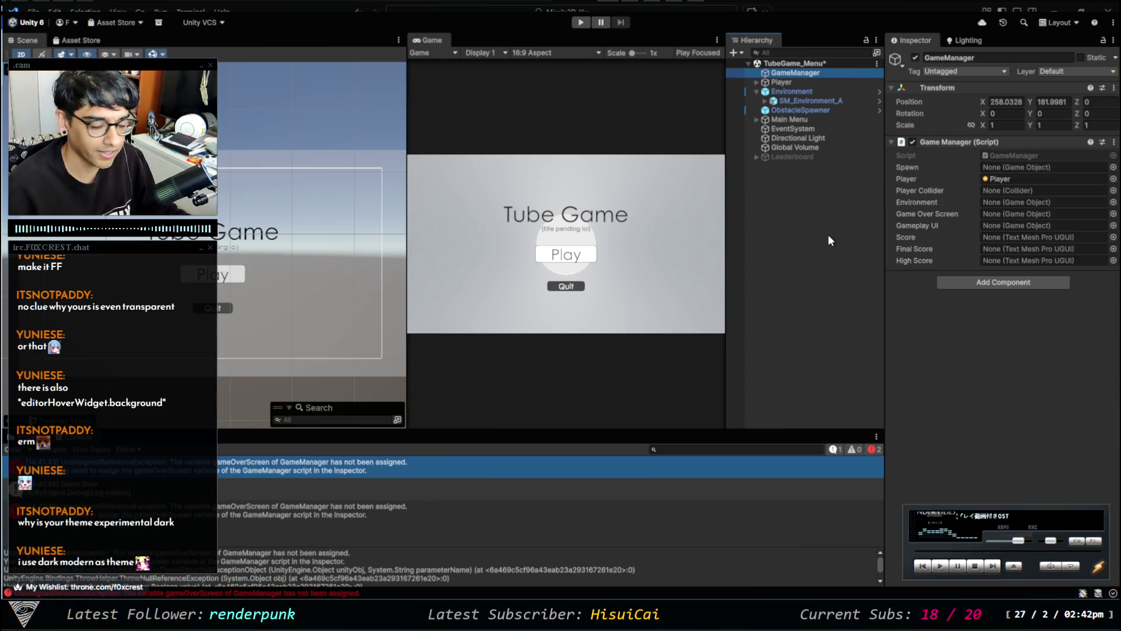
drag(791, 81, 1053, 195)
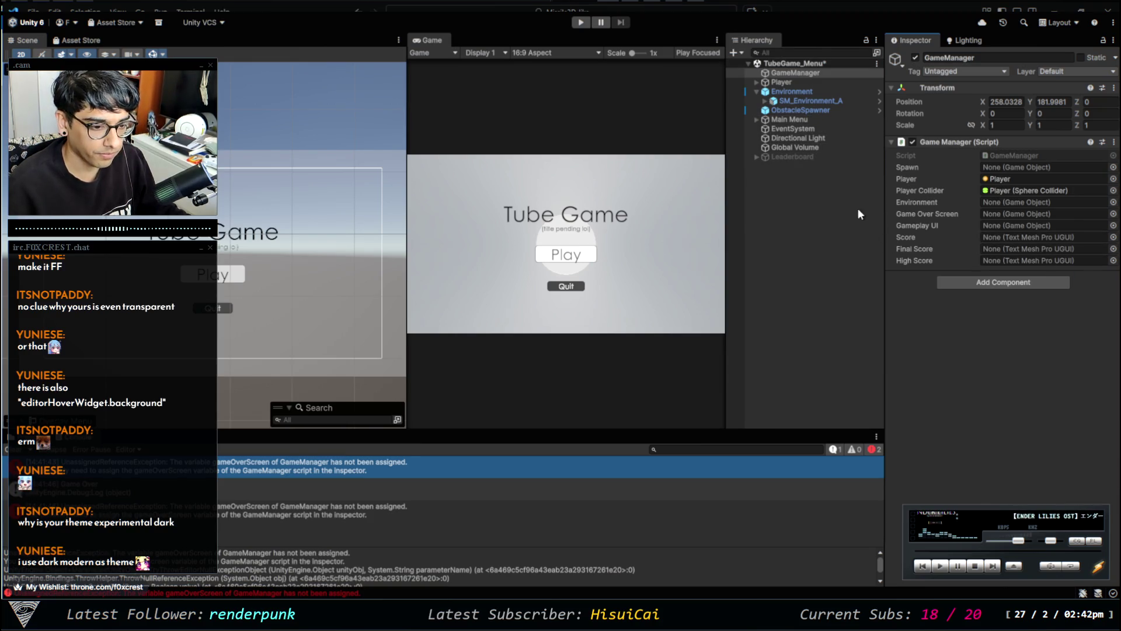
click(805, 258)
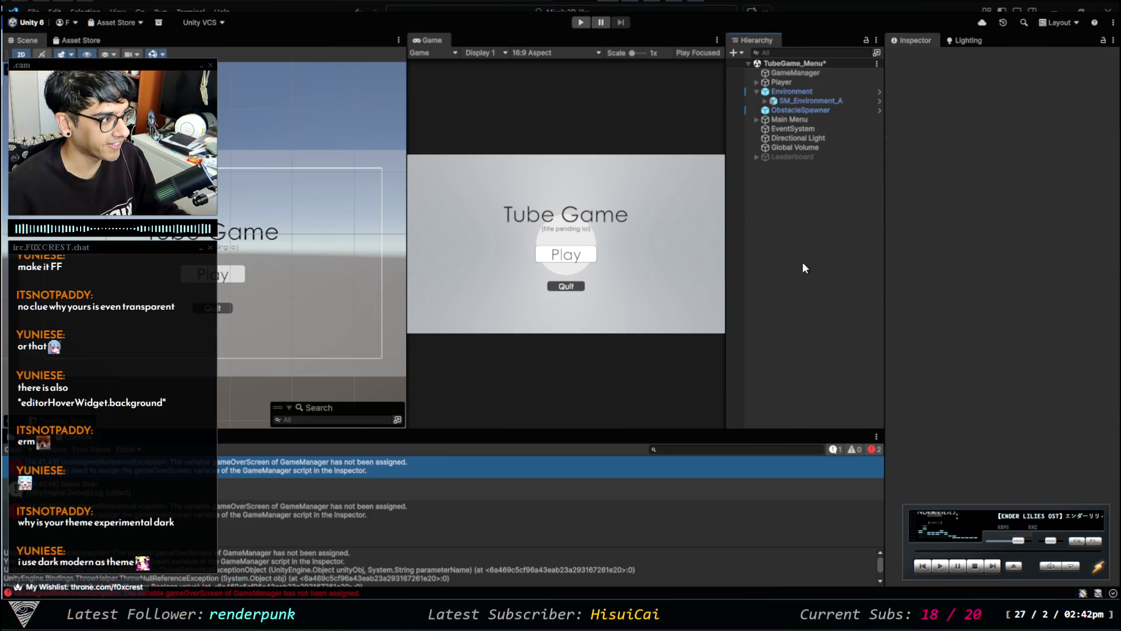
click(580, 22)
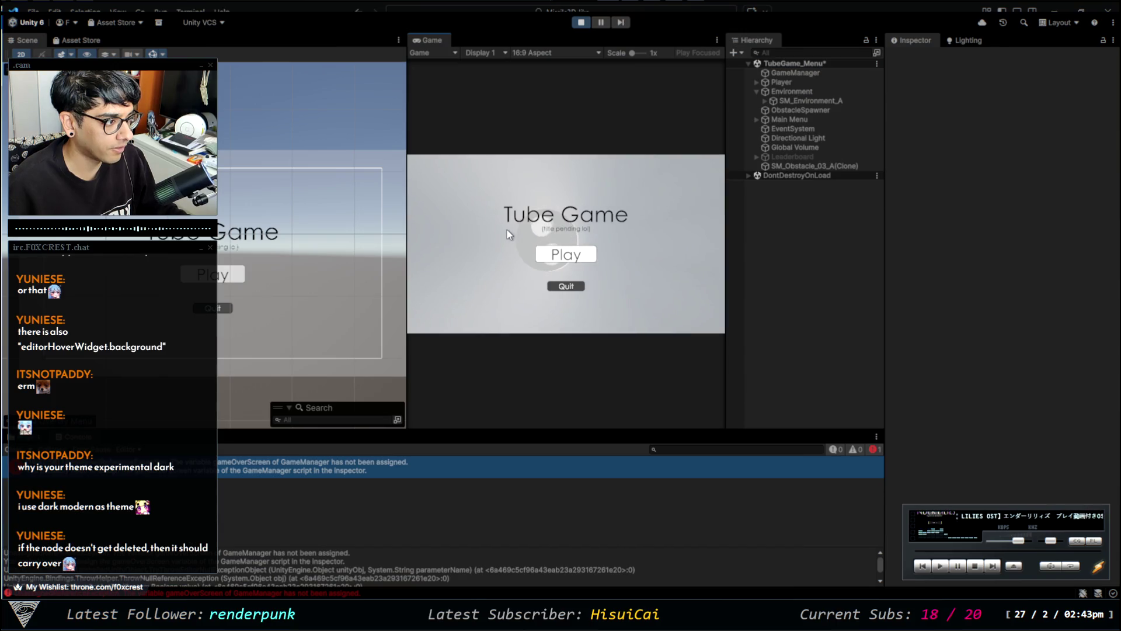
click(566, 256)
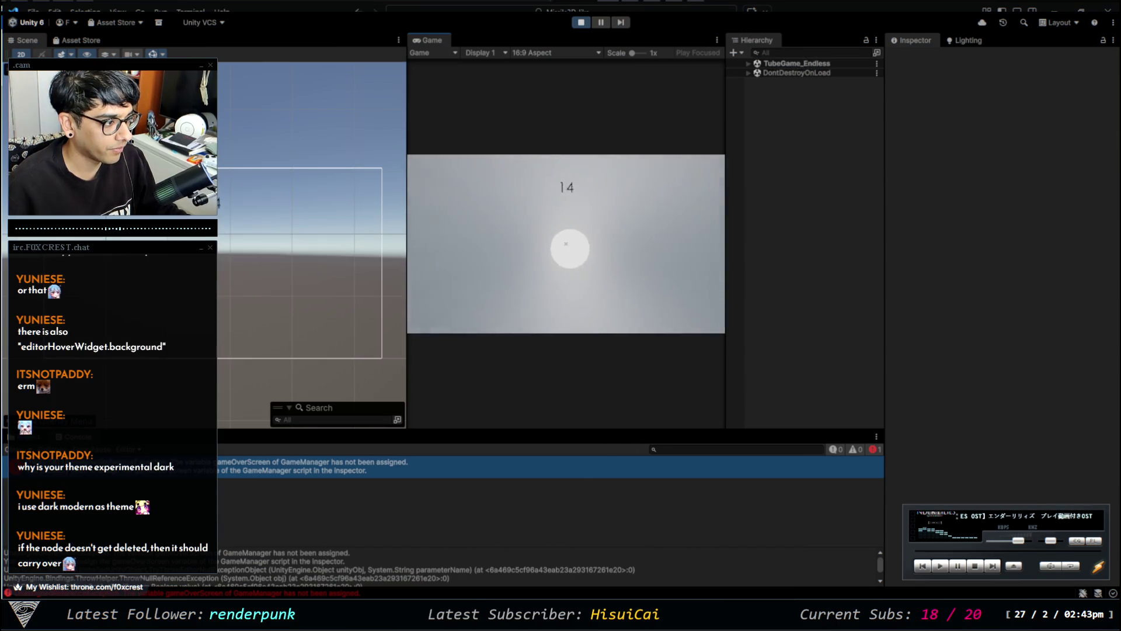
click(565, 286)
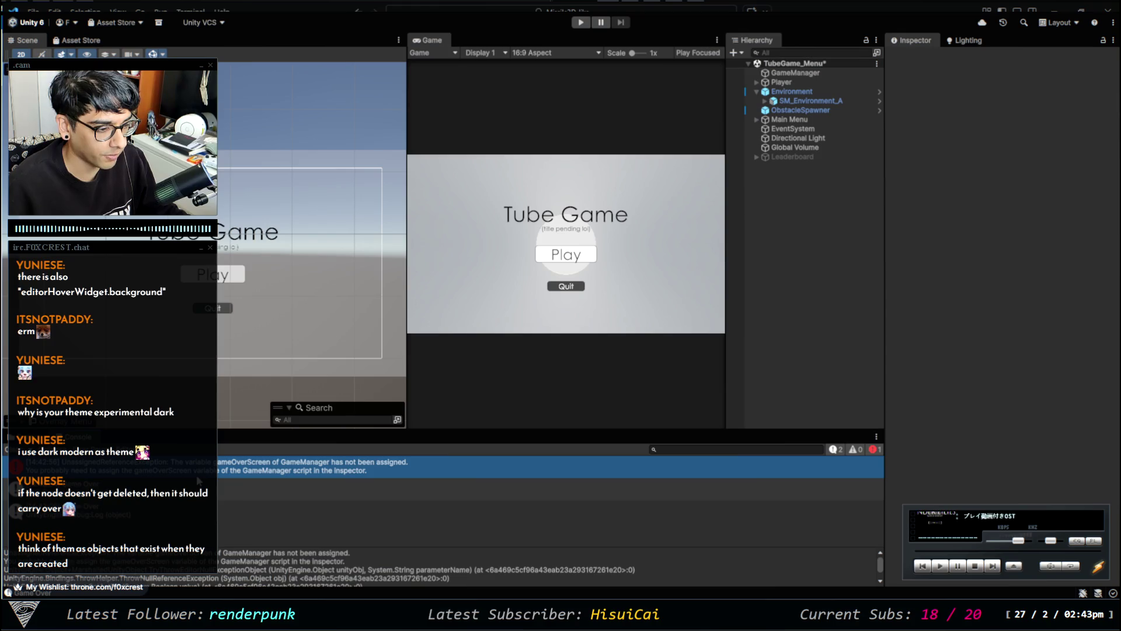
Check GameManager's unassigned Game Over Screen field, then inspect the Player object.
click(792, 73)
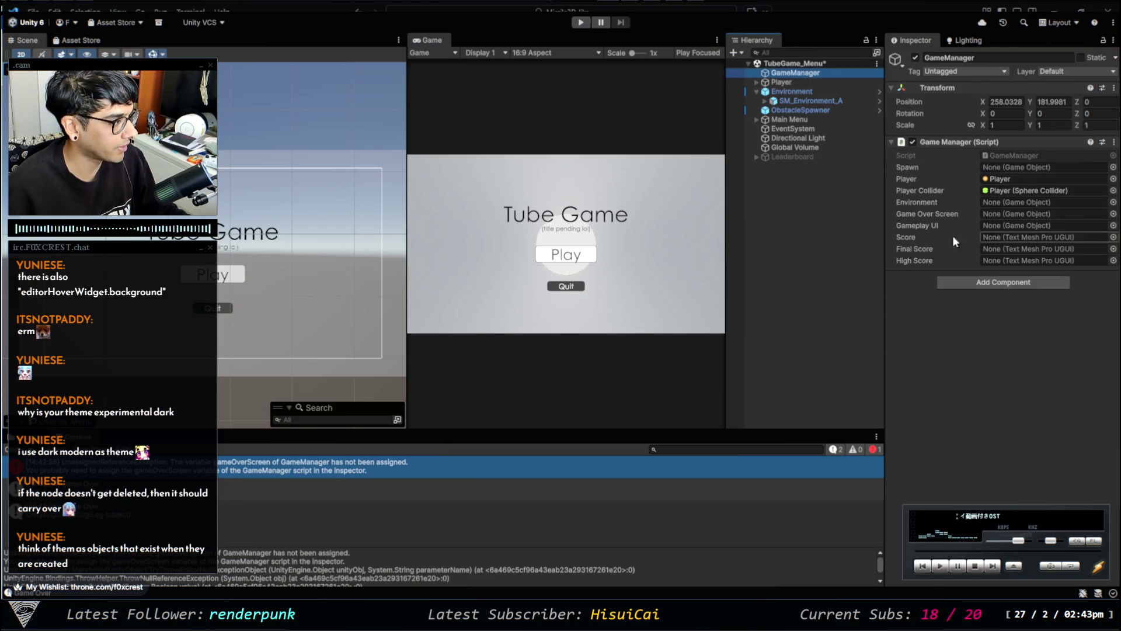
click(1046, 216)
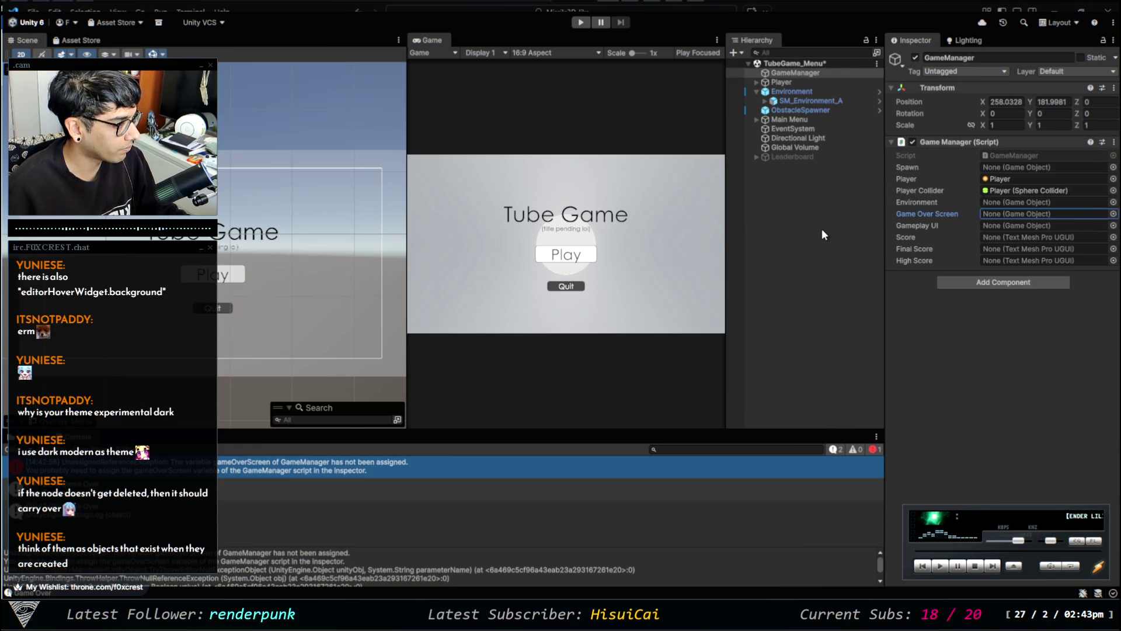
click(762, 247)
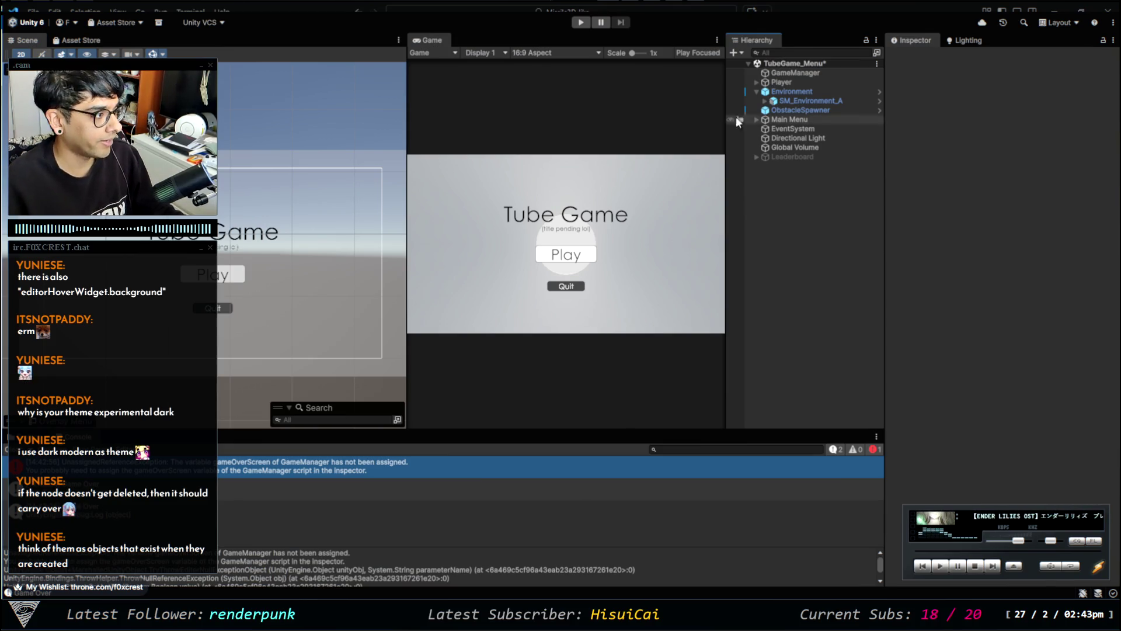
click(782, 82)
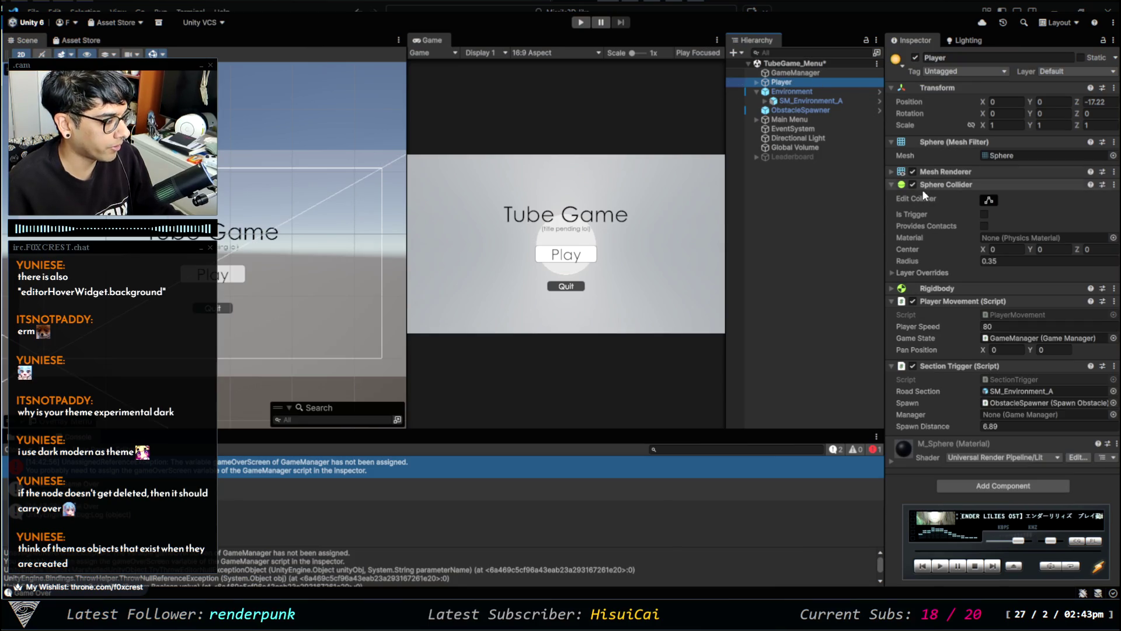
Open Assets/Scenes in the Project window and look at TubeGame_Endless and TubeGame_Menu.
click(18, 436)
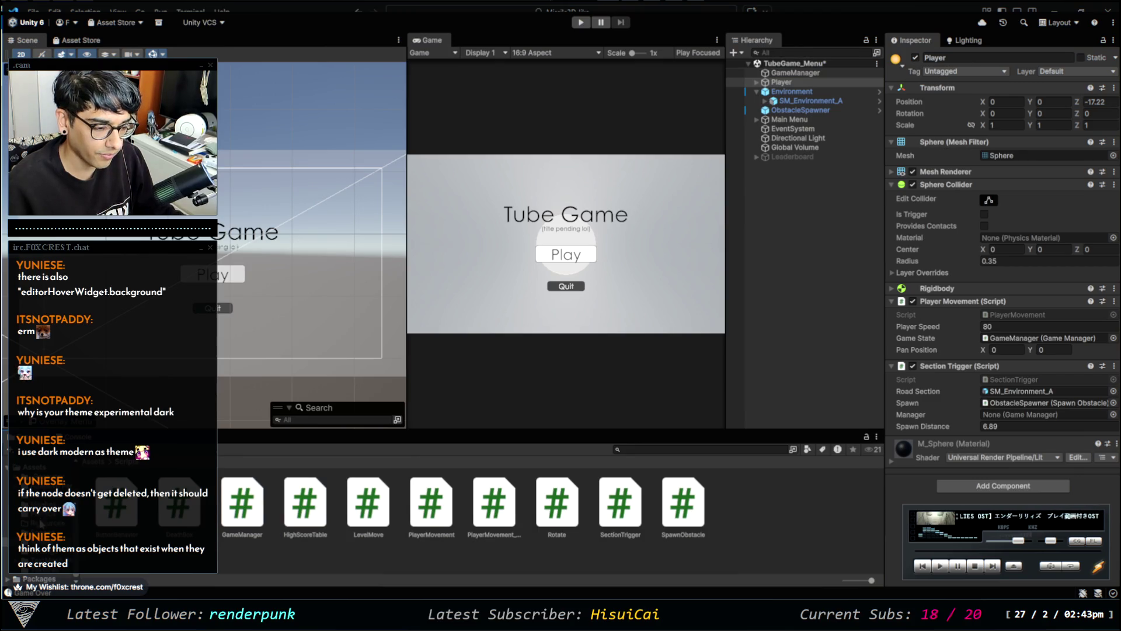
click(41, 514)
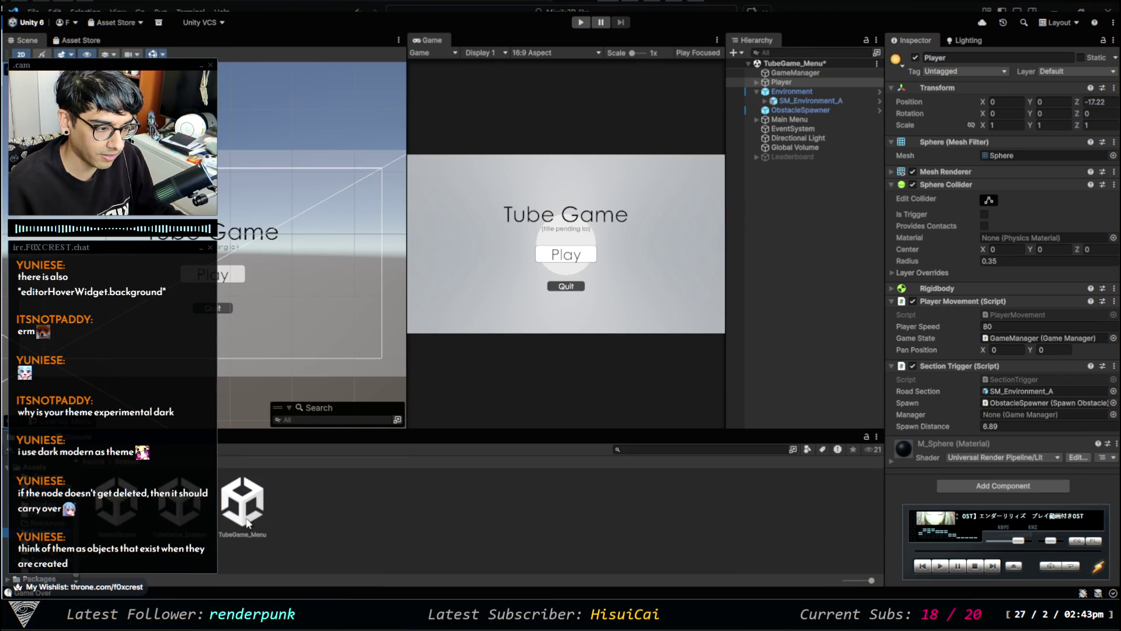
click(179, 502)
mouse_move(179, 502)
mouse_down()
mouse_move(195, 524)
mouse_move(543, 306)
mouse_move(351, 431)
mouse_move(148, 473)
mouse_up()
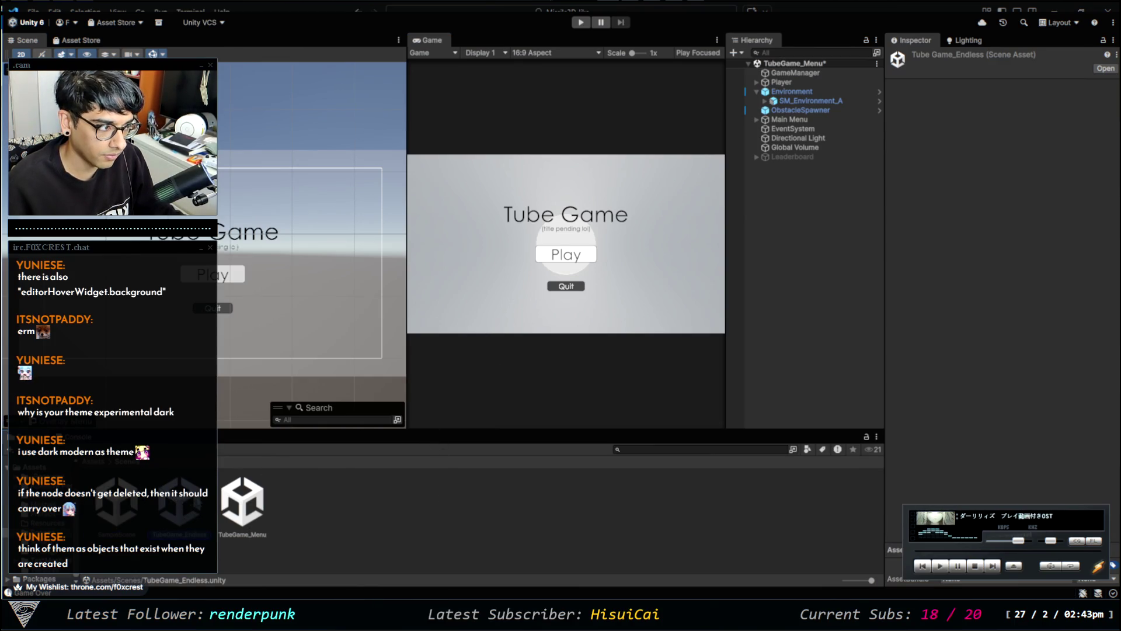
click(256, 507)
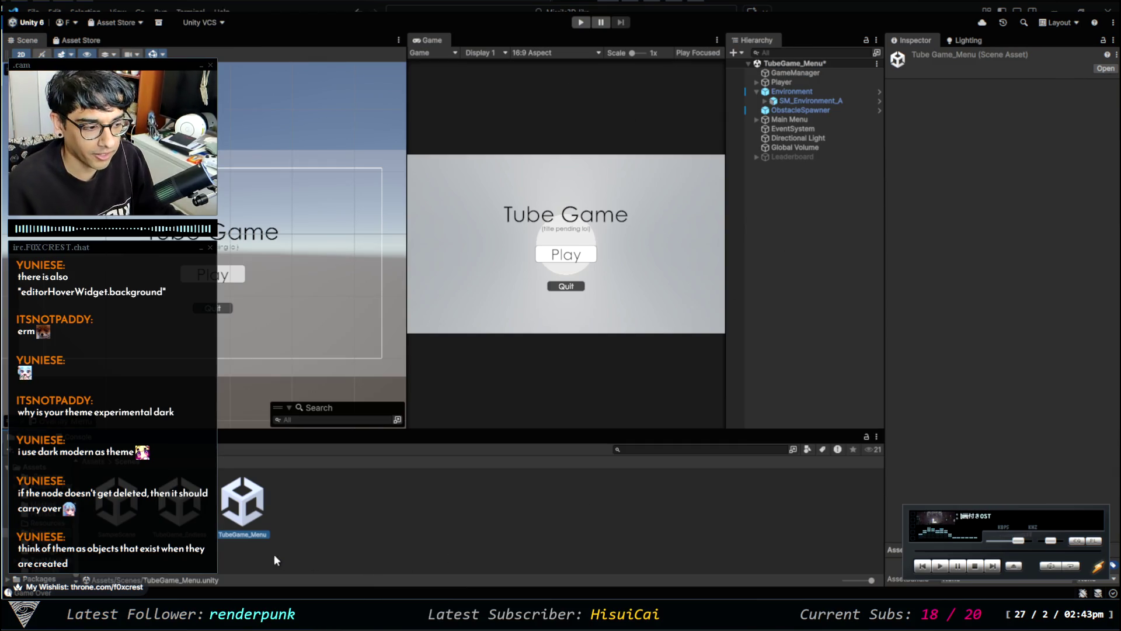
click(415, 547)
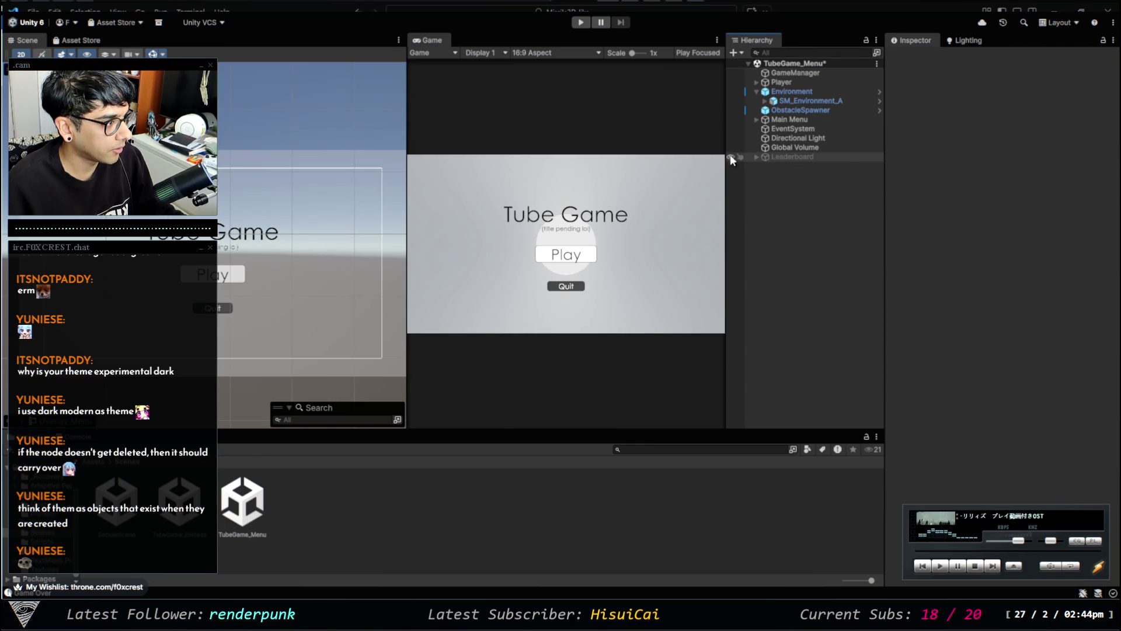
Inspect the Leaderboard canvas, then GameManager's script fields, before returning to VS Code.
click(793, 157)
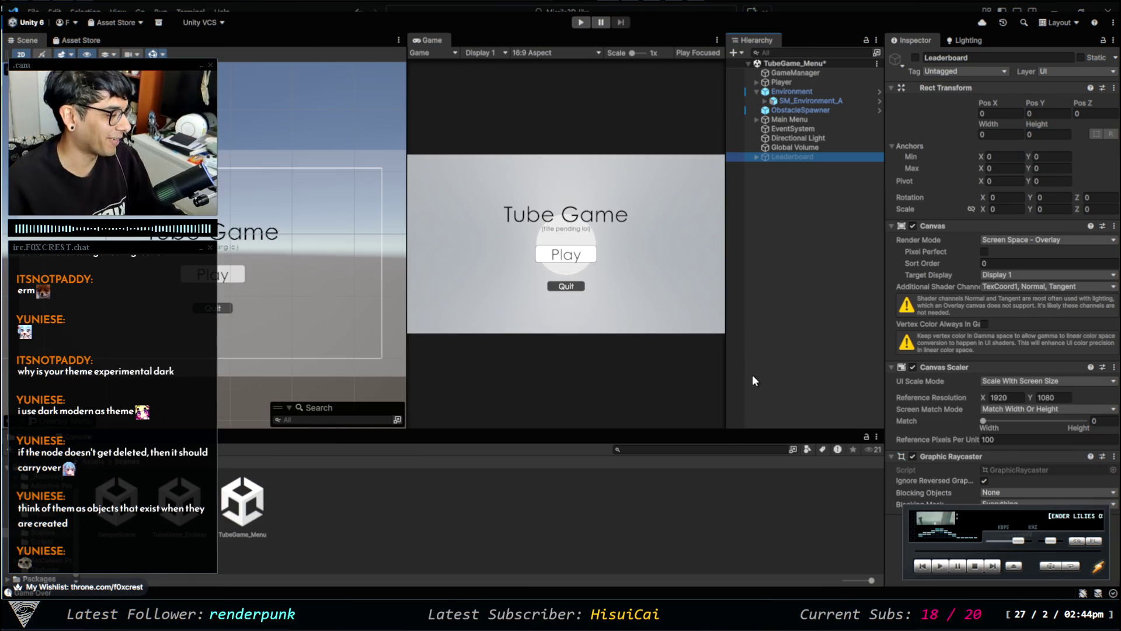
click(794, 235)
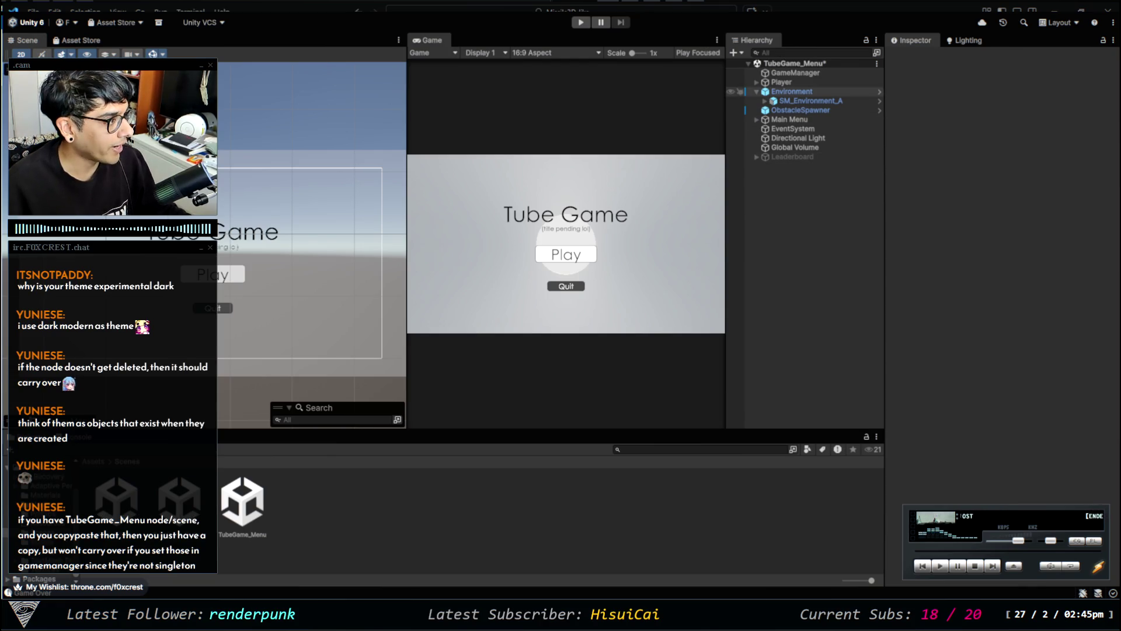
click(842, 72)
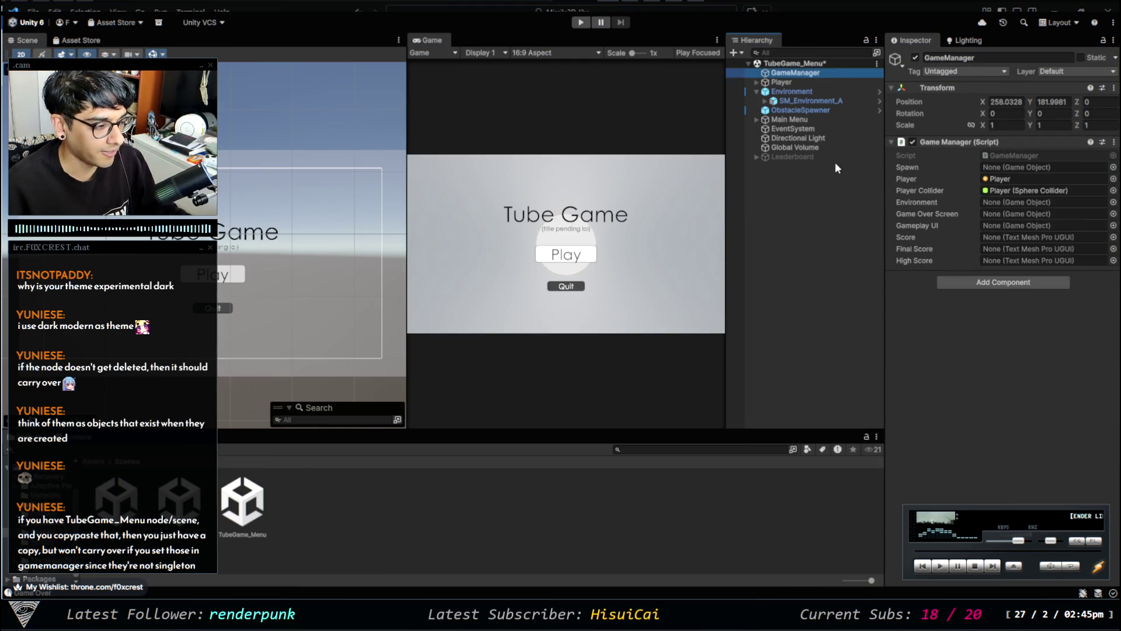
key(alt+Tab)
Open GameManager.cs and review its static Instance property and Awake block.
click(386, 193)
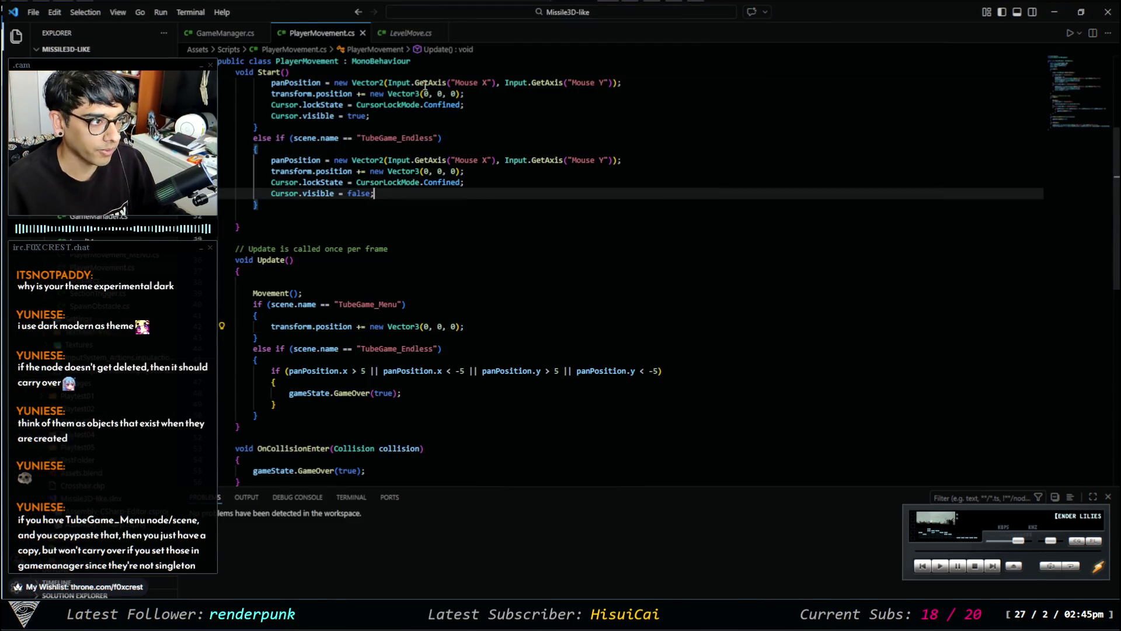
click(221, 32)
scroll(330, 146, up, 1)
scroll(330, 146, up, 5)
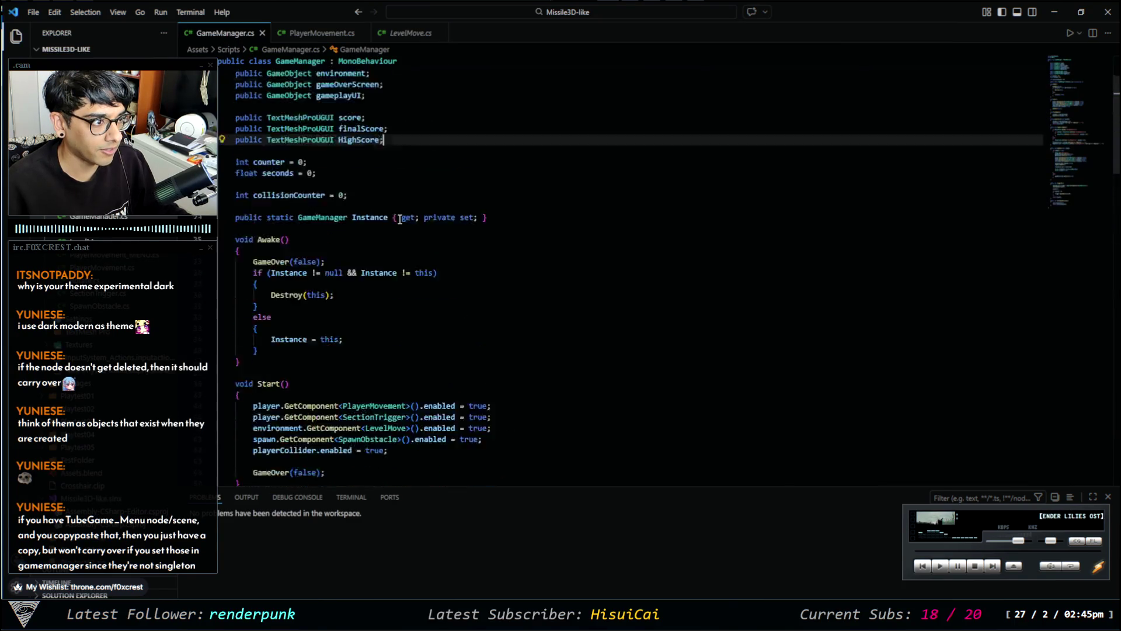
scroll(350, 419, down, 1)
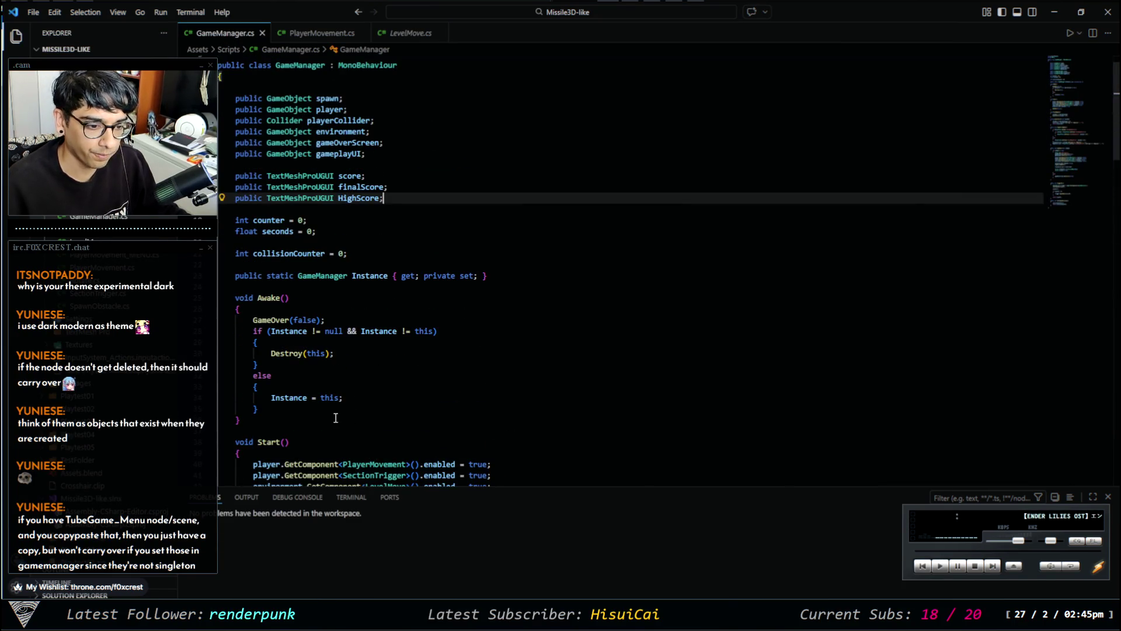
drag(308, 430, 229, 263)
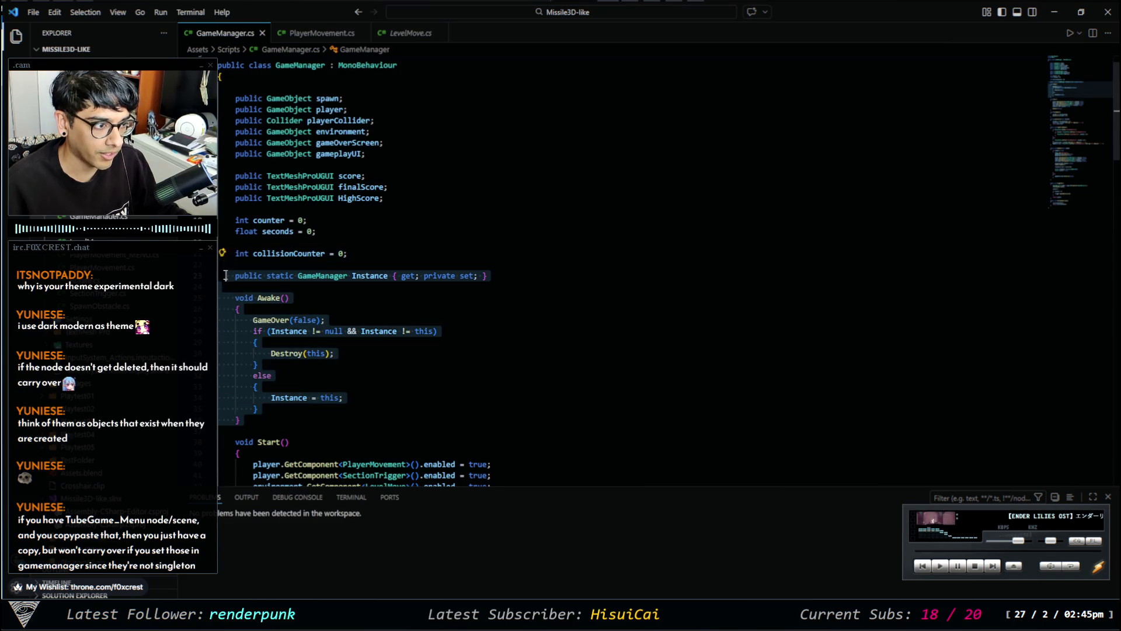
click(388, 299)
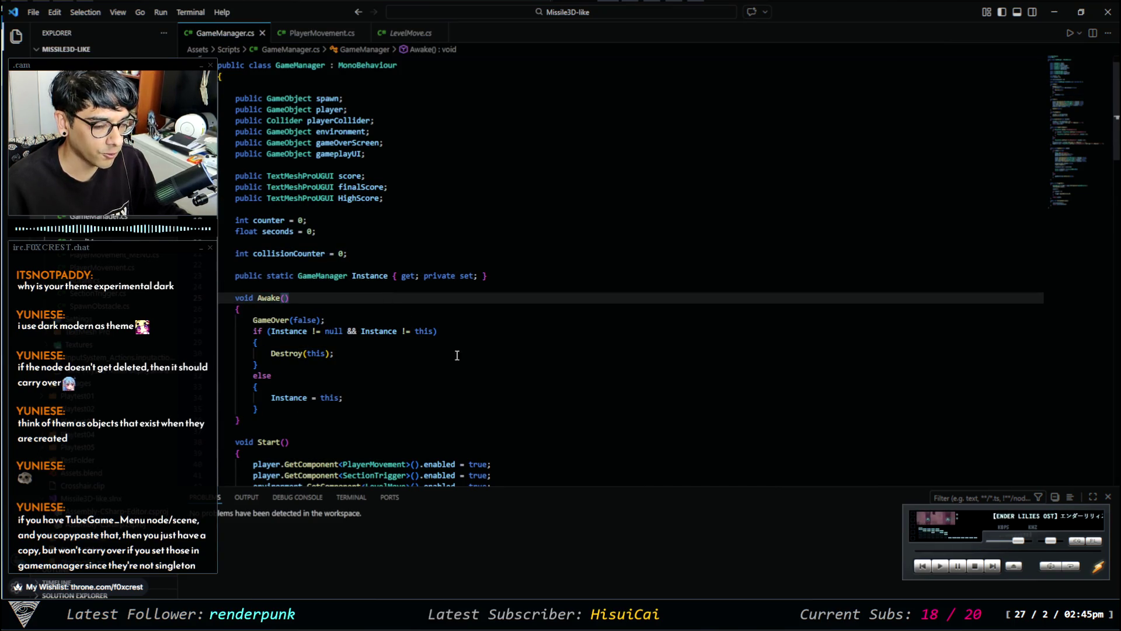
scroll(455, 358, down, 18)
scroll(444, 346, up, 15)
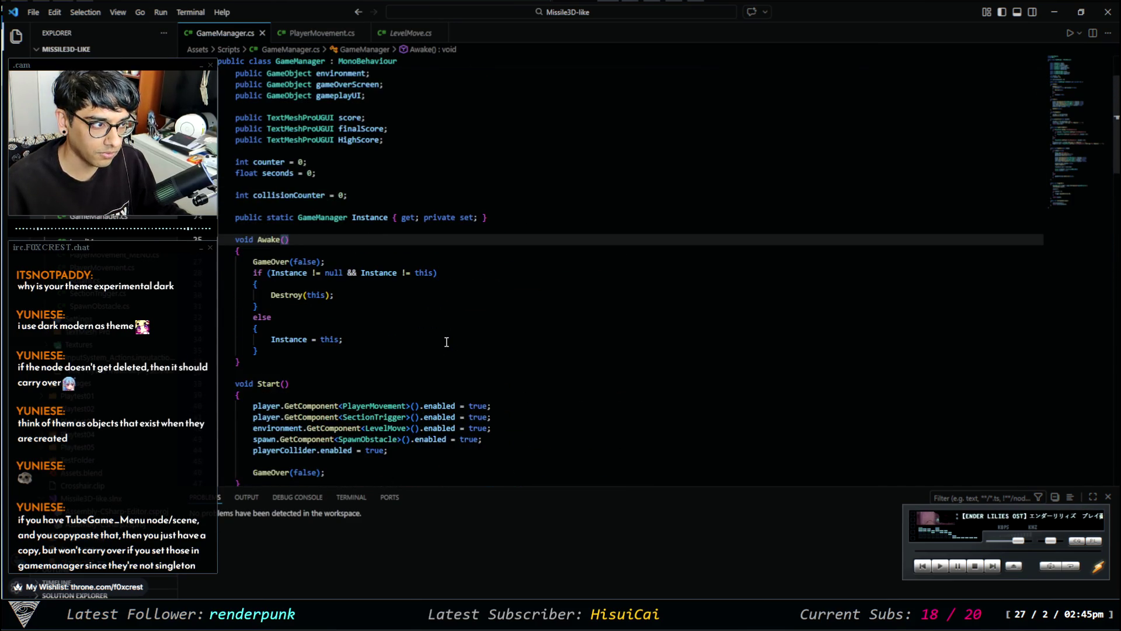
scroll(447, 342, down, 5)
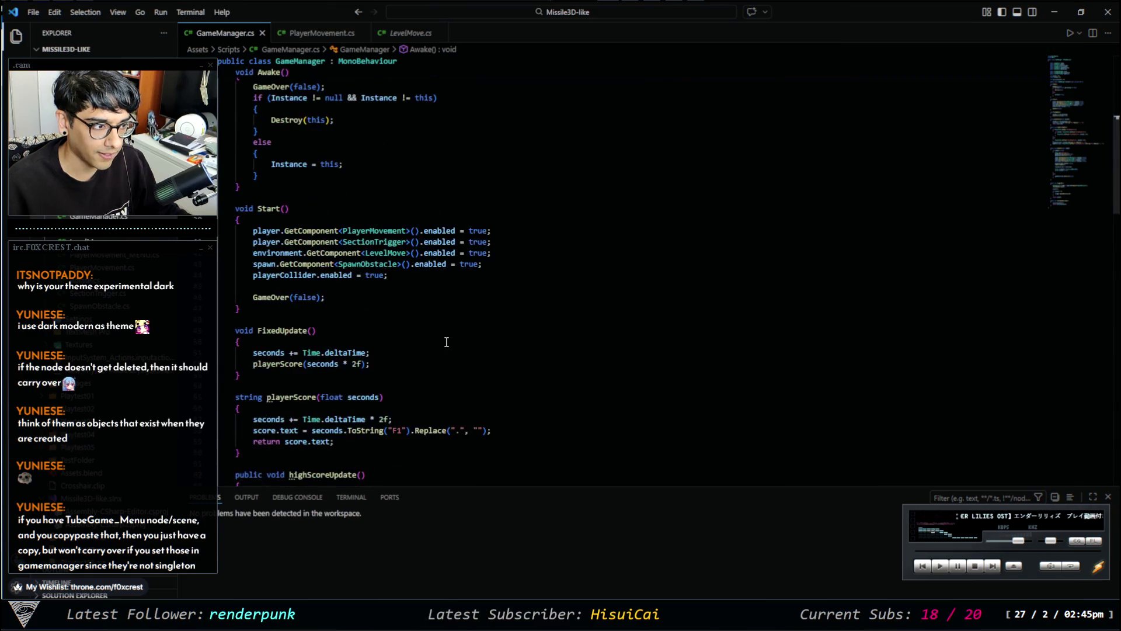
scroll(446, 339, up, 7)
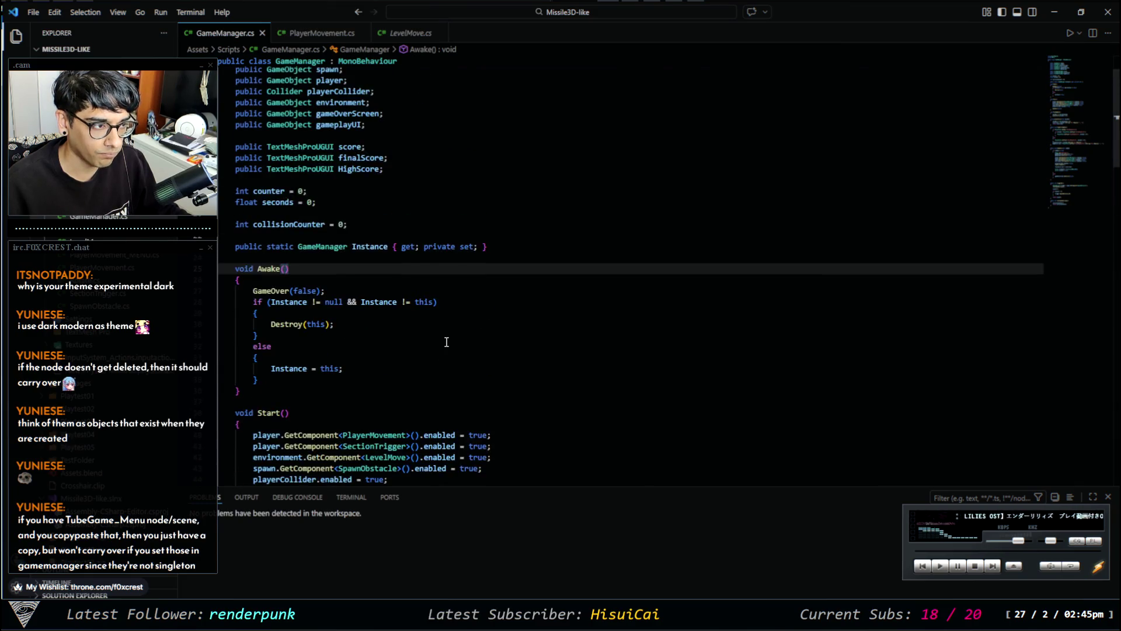
Compare PlayerMovement.cs's Start code, then return to Awake's else branch in GameManager.cs.
click(314, 37)
scroll(453, 295, up, 5)
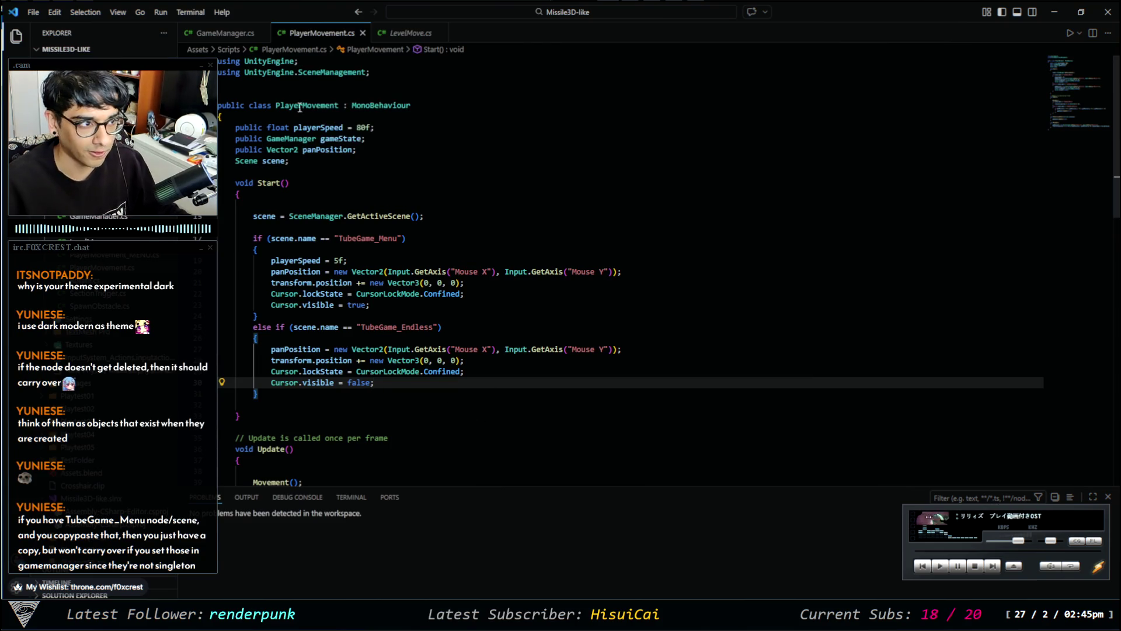
click(227, 34)
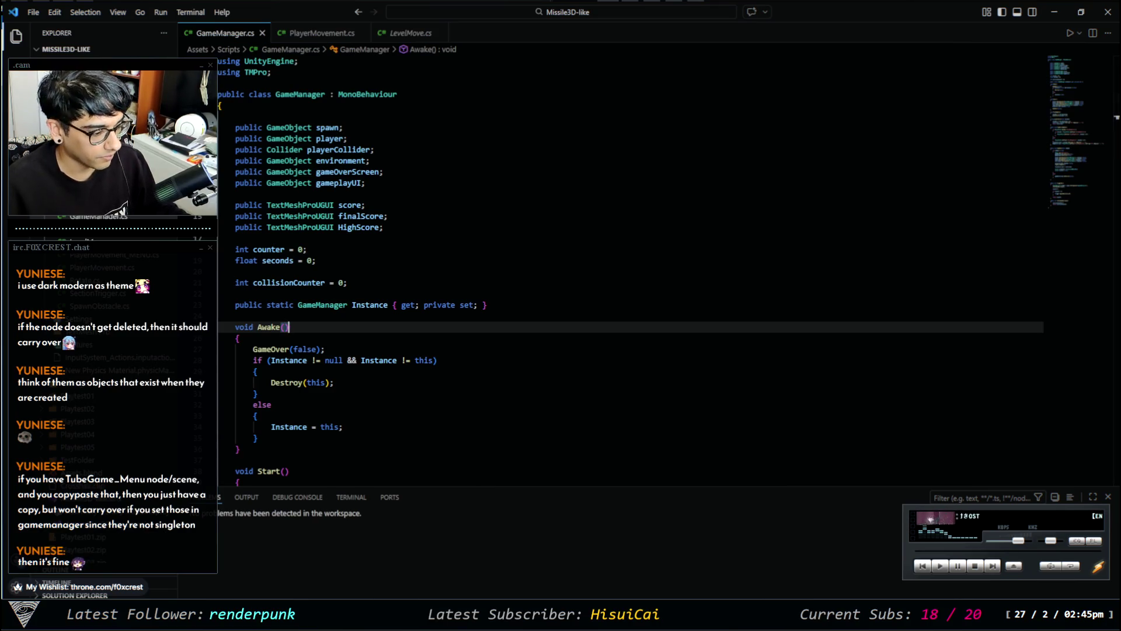
scroll(344, 289, down, 5)
scroll(258, 382, up, 3)
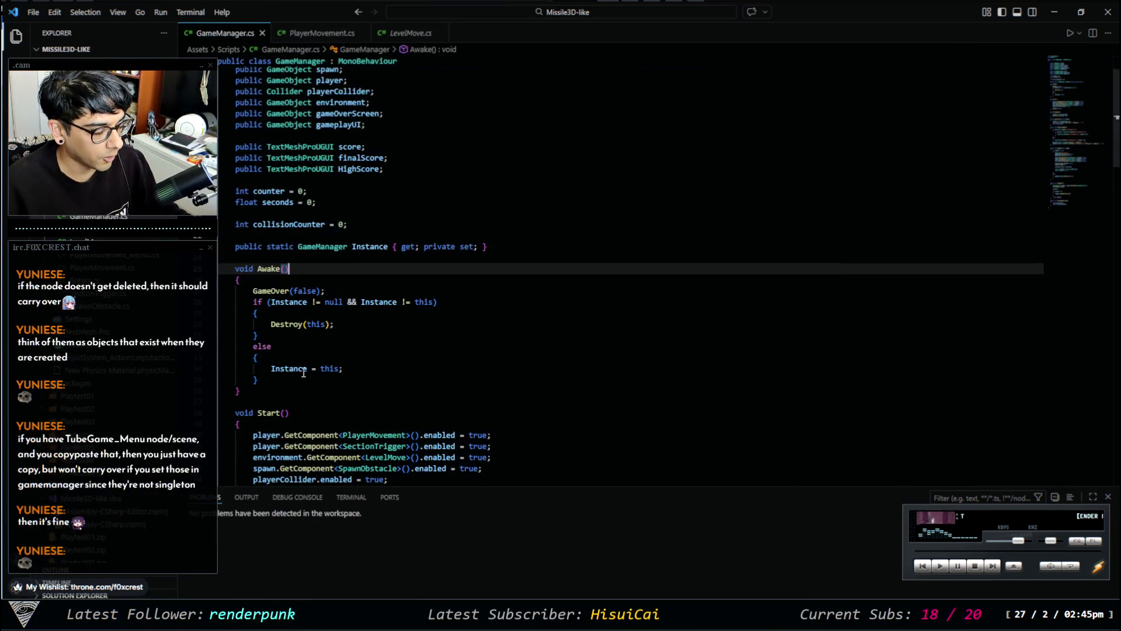
click(285, 358)
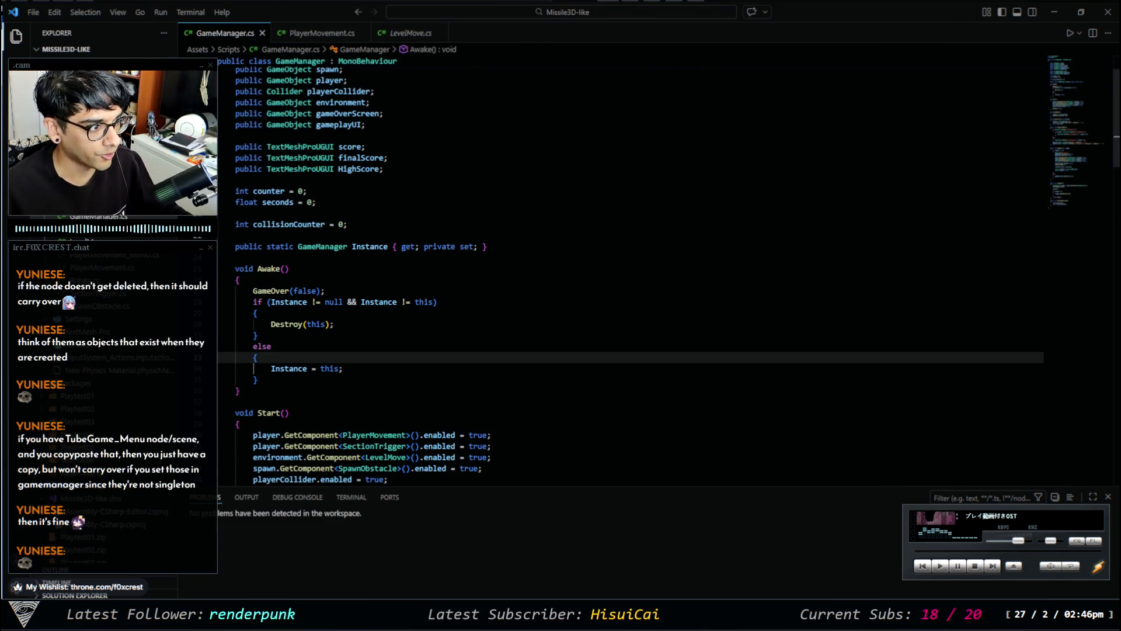
Place the cursor at the end of the HighScore field declaration.
scroll(631, 269, down, 8)
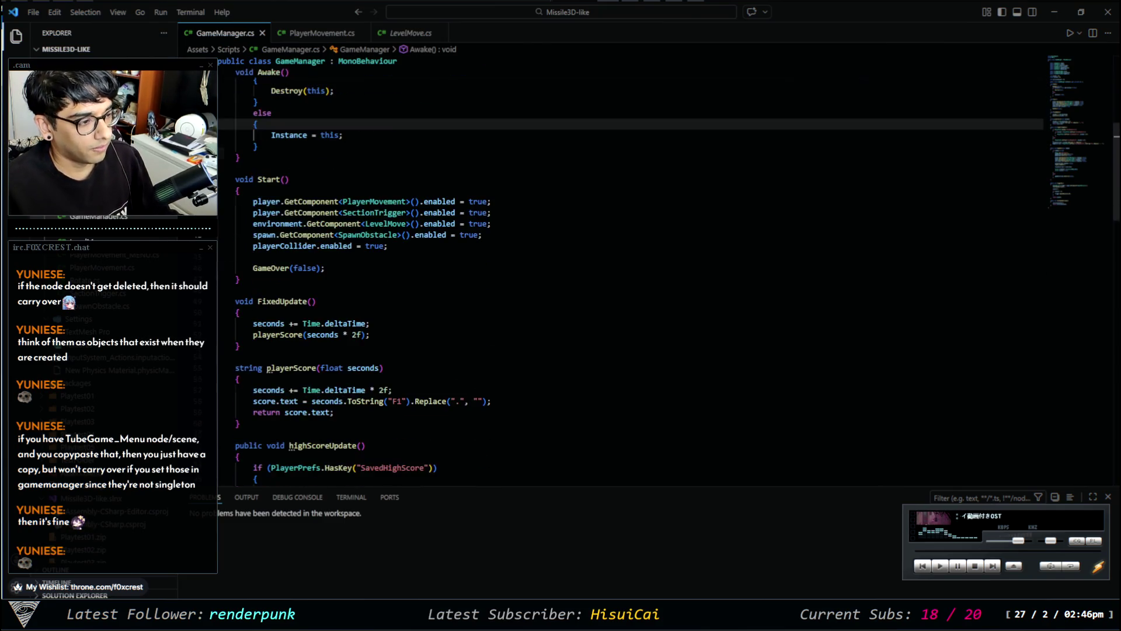
scroll(631, 269, up, 5)
scroll(631, 269, up, 4)
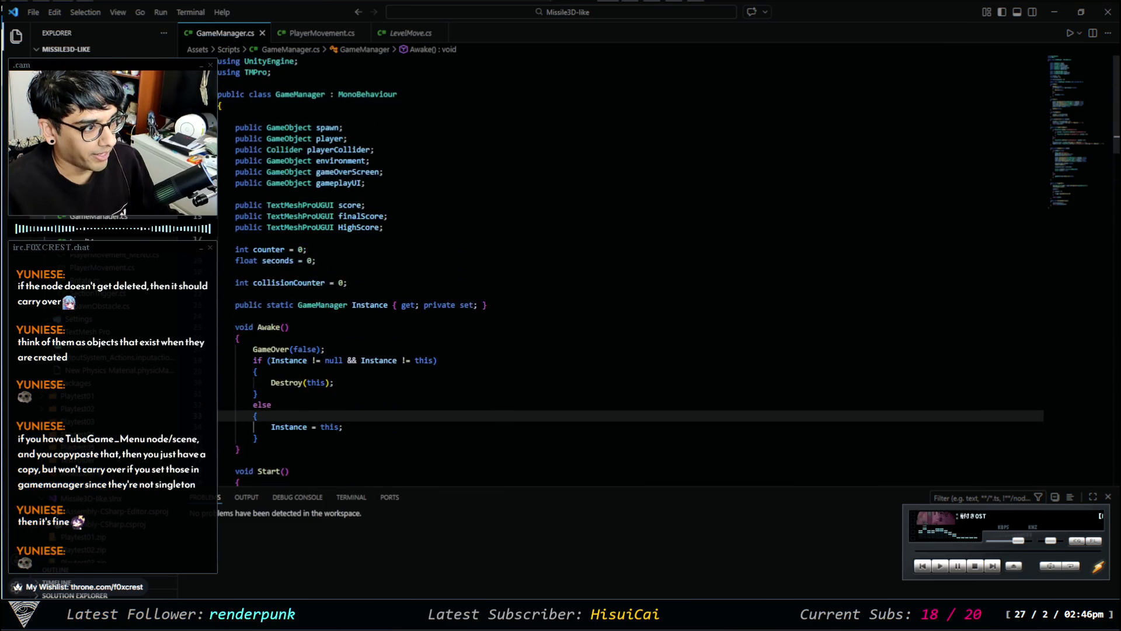
click(401, 229)
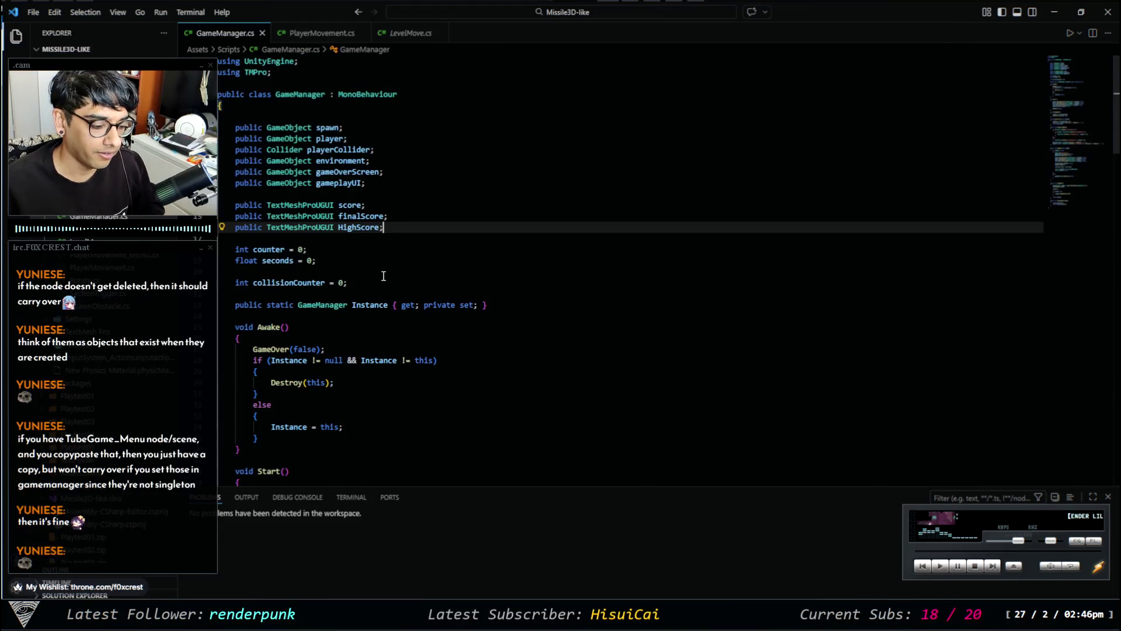
Add 'public float mouseSensitivity = 1f;' below HighScore in GameManager.cs and save.
key(Return)
key(Return)
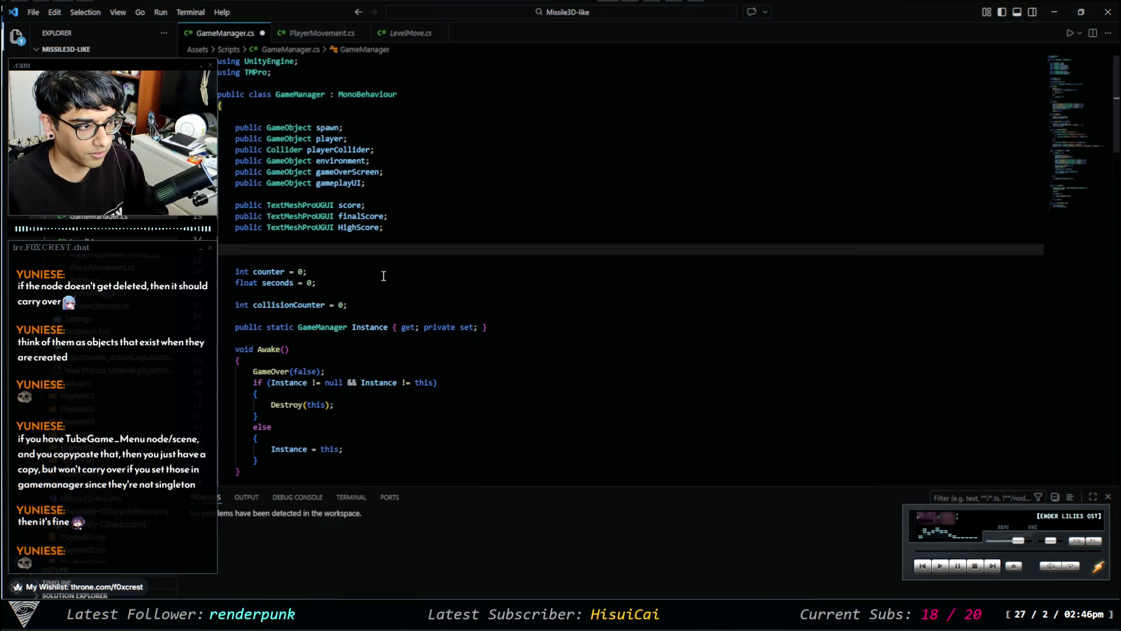
text(pub)
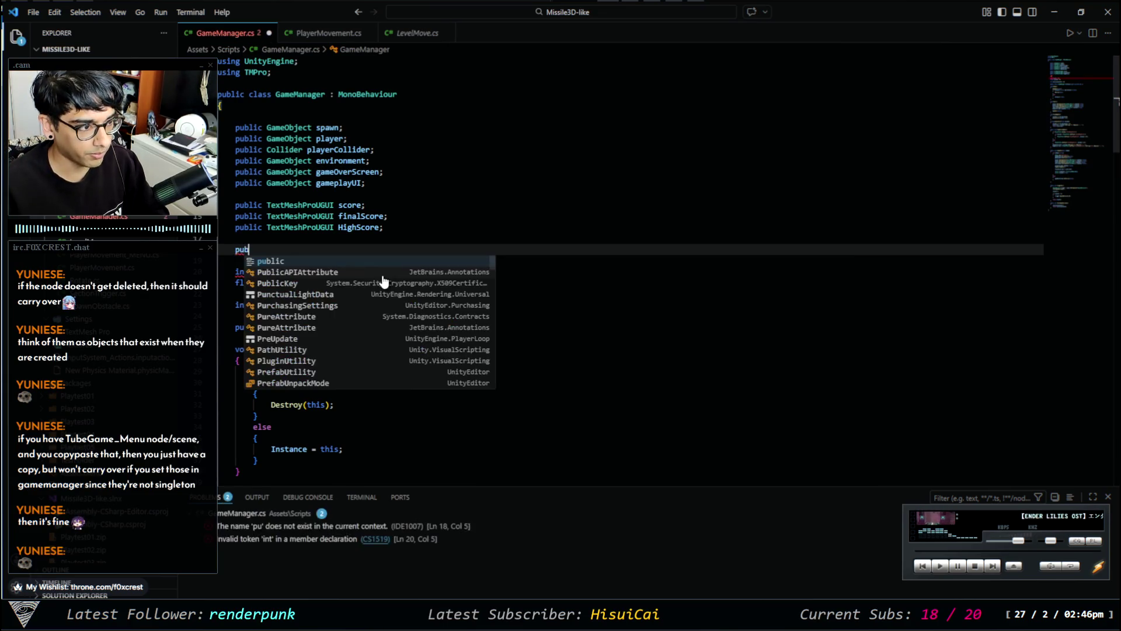
text(lic float )
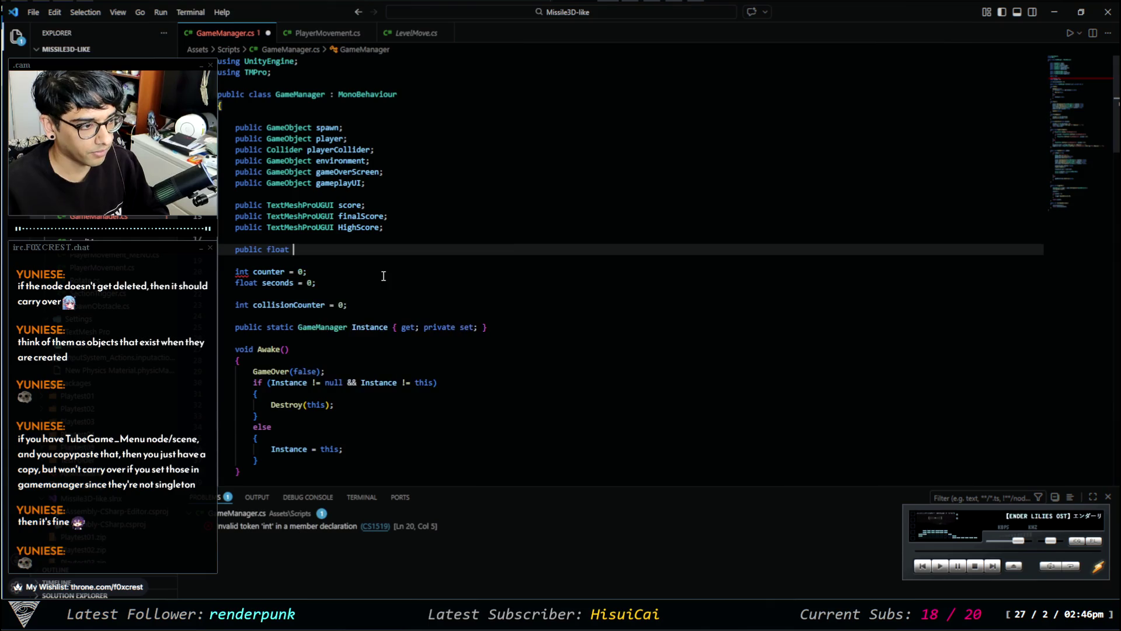
text(mouseSensi)
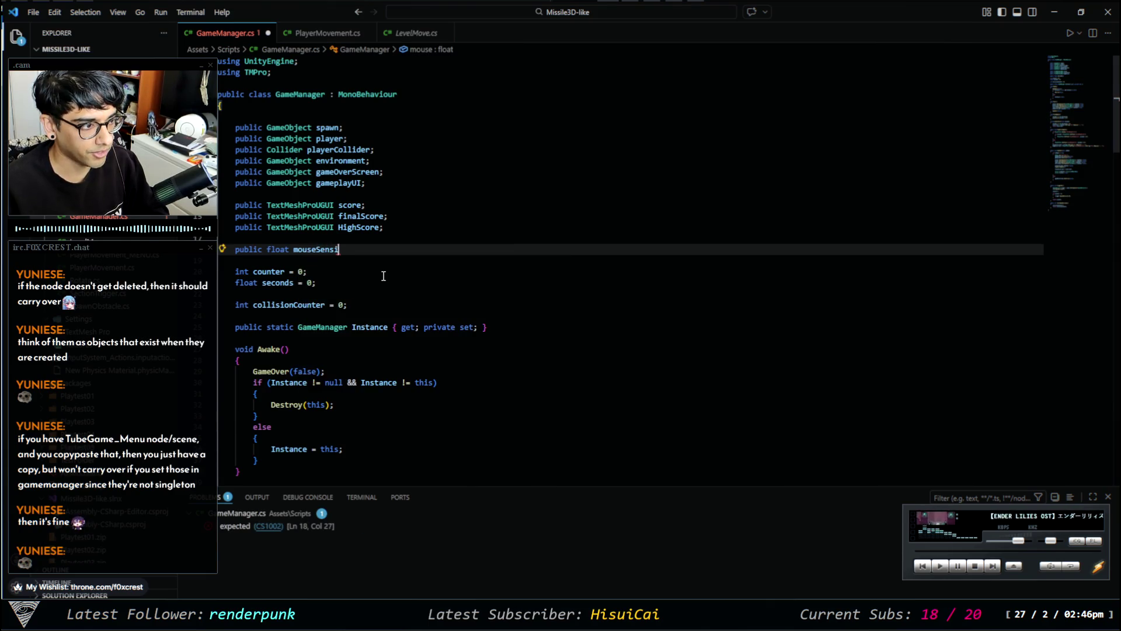
text(tivity;)
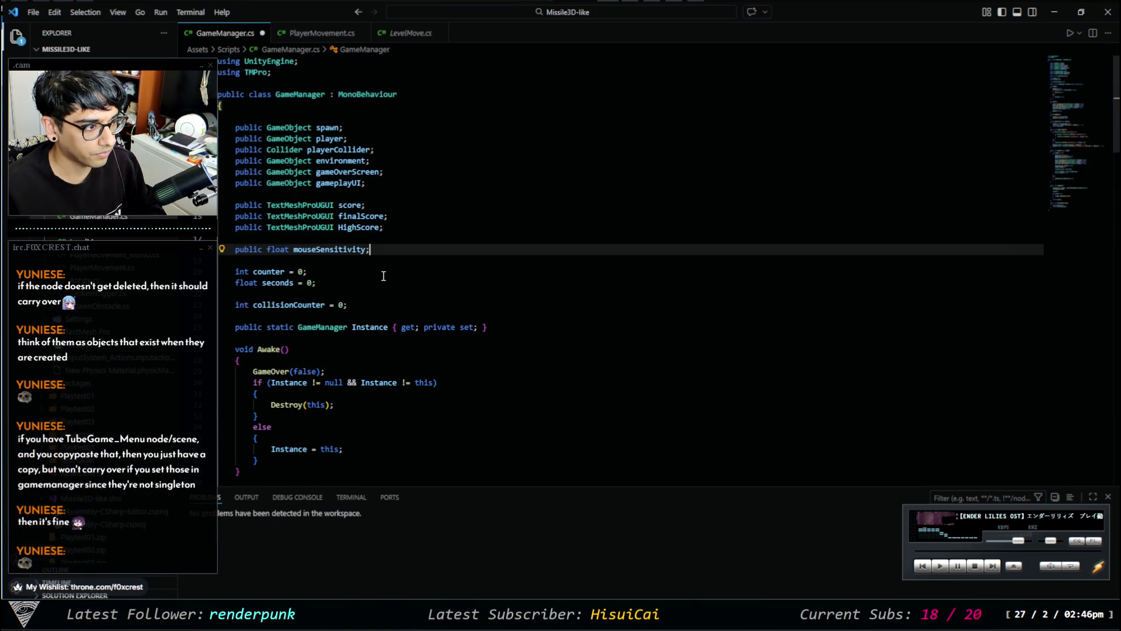
key(Left)
text(= 1f)
key(Down)
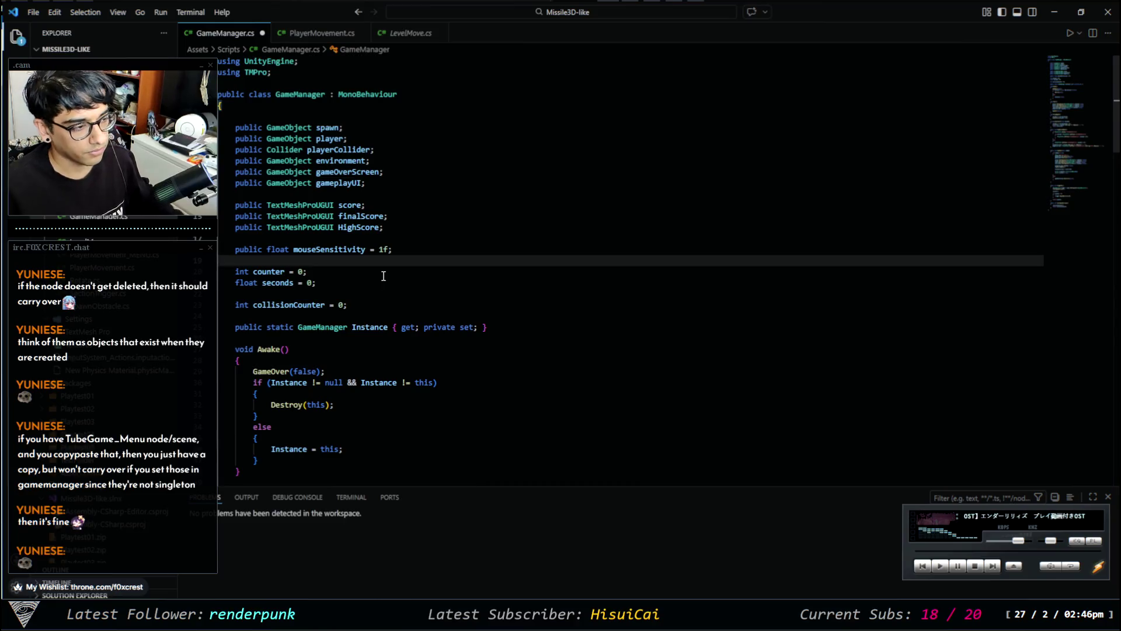
key(ctrl+s)
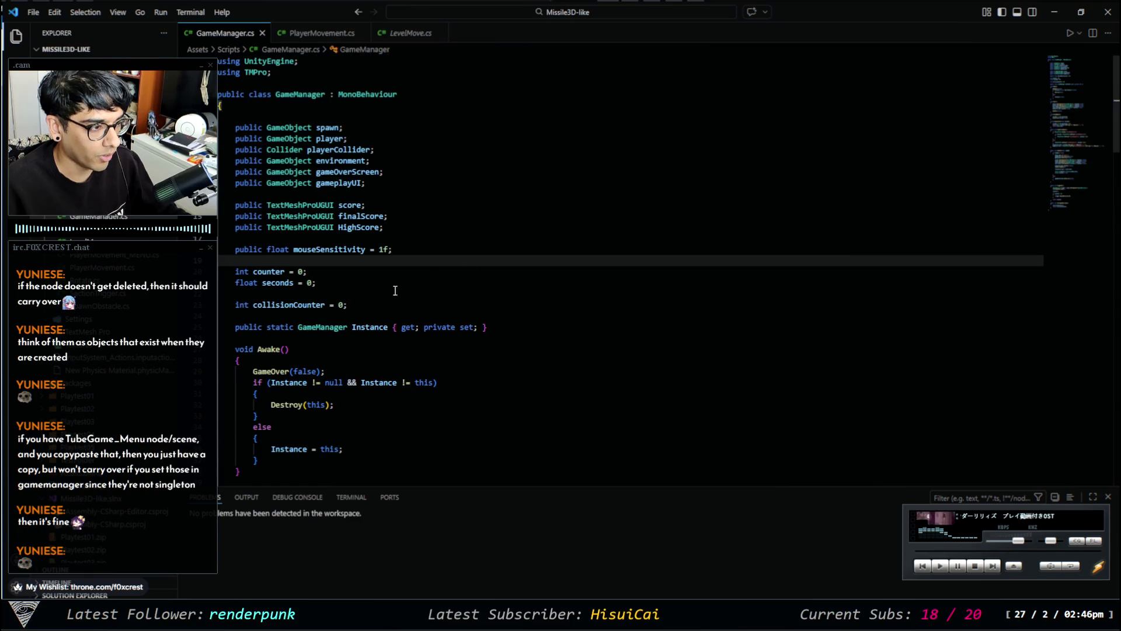
click(398, 249)
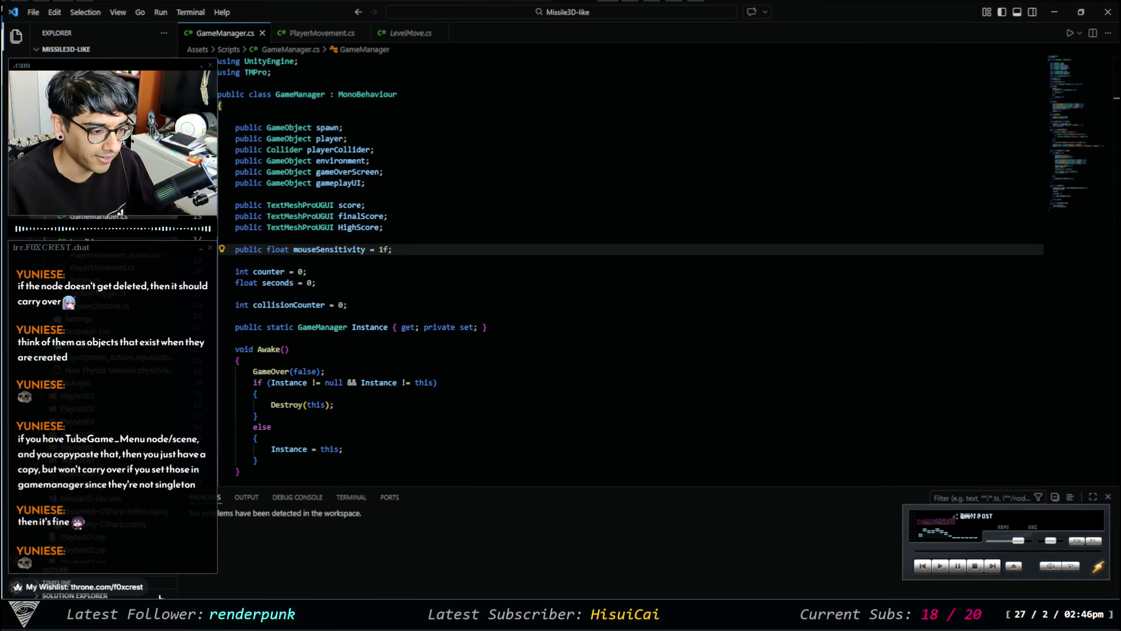
click(1054, 12)
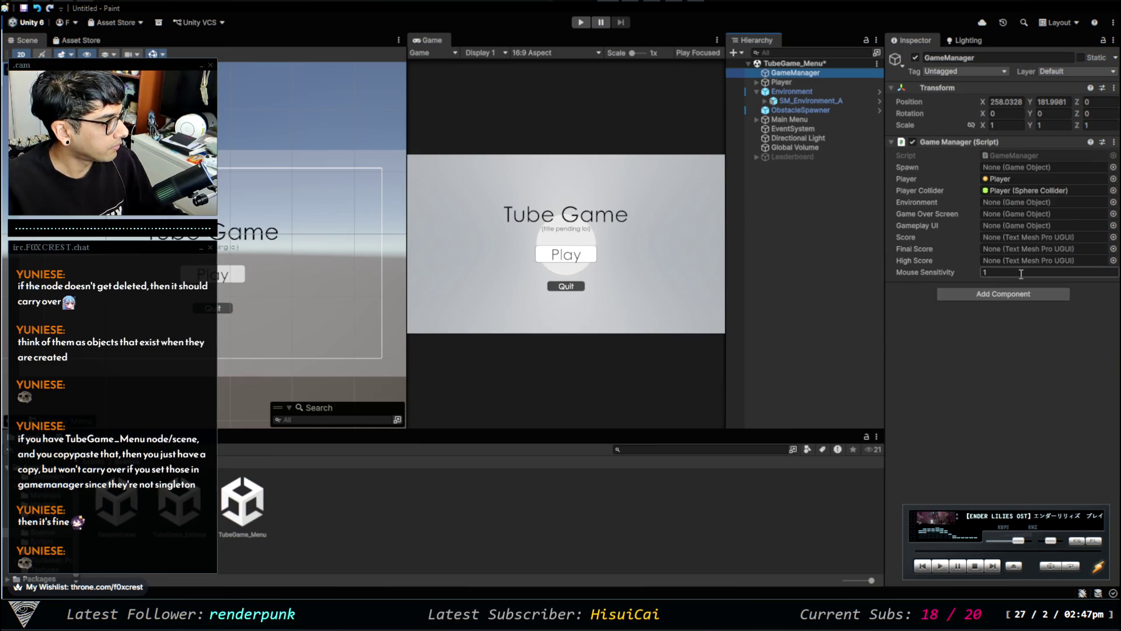
Try out GameManager's new Mouse Sensitivity value in the Inspector, then deselect it.
click(947, 271)
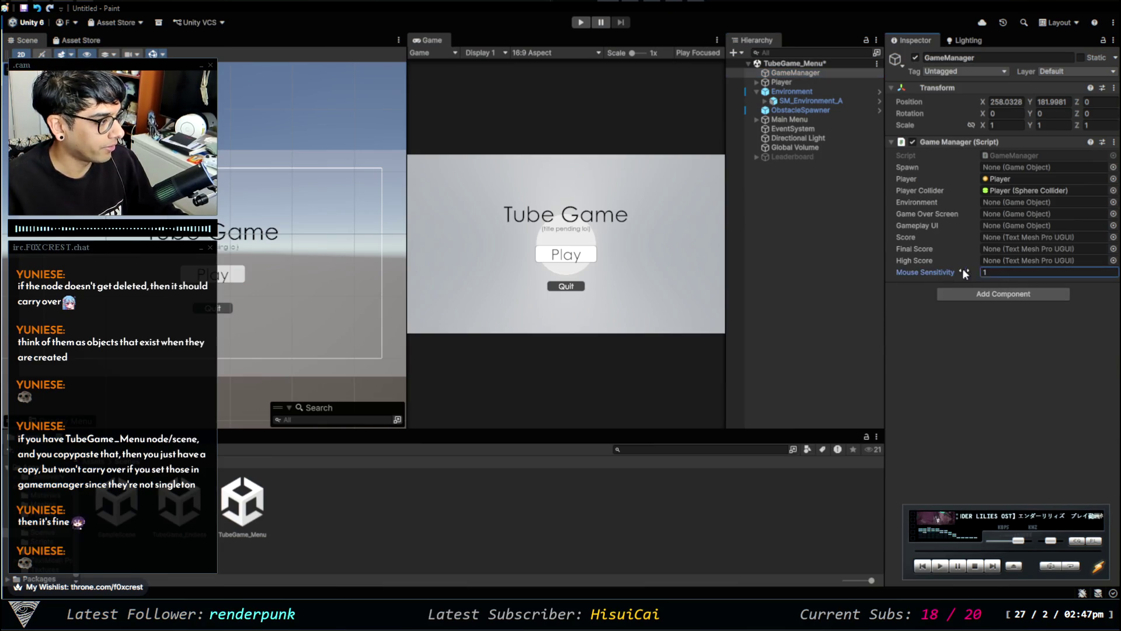
drag(935, 270, 890, 265)
click(1016, 270)
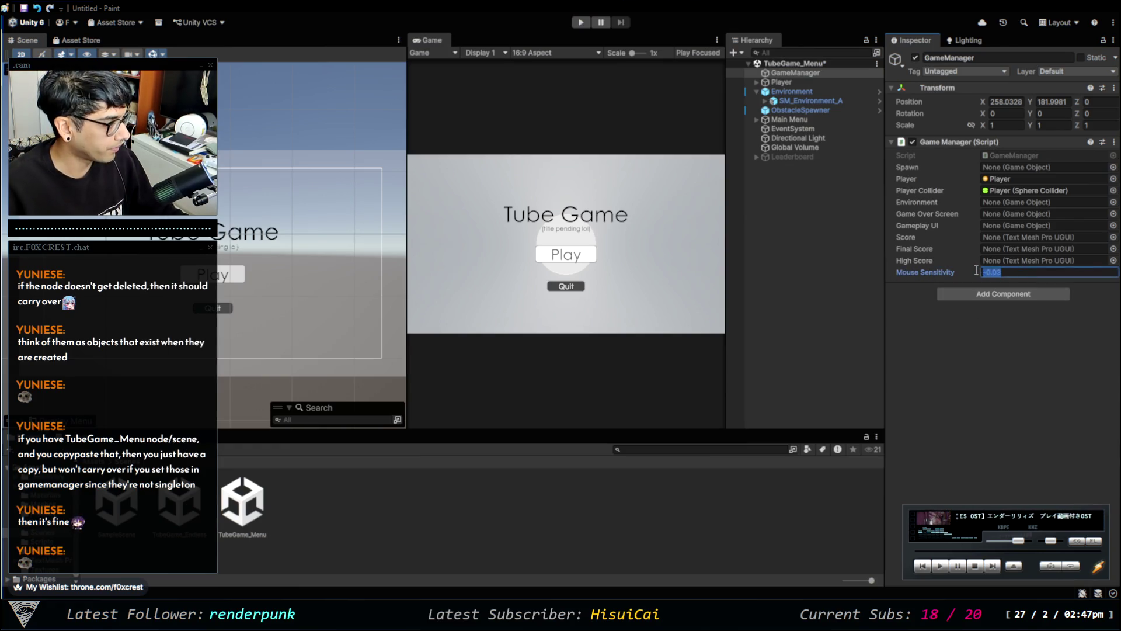
click(1011, 342)
click(851, 216)
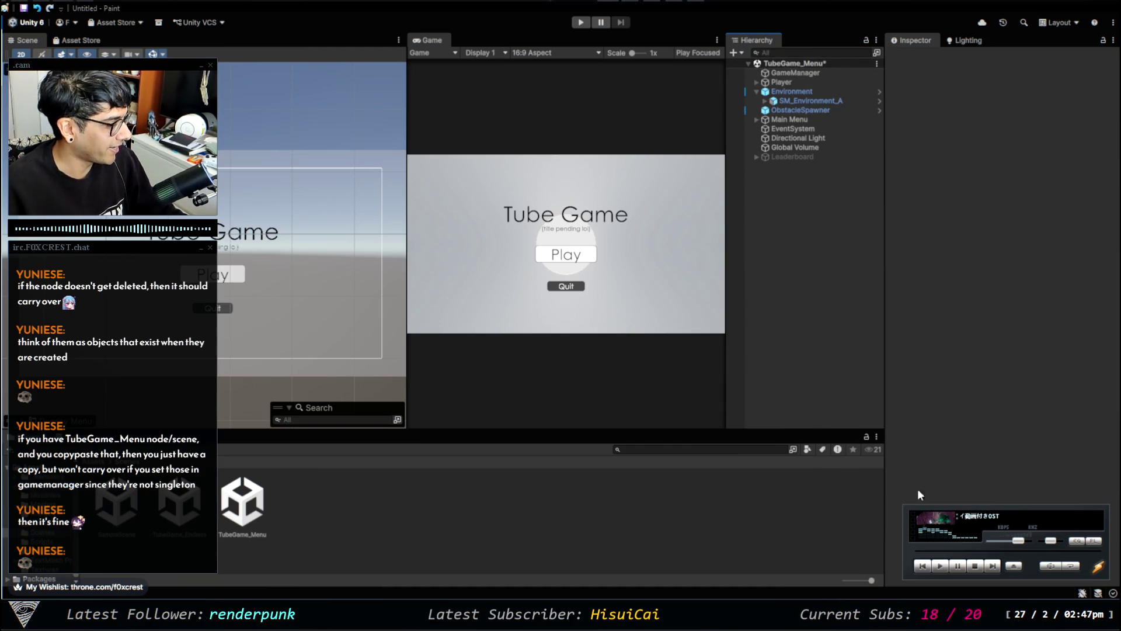
Rename the Slider to 'Mouse Sensitivity' and reset its Rect Transform.
key(ctrl+z)
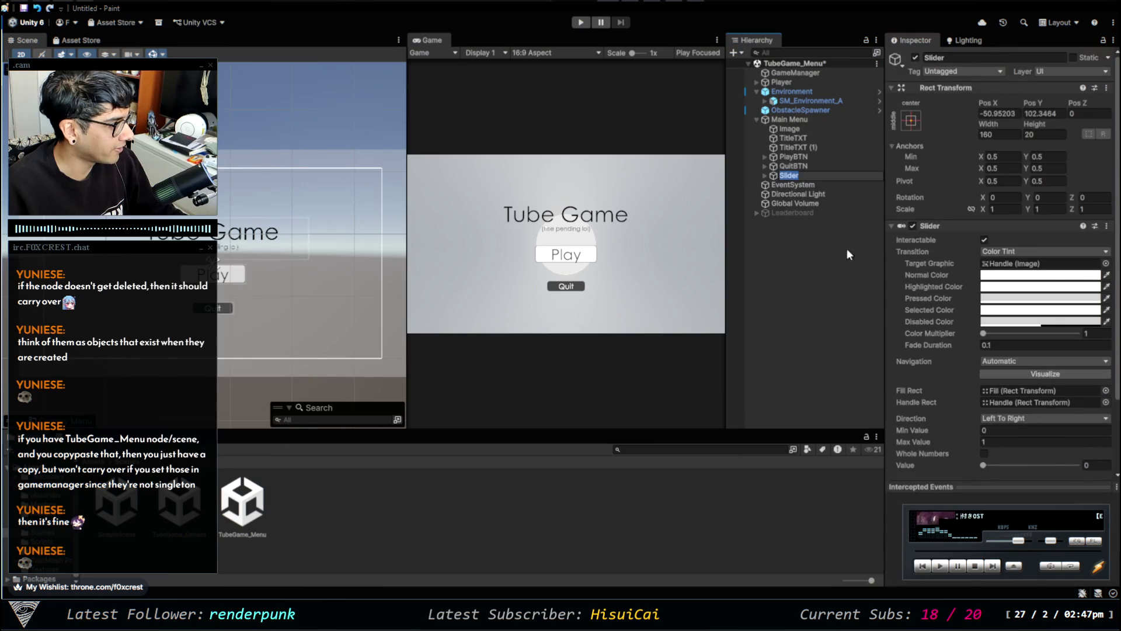
text(Mouse Sensitivity)
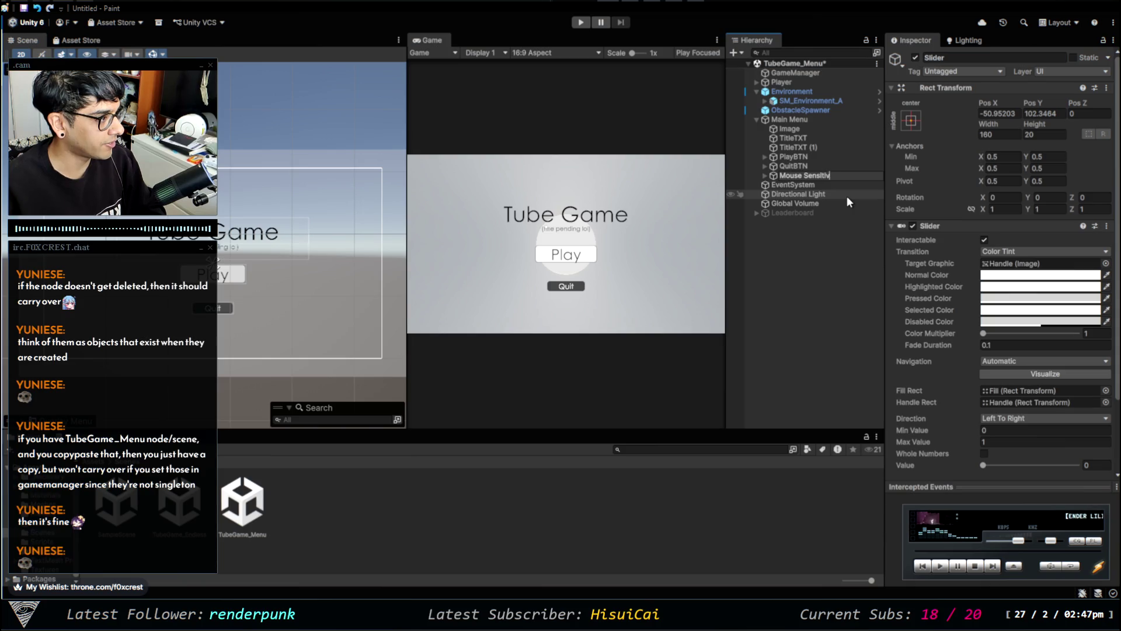
key(Return)
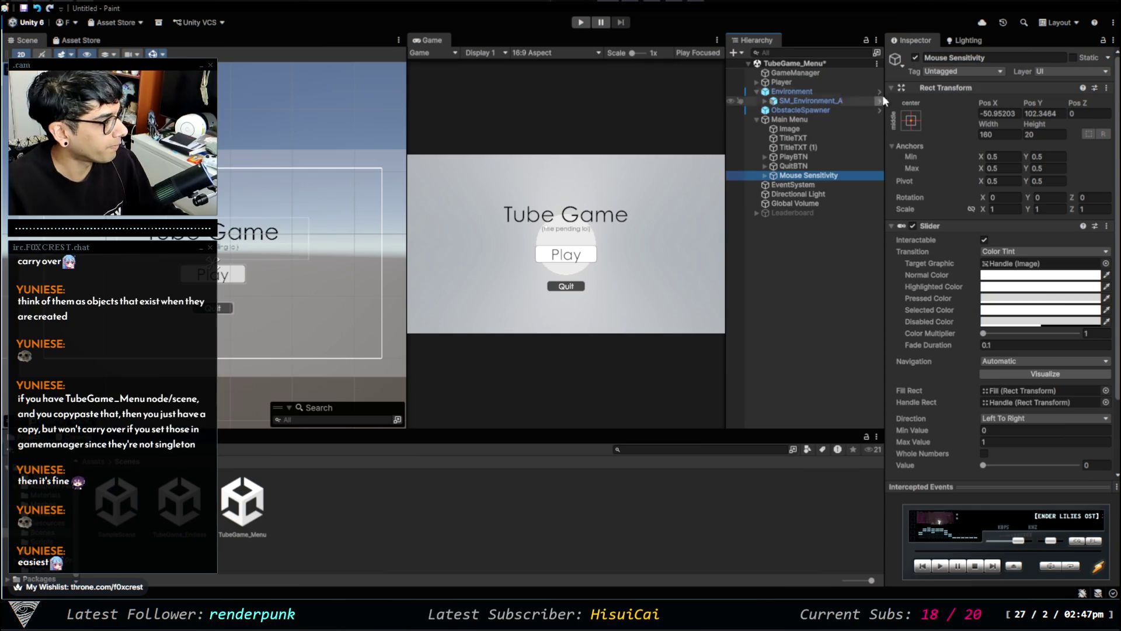
right_click(935, 88)
click(951, 94)
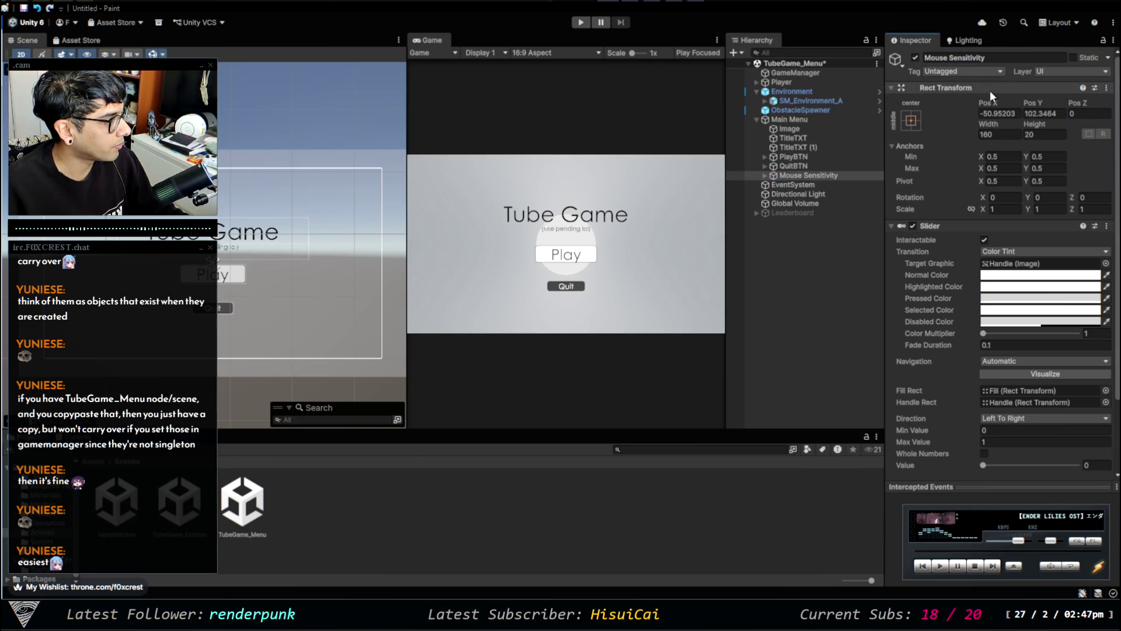
Stretch the slider into a wide bar and move it below the Play button.
scroll(237, 269, up, 10)
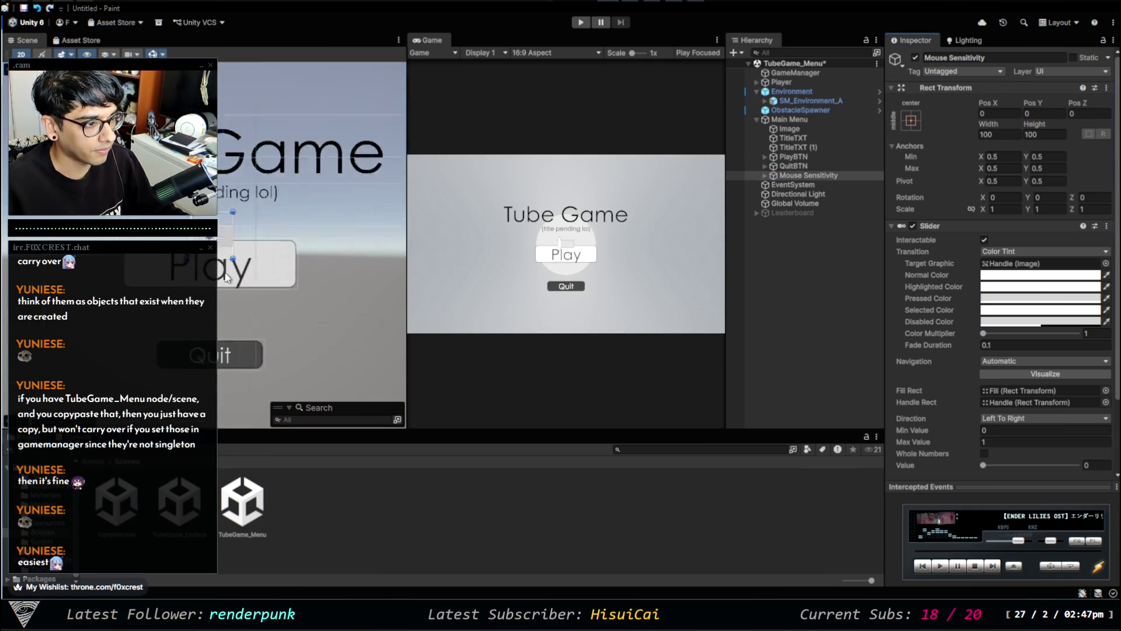
scroll(231, 257, down, 4)
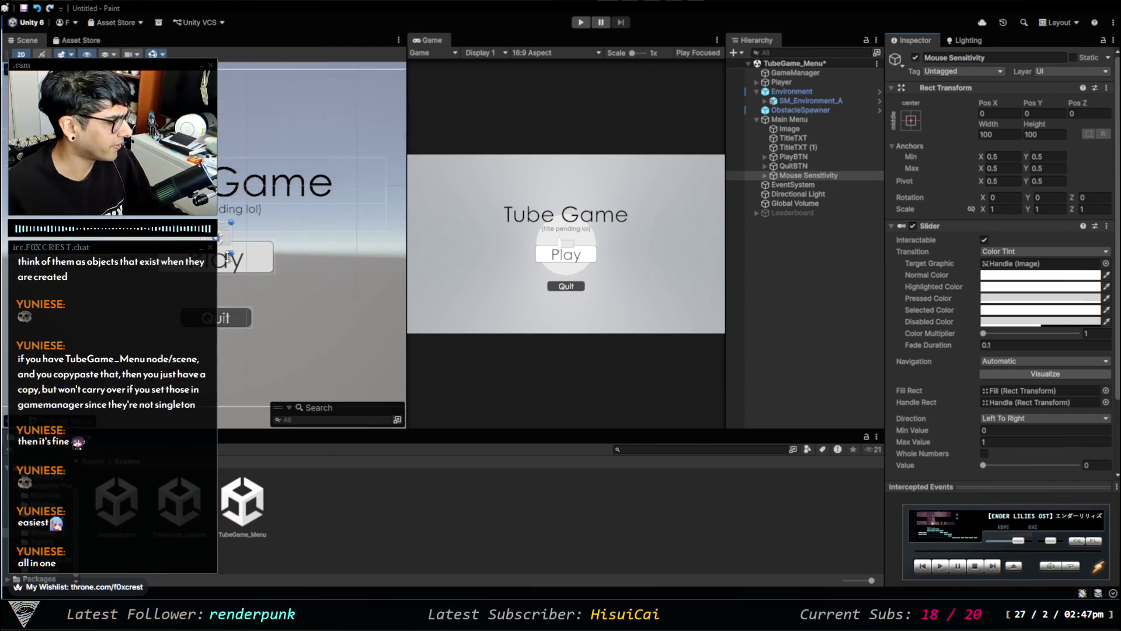
scroll(229, 263, down, 2)
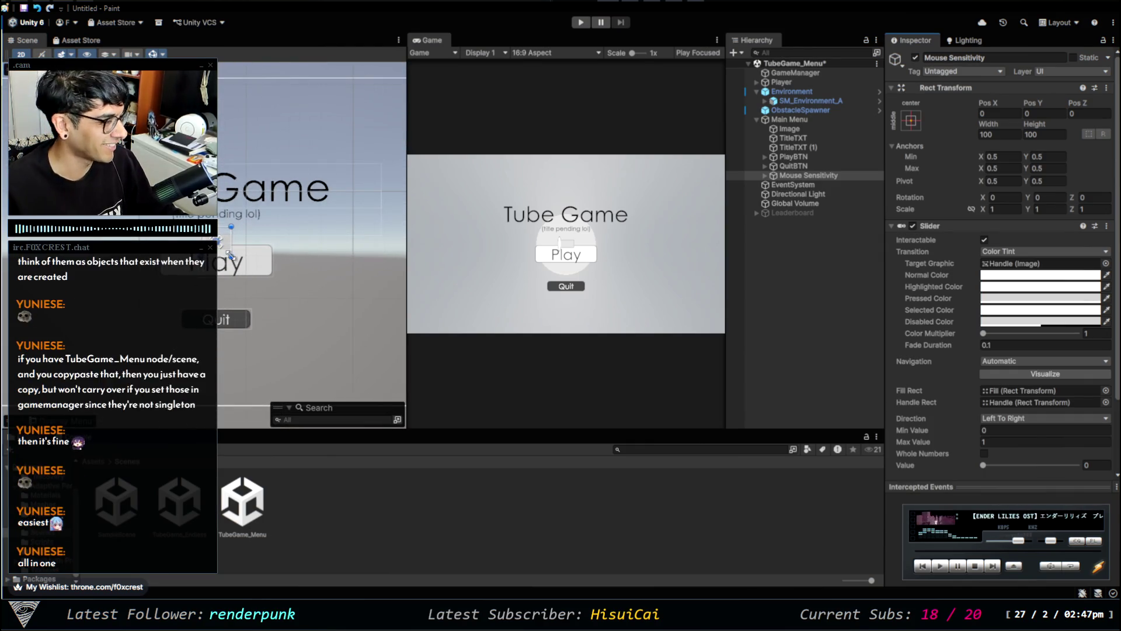
mouse_move(230, 255)
mouse_down()
mouse_move(301, 259)
mouse_move(324, 246)
mouse_up()
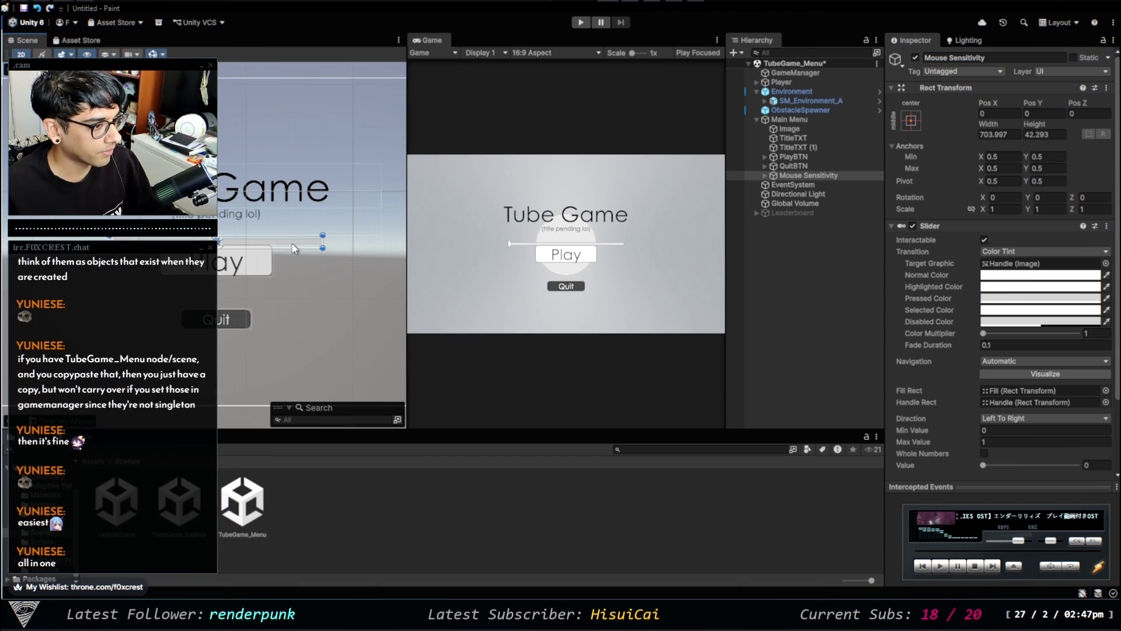
drag(225, 242, 224, 297)
scroll(225, 318, up, 1)
scroll(224, 319, down, 1)
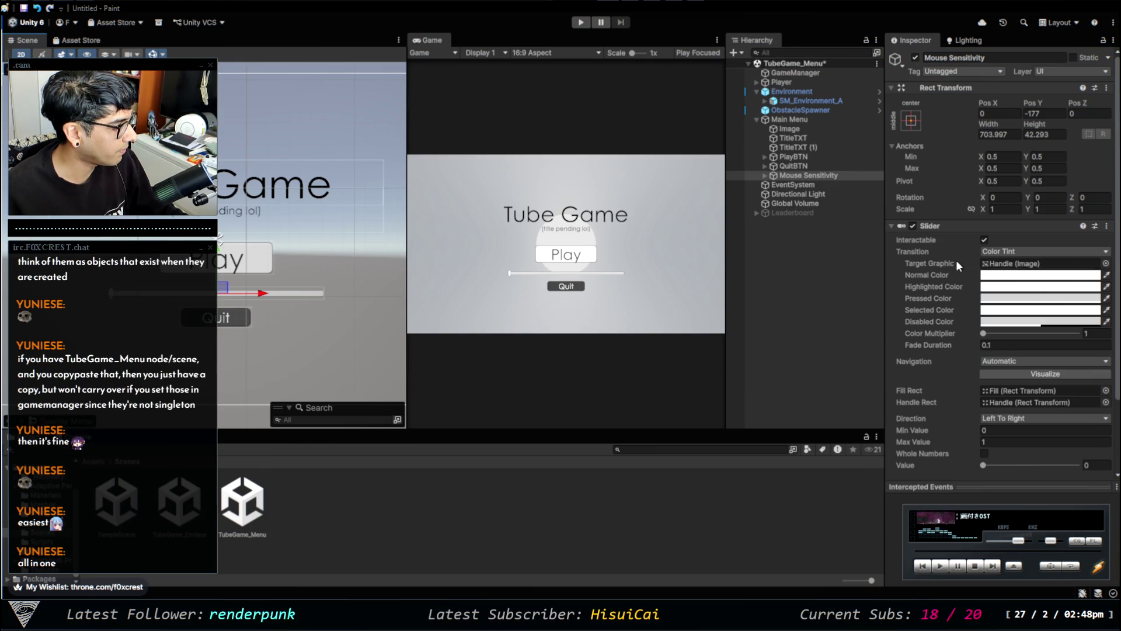
scroll(944, 314, down, 3)
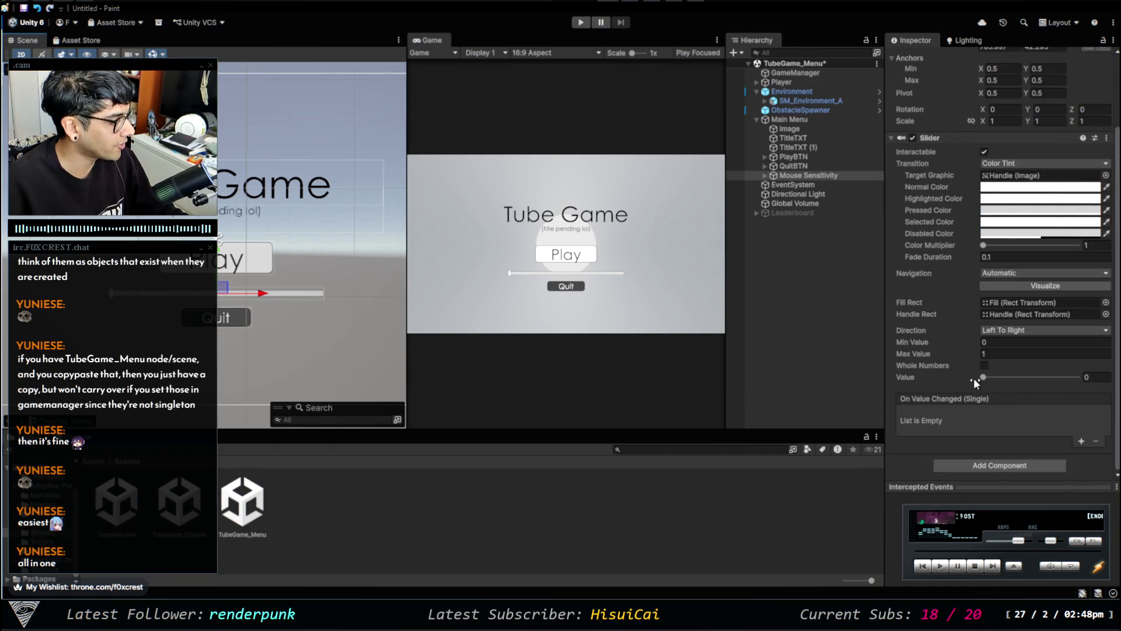
Drag the slider's Value back and forth, then bring it back down to 0.
mouse_move(1039, 377)
mouse_down()
mouse_move(1091, 380)
mouse_move(956, 359)
mouse_move(1031, 378)
mouse_up()
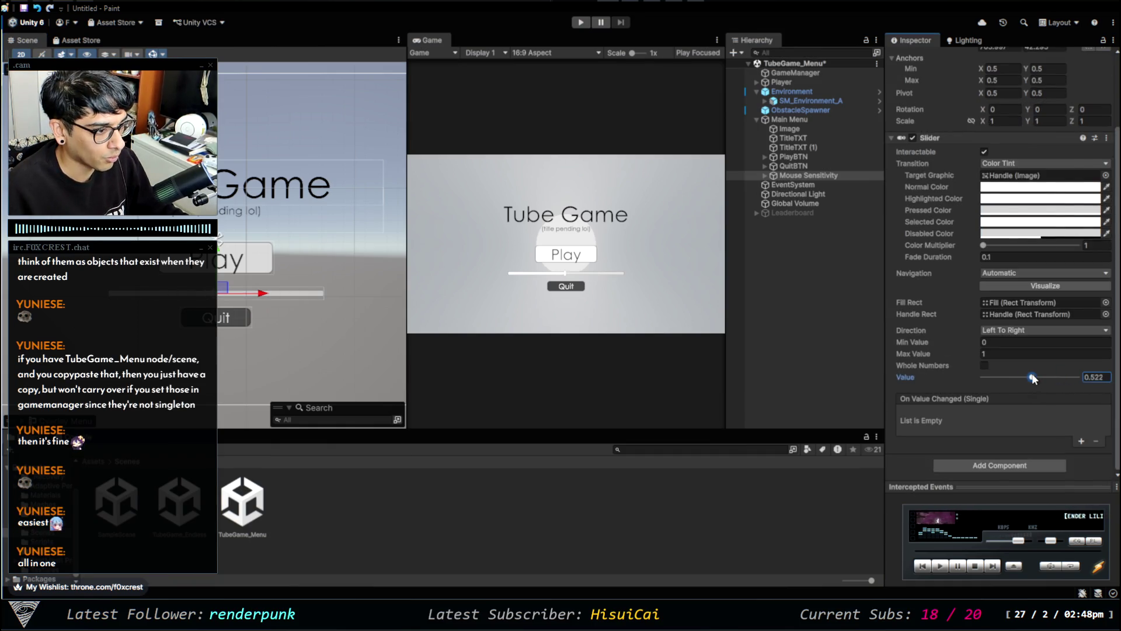
click(1088, 378)
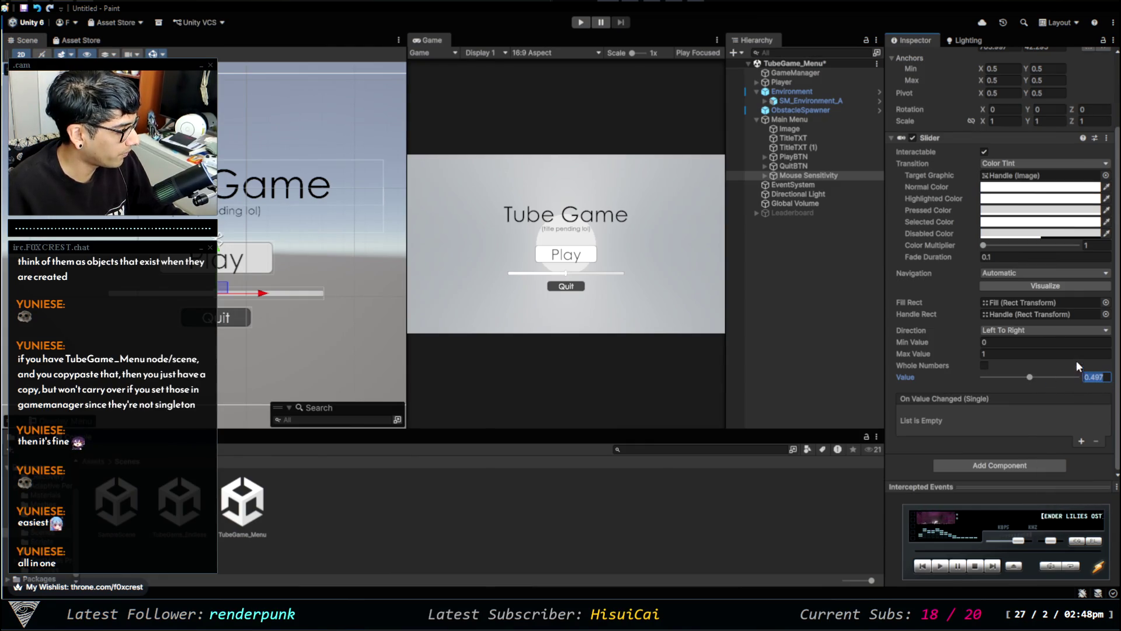
drag(1051, 381, 994, 384)
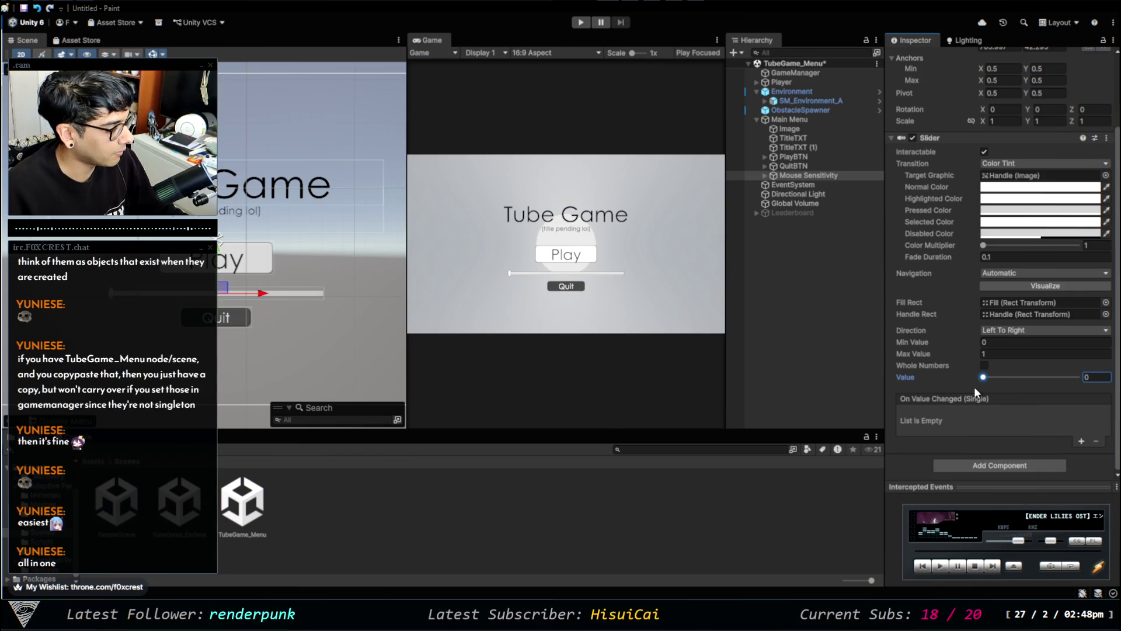
Enable Whole Numbers and set the slider's Max Value to 100.
click(984, 366)
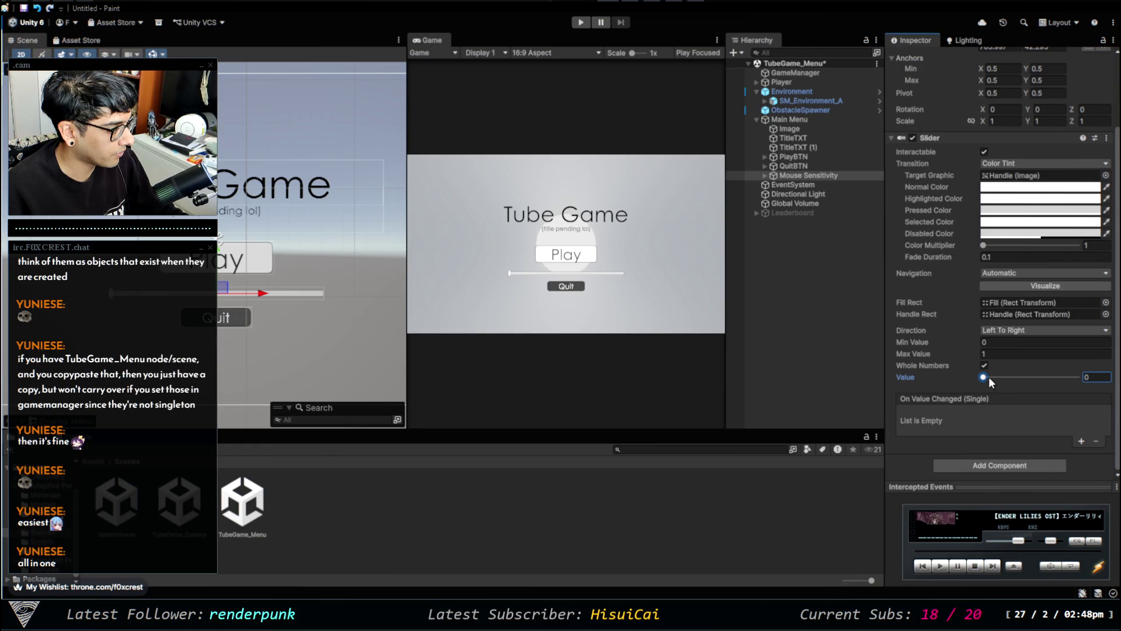
click(991, 353)
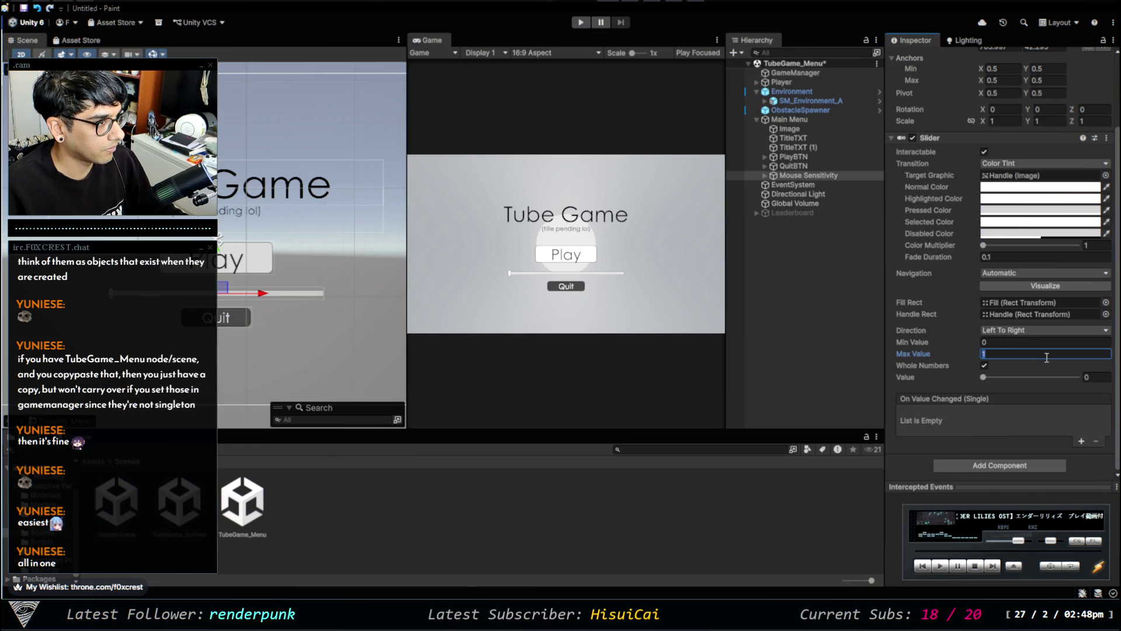
text(1000)
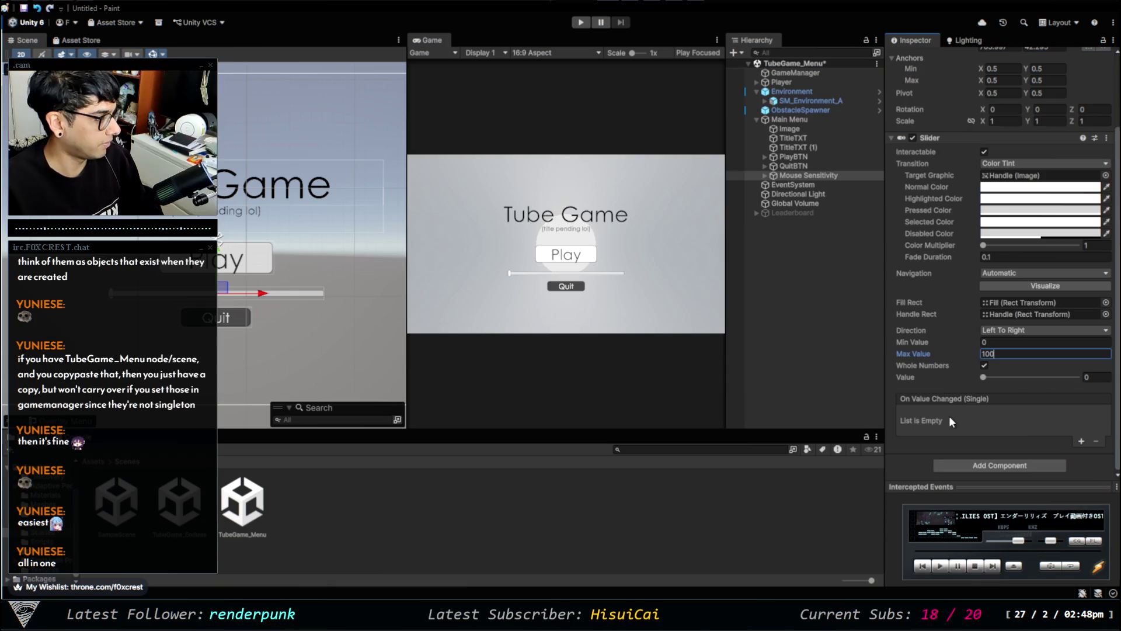
key(BackSpace)
key(Tab)
Test the slider across its new 0–100 range and try raising the color multiplier.
mouse_move(986, 376)
mouse_down()
mouse_move(1080, 398)
mouse_move(1013, 417)
mouse_move(948, 405)
mouse_up()
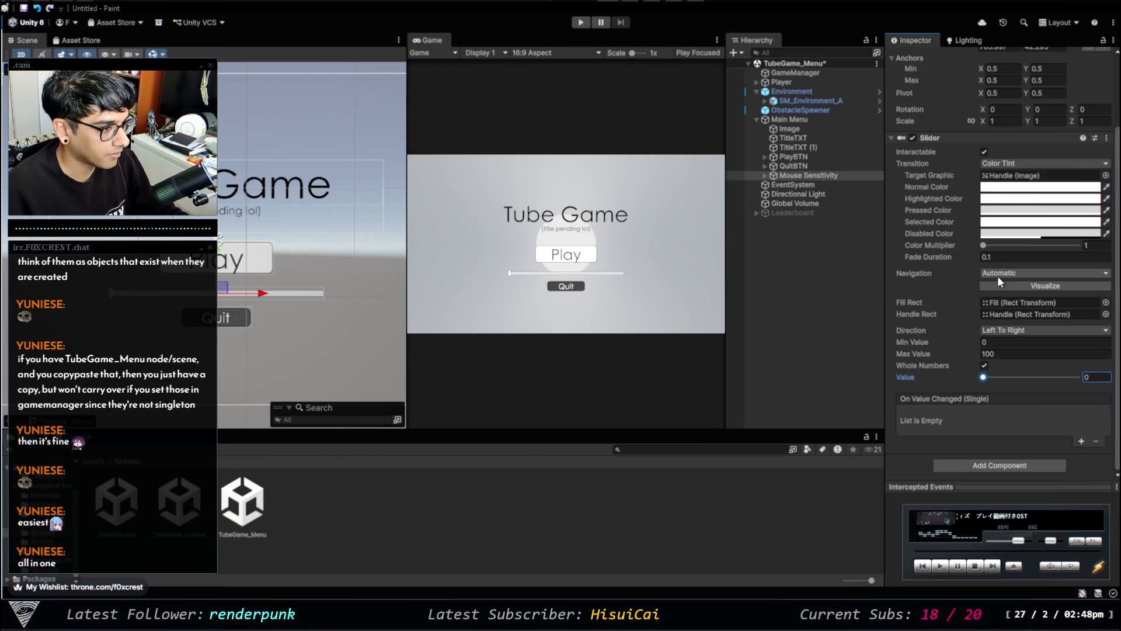
key(Escape)
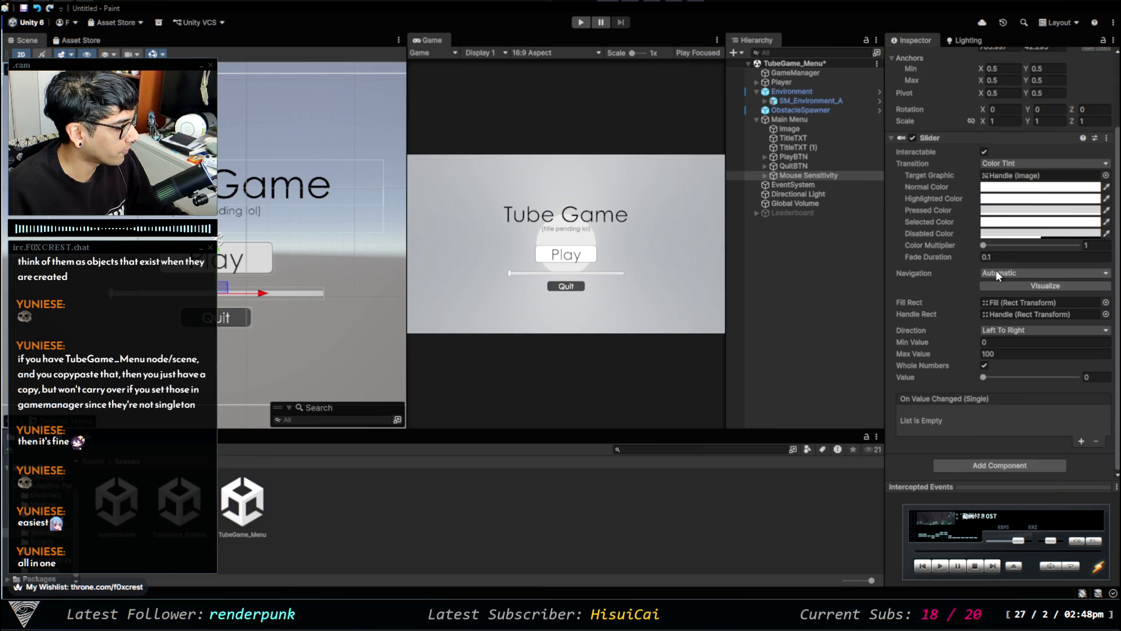
drag(994, 245, 1070, 250)
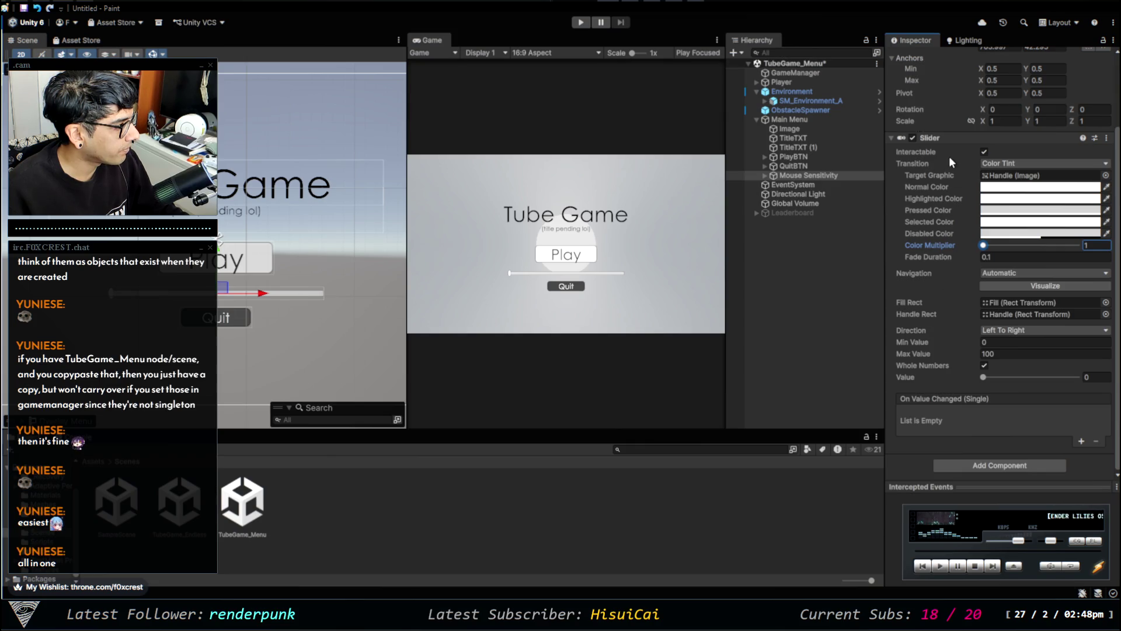
scroll(922, 163, up, 3)
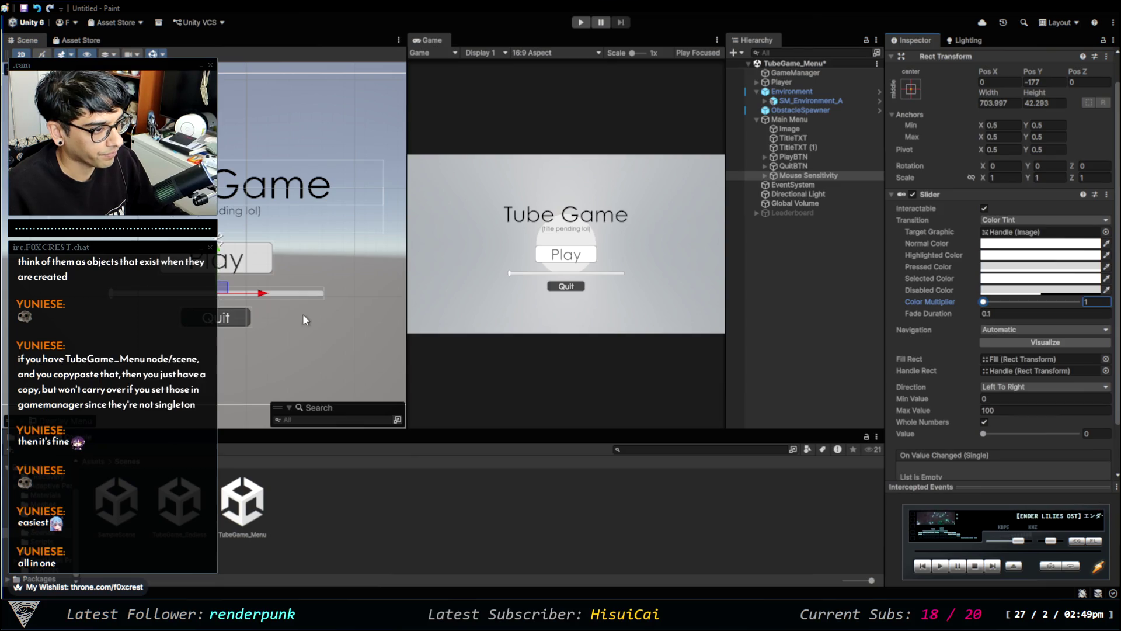
Move the Quit button and the Mouse Sensitivity slider further down.
click(799, 166)
drag(219, 274, 220, 306)
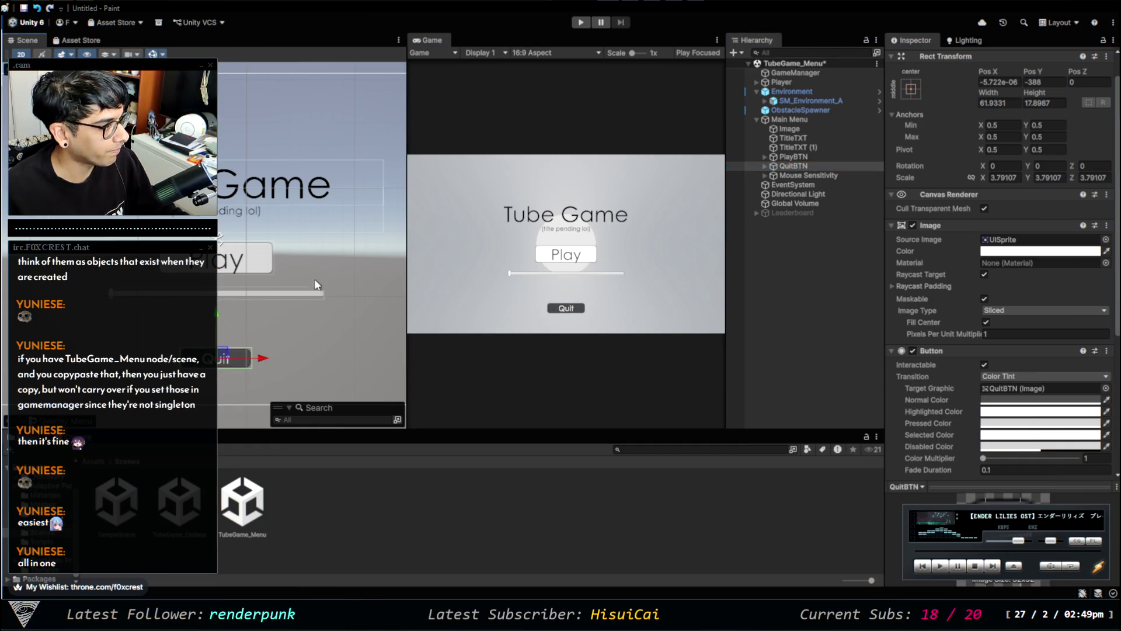
click(829, 176)
drag(222, 250, 229, 275)
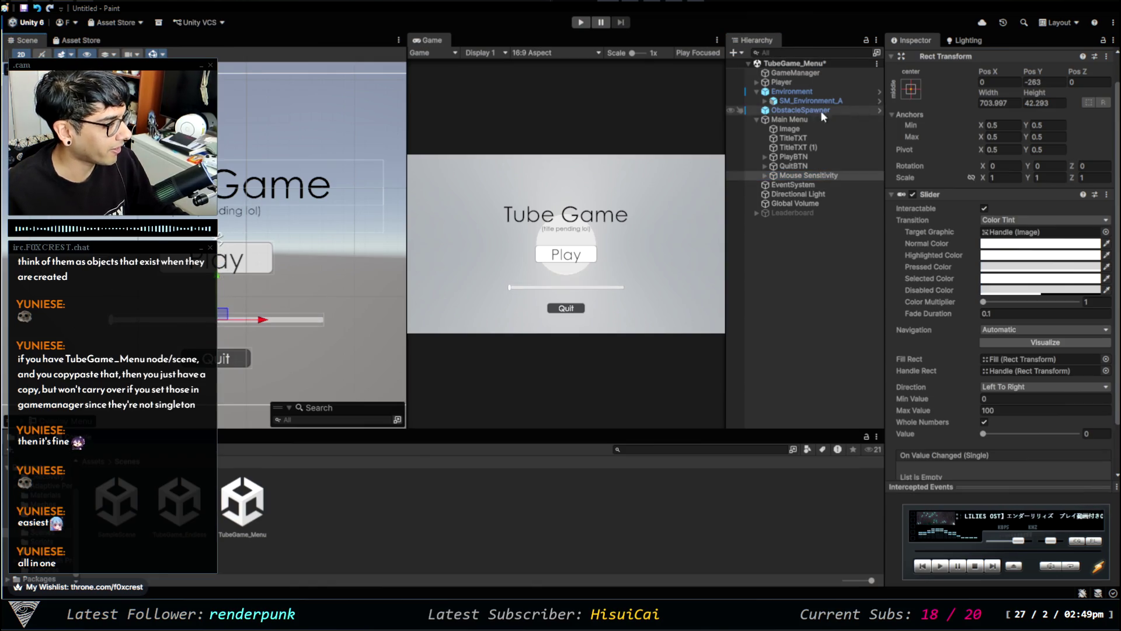
Duplicate TitleTXT and name the copy MouseSensTXT.
click(786, 137)
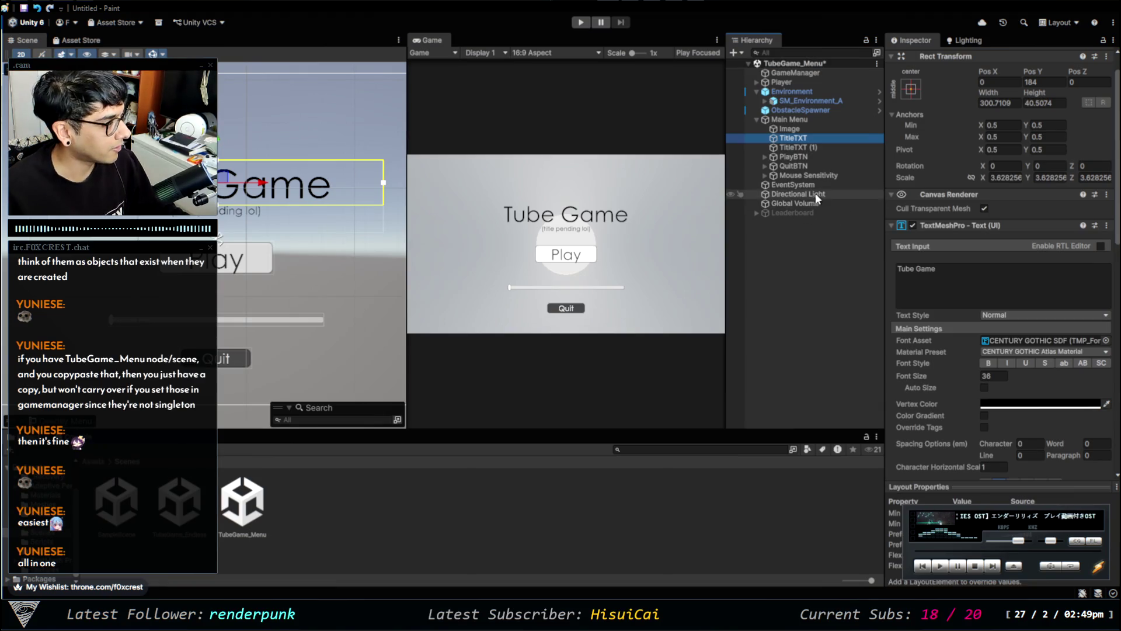
key(ctrl+d)
text(MouseSensTXT)
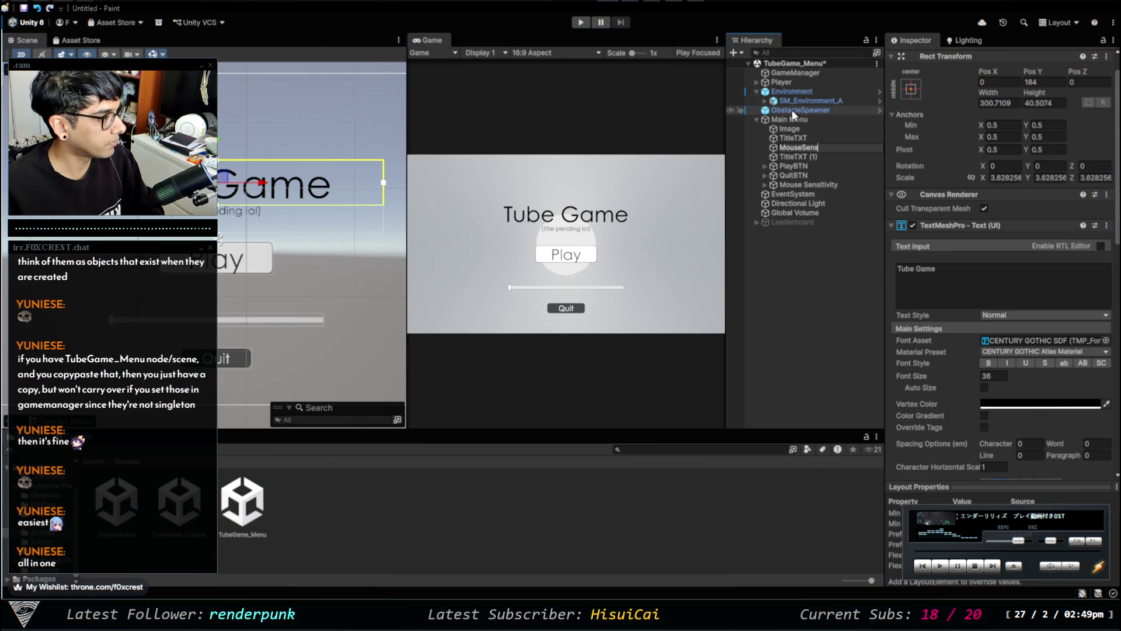
key(Return)
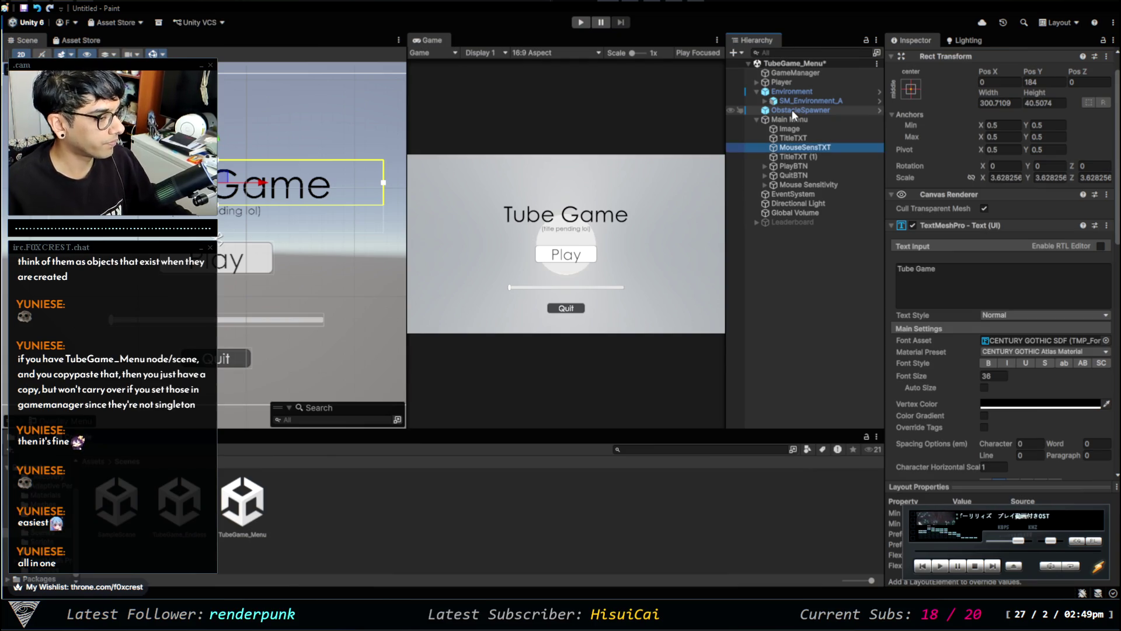
Change the label text to 'Mouse Sensitivity' with font size 15.
double_click(972, 268)
key(ctrl+a)
text(Mouse Sensitiv)
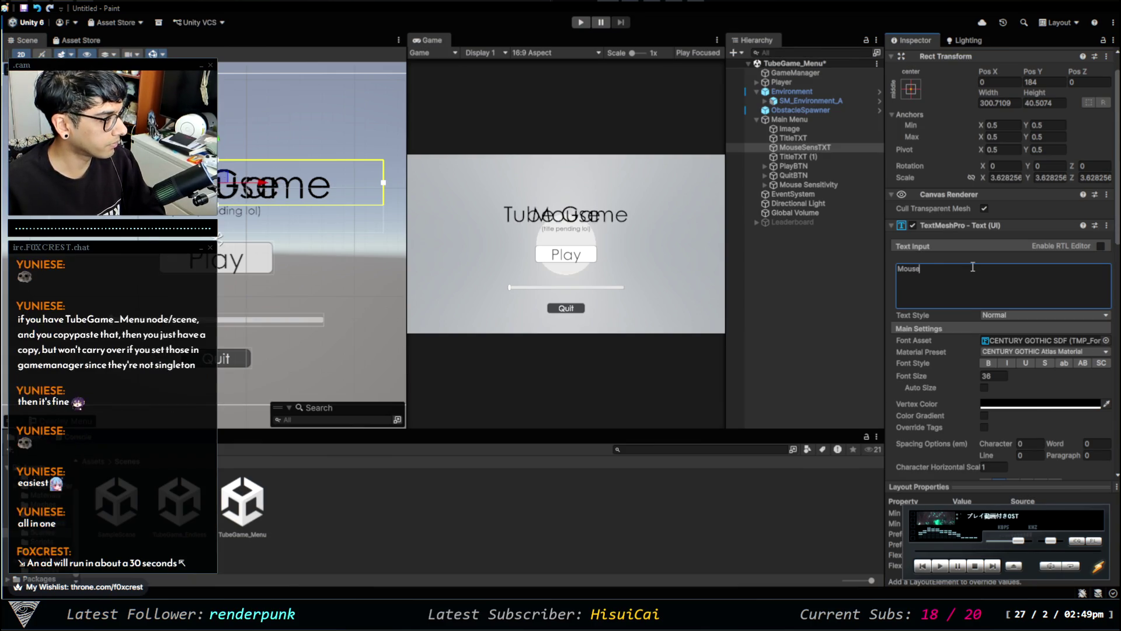
text(ity)
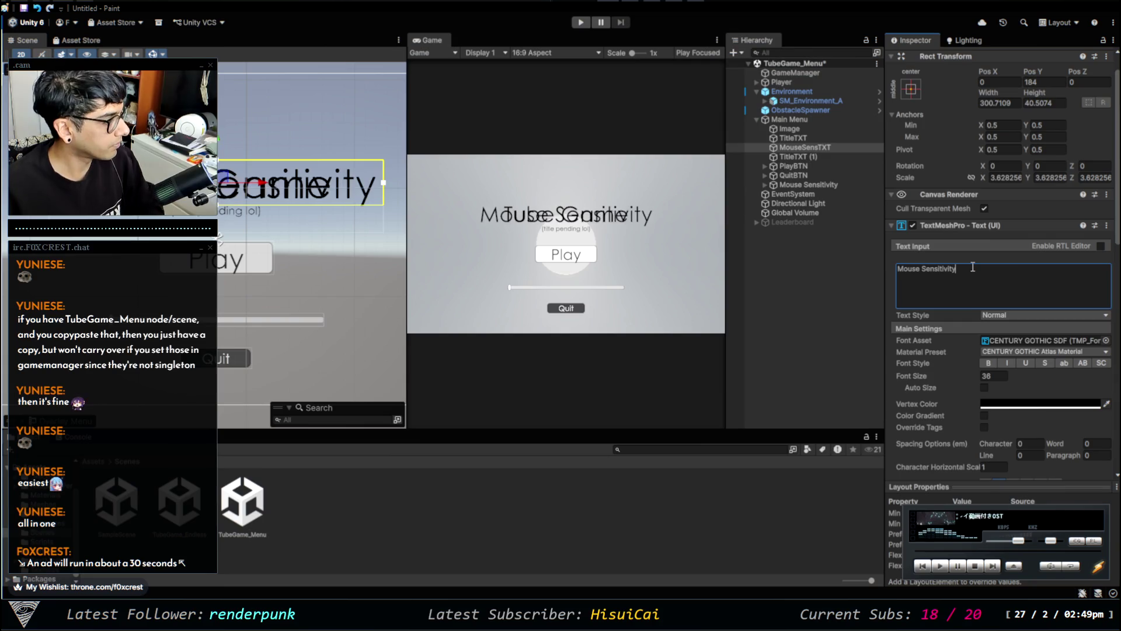
click(995, 375)
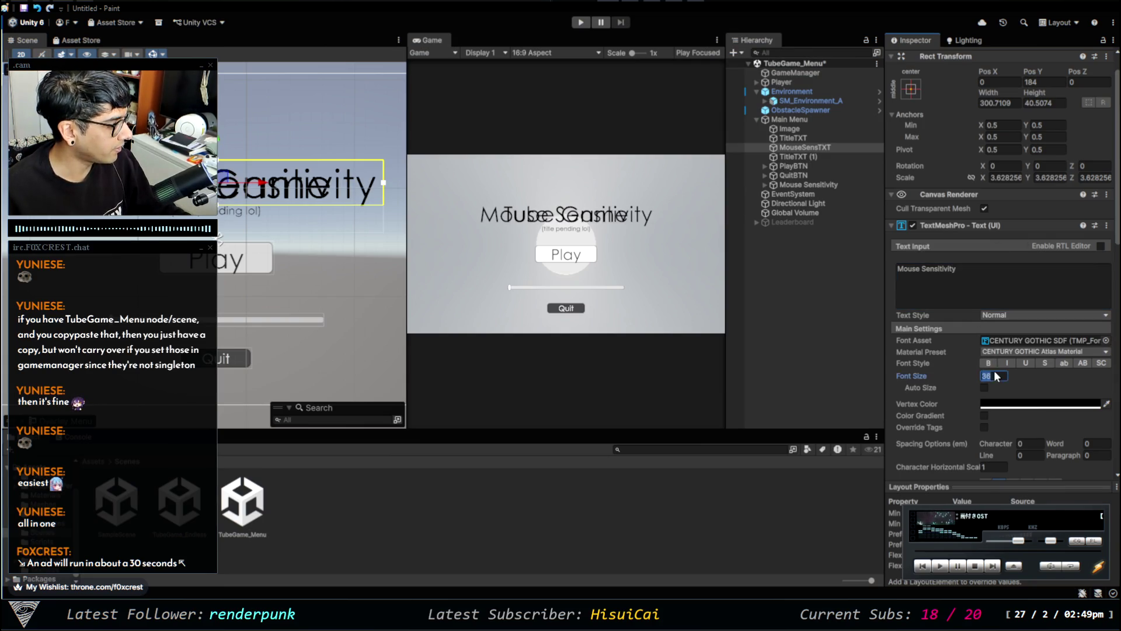
key(BackSpace)
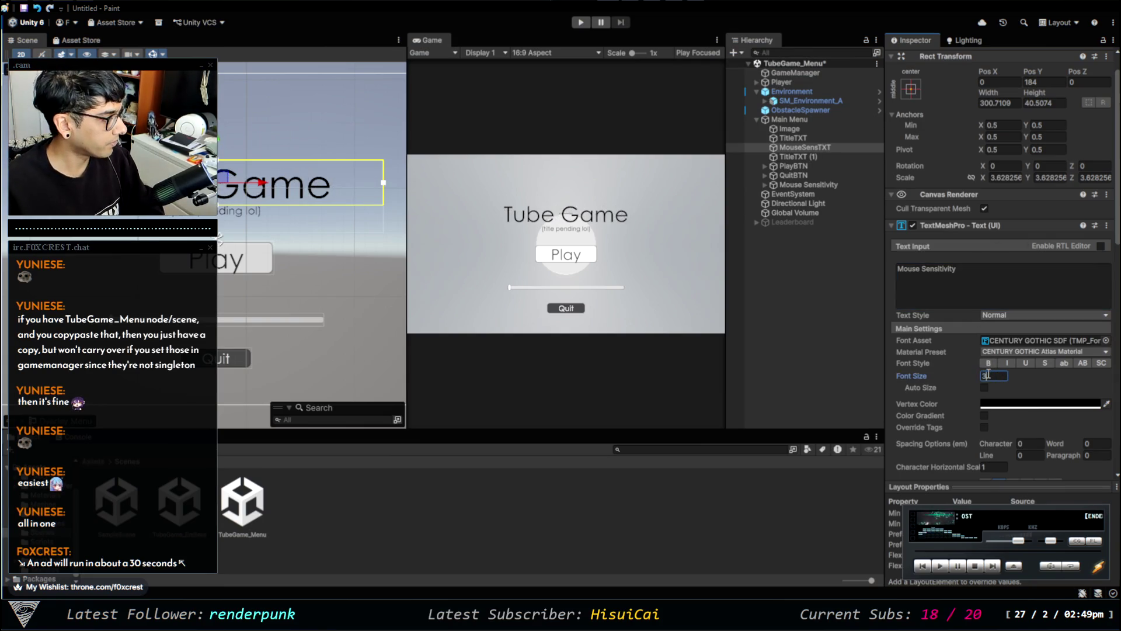
text(14)
key(BackSpace)
text(5)
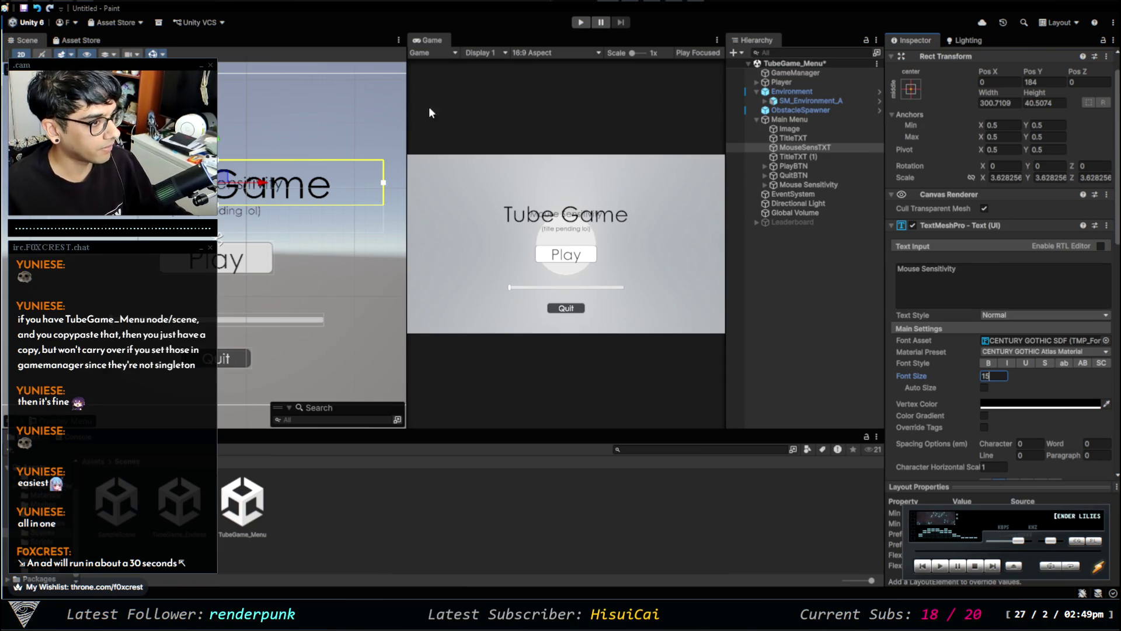
Move the label below Play and delete the leftover subtitle text object.
drag(231, 143, 233, 263)
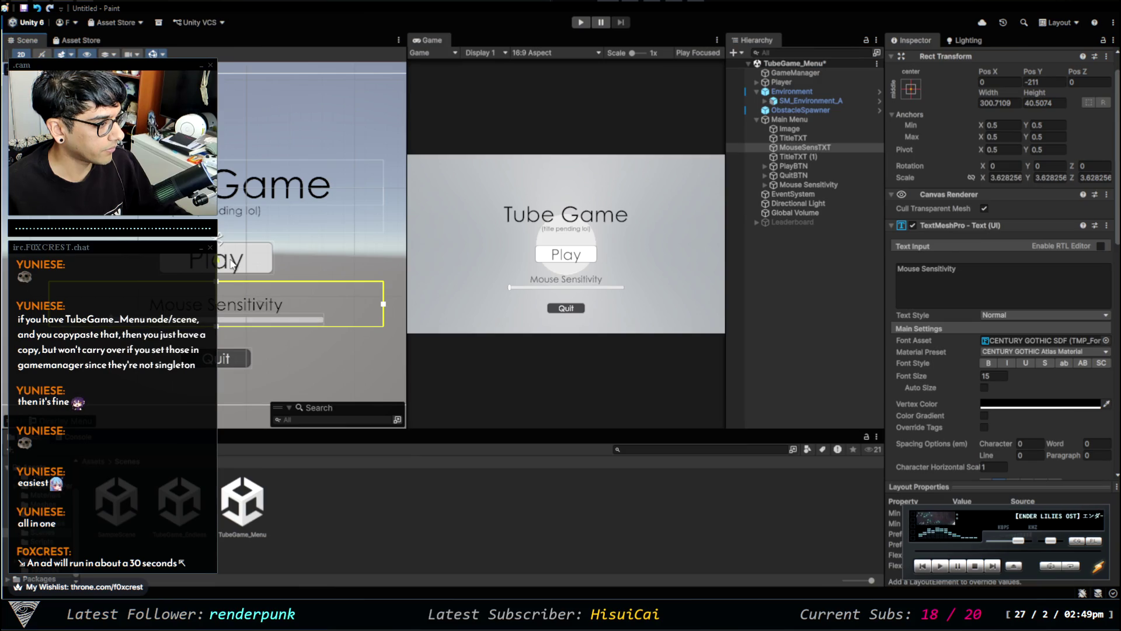
click(822, 156)
key(Delete)
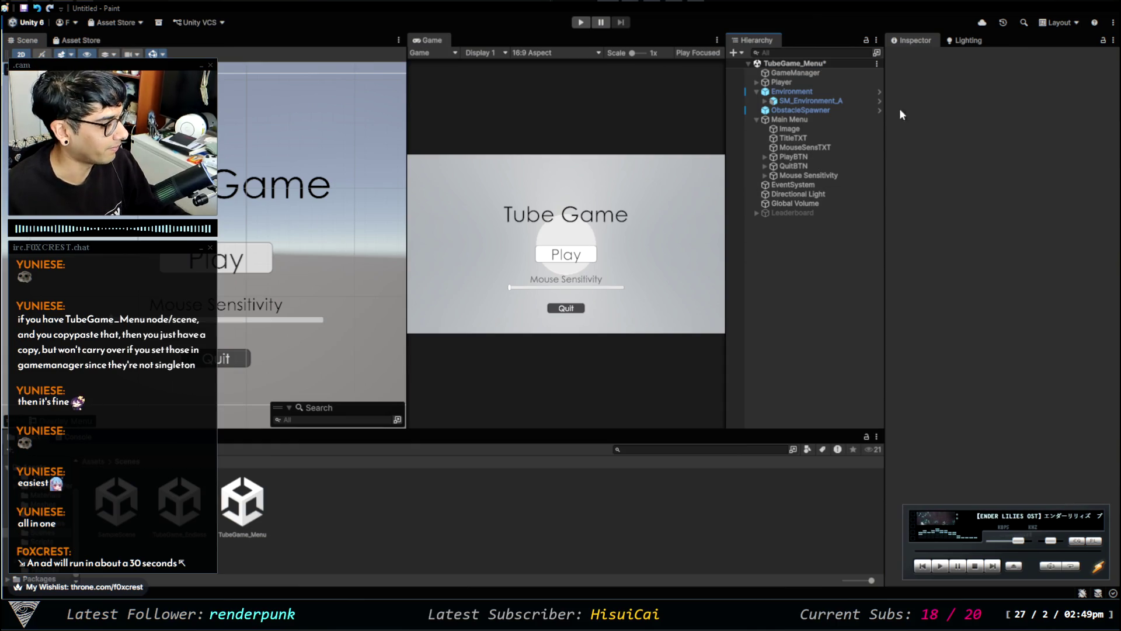
Select Play, the slider and MouseSensTXT together and move them slightly upward.
click(816, 174)
shift+click(812, 157)
shift+click(808, 147)
drag(222, 266, 223, 249)
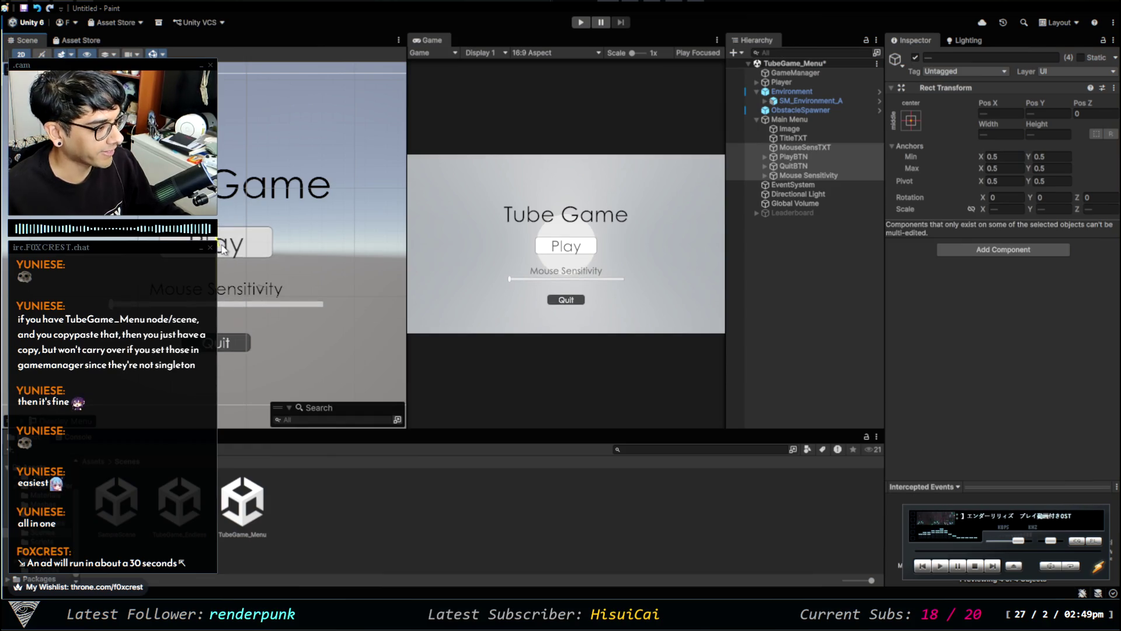
drag(223, 249, 224, 248)
Move the Tube Game title text higher on screen.
click(806, 129)
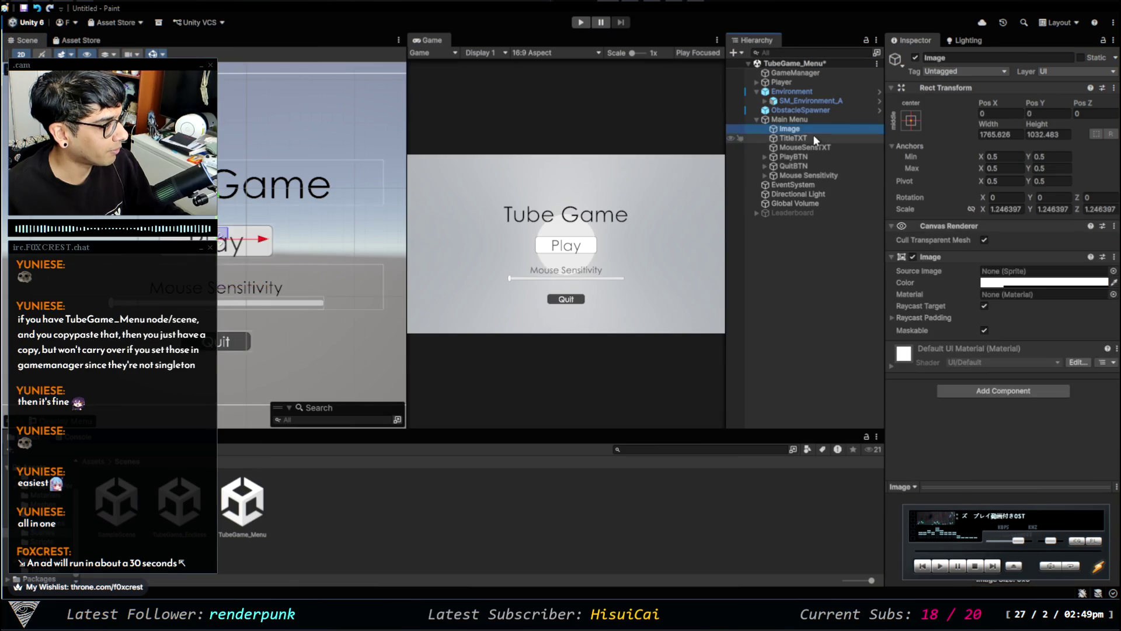
click(815, 139)
drag(225, 142, 221, 112)
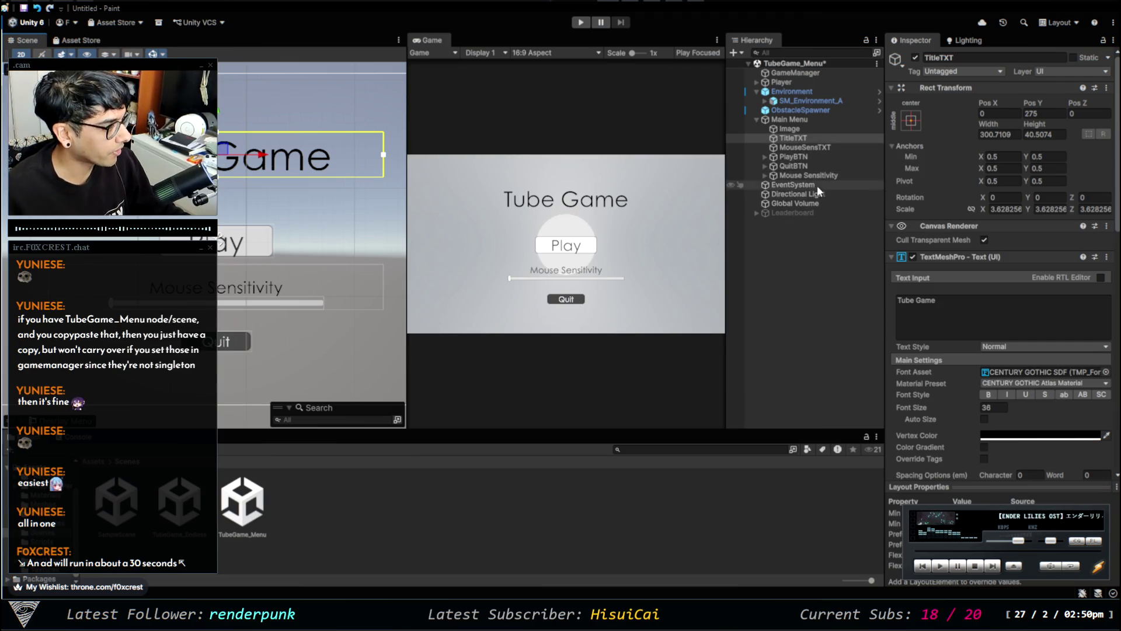
Lower Quit, reorder MouseSensTXT above the slider, and move label and slider down together.
click(803, 168)
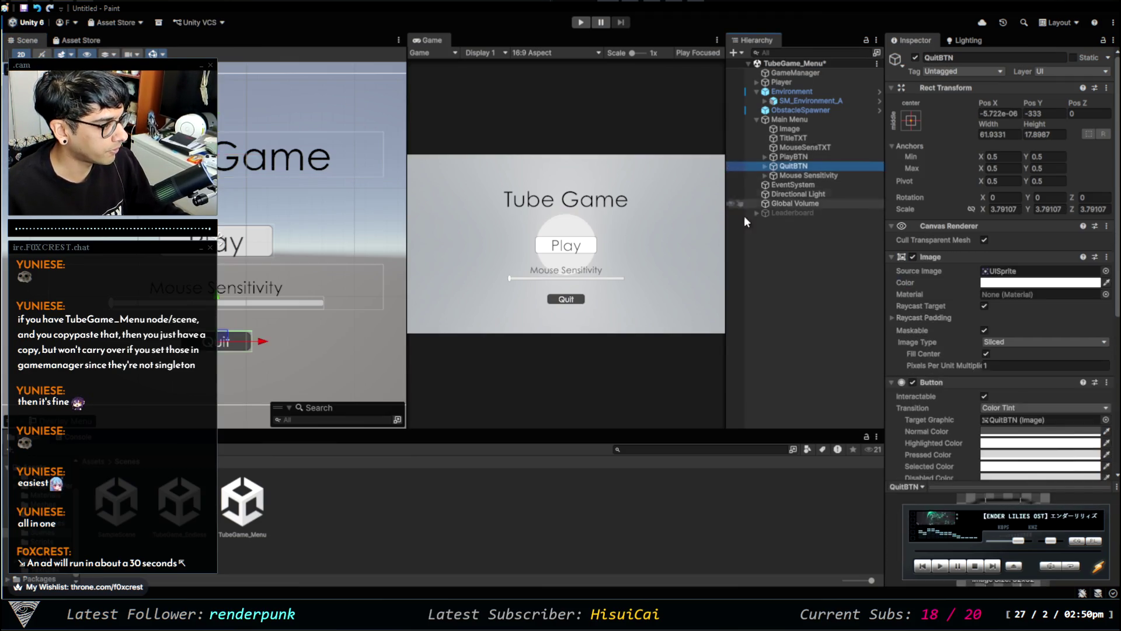
drag(217, 295, 219, 313)
click(837, 177)
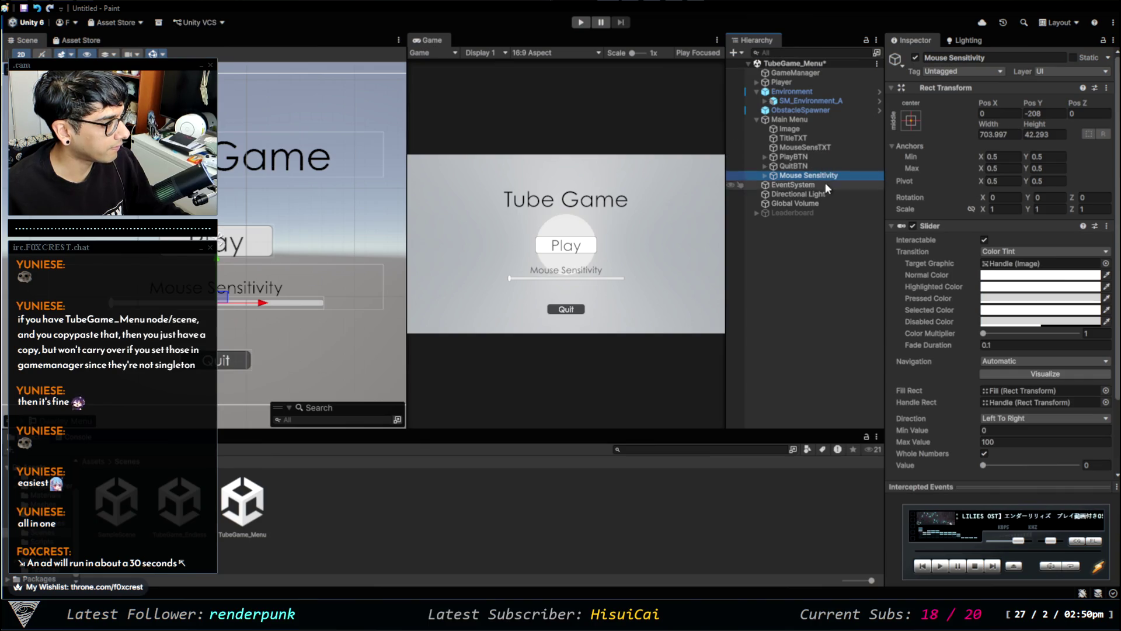
drag(818, 147, 829, 174)
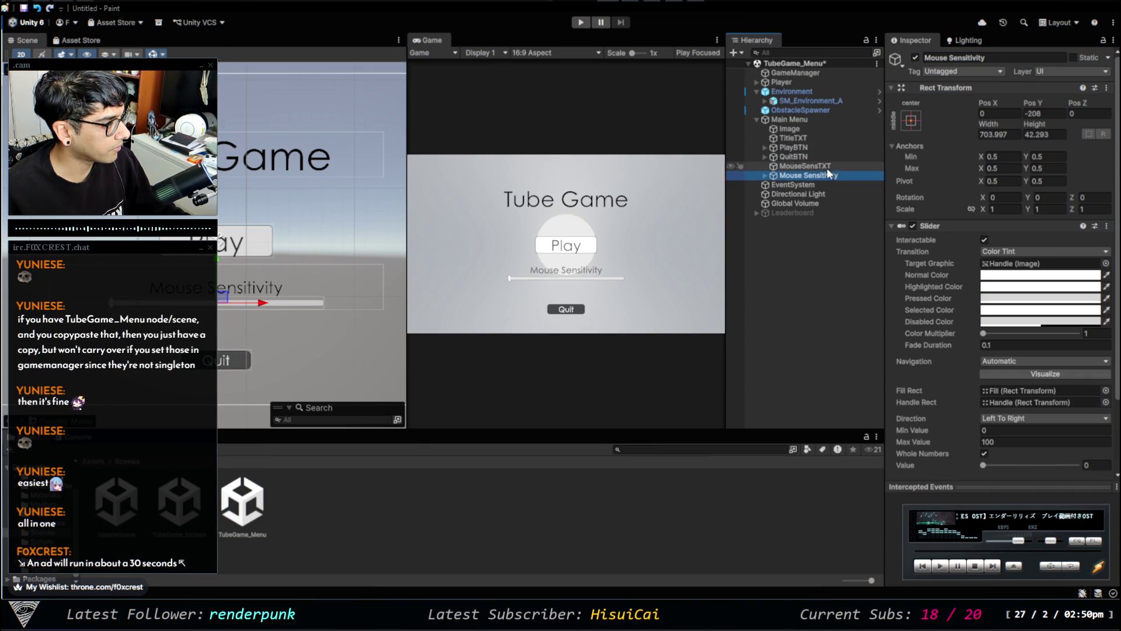
ctrl+click(829, 176)
drag(220, 248, 220, 267)
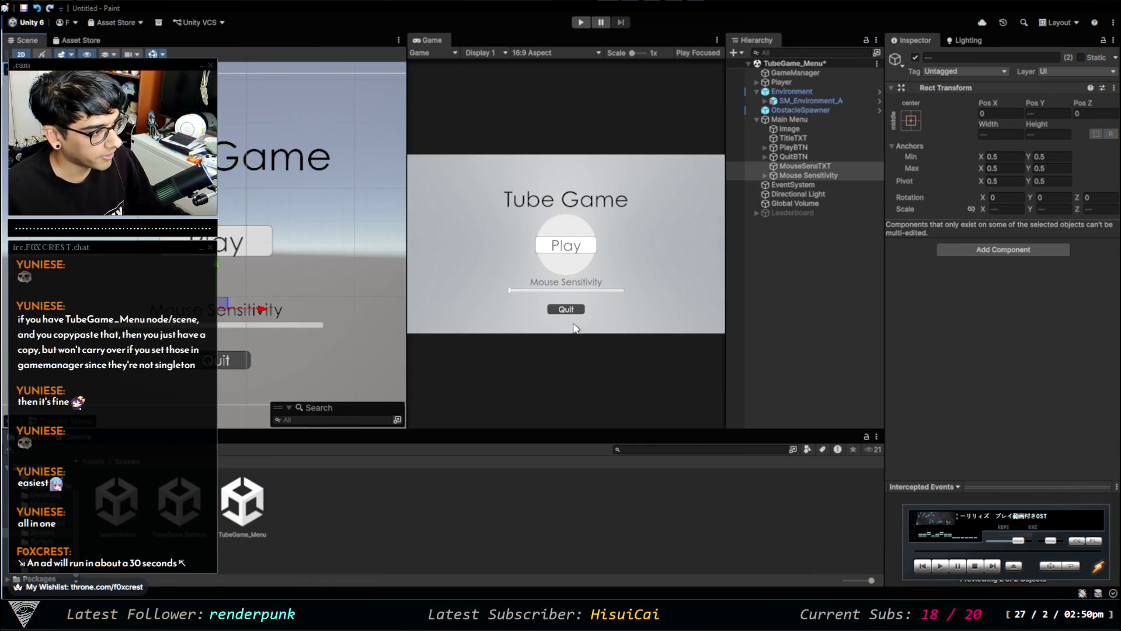
Expand the slider and Handle Slide Area, inspecting Fill Area, Handle Slide Area and Handle's source image.
click(781, 175)
click(766, 175)
click(797, 193)
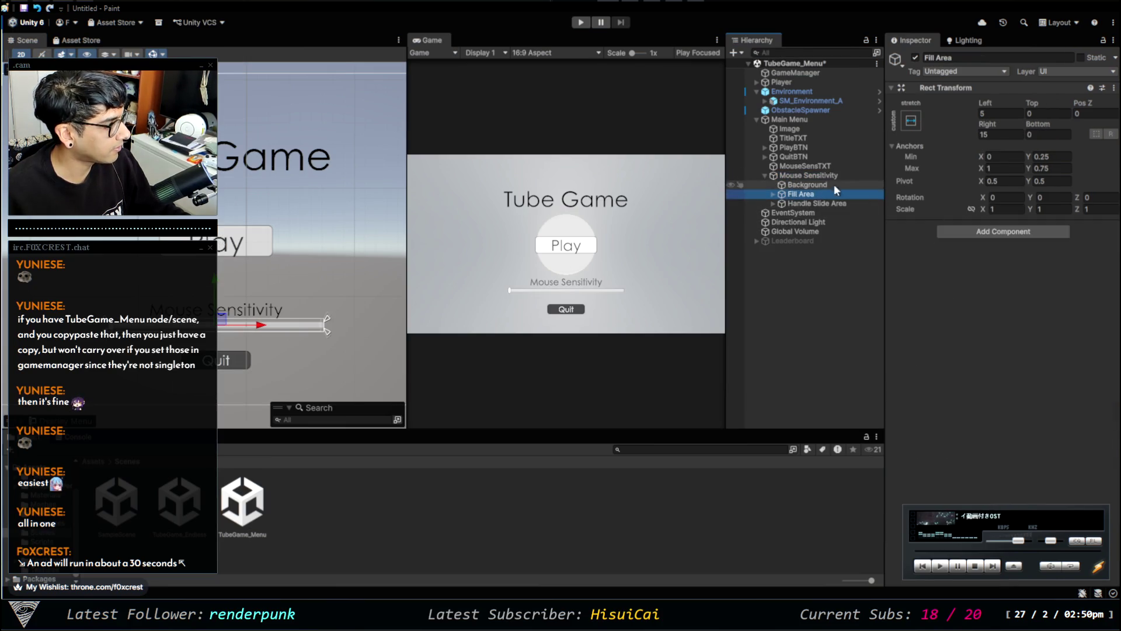
click(832, 204)
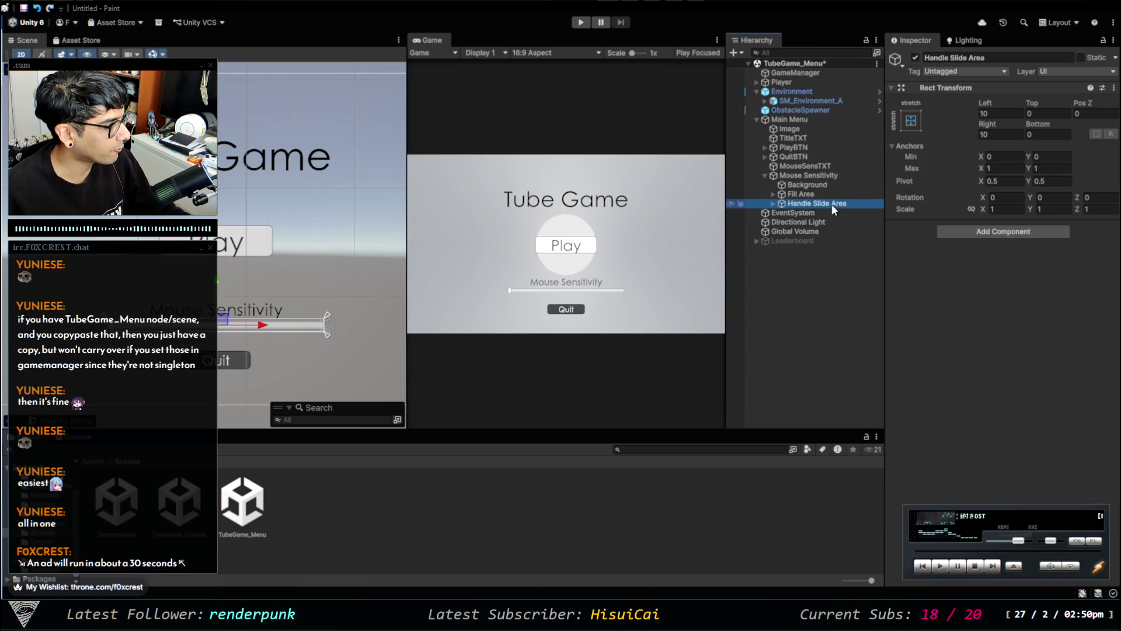
click(773, 203)
click(797, 213)
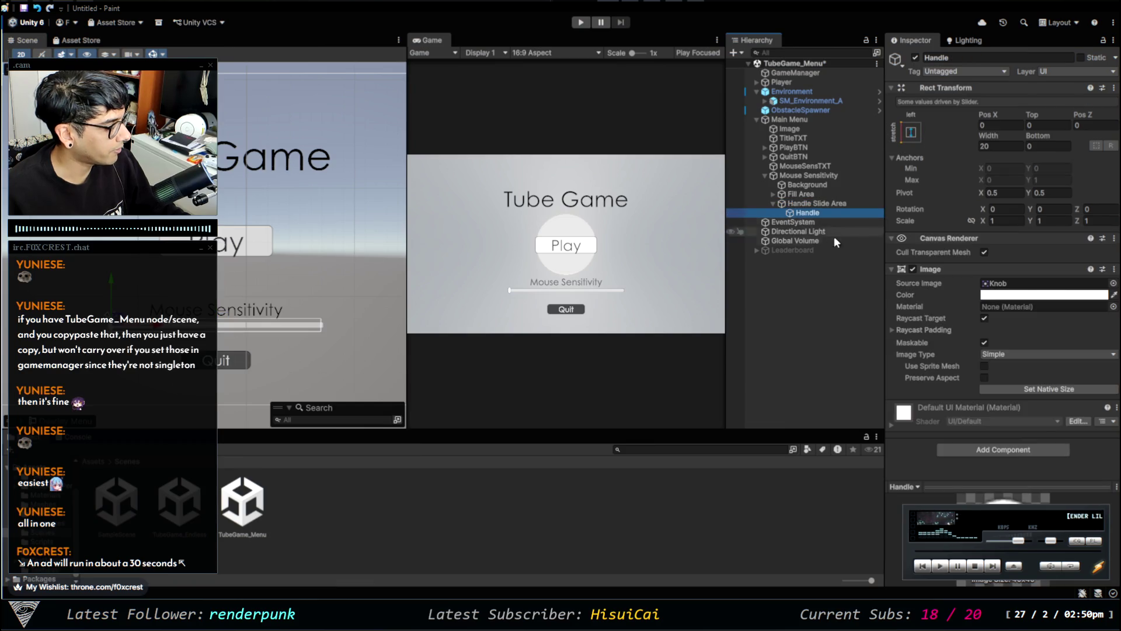
click(1113, 284)
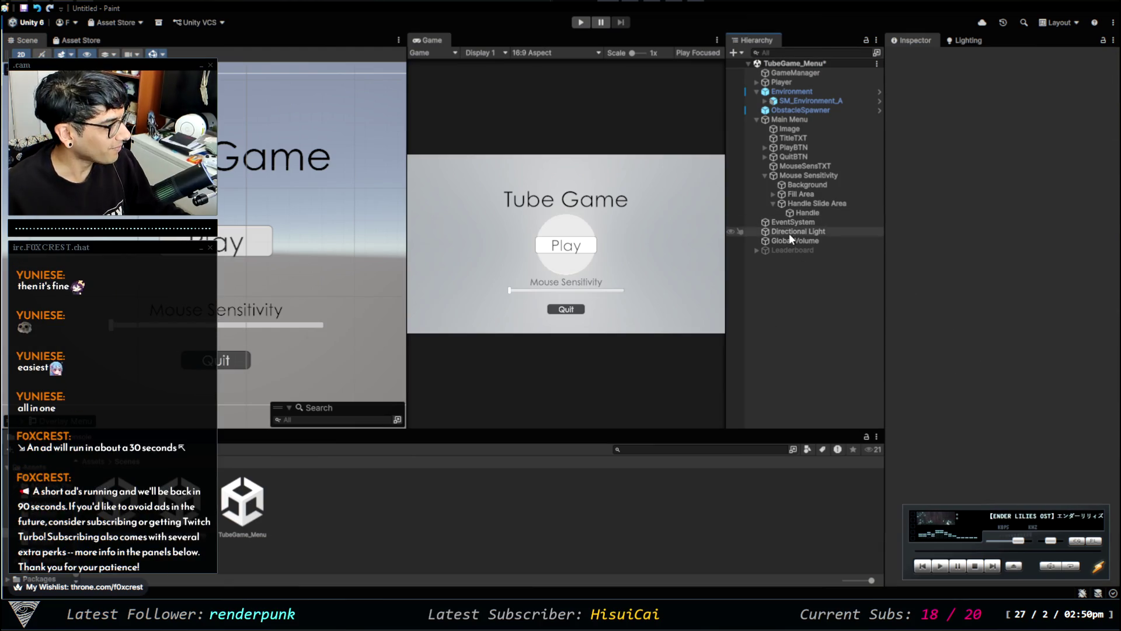
click(822, 213)
Inspect the slider's Fill in and out of play mode and open its colour picker.
key(ctrl+p)
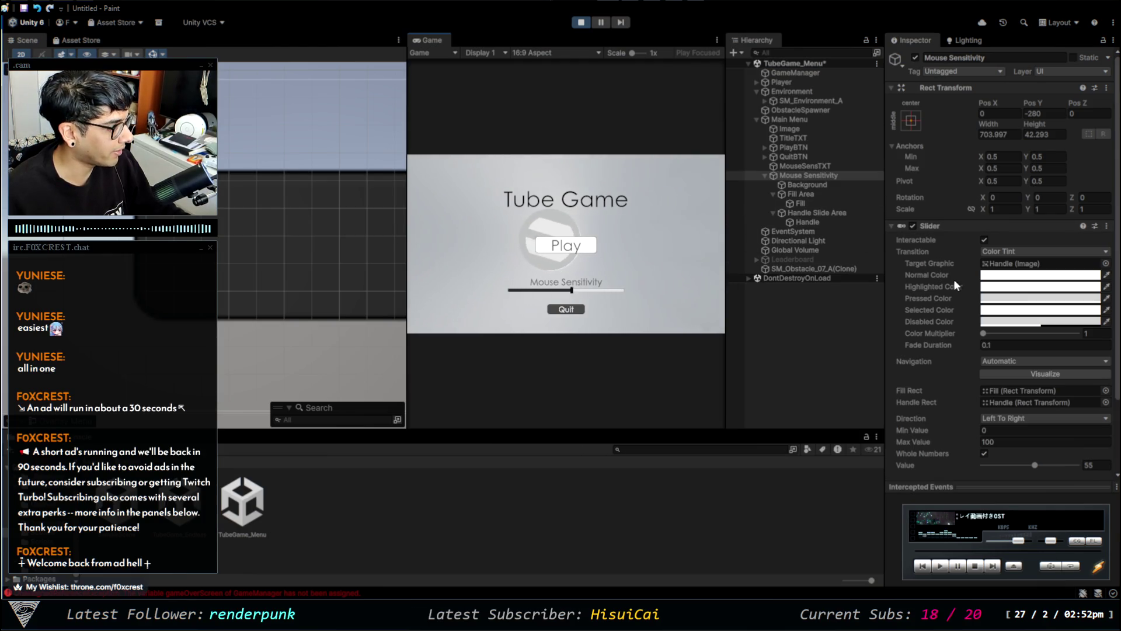
click(804, 203)
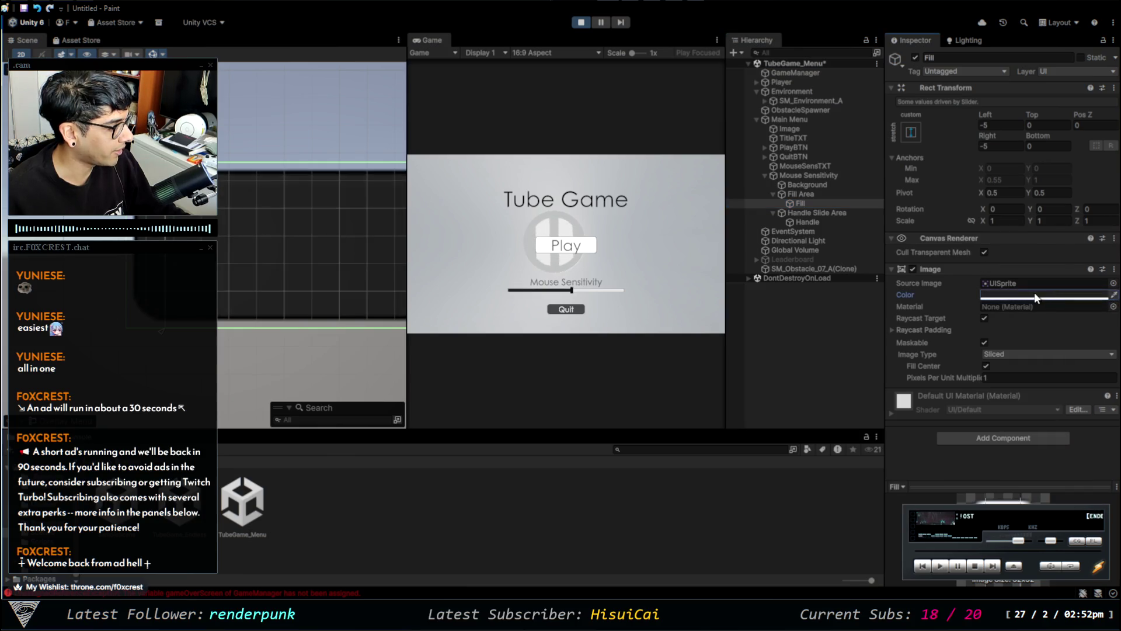
key(ctrl+z)
click(826, 328)
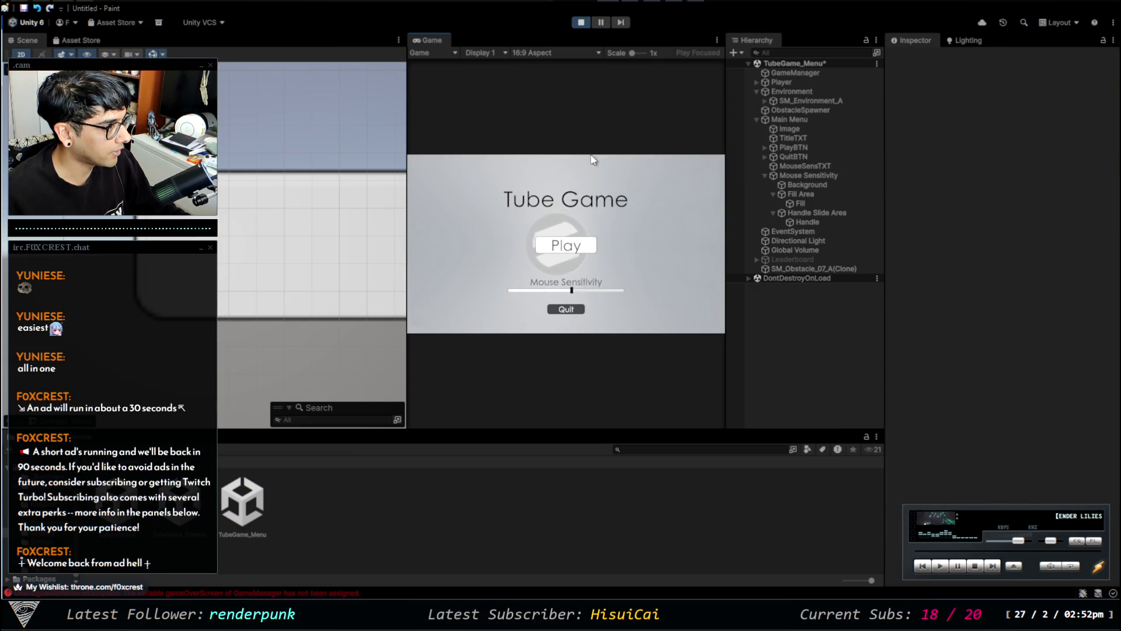
click(579, 24)
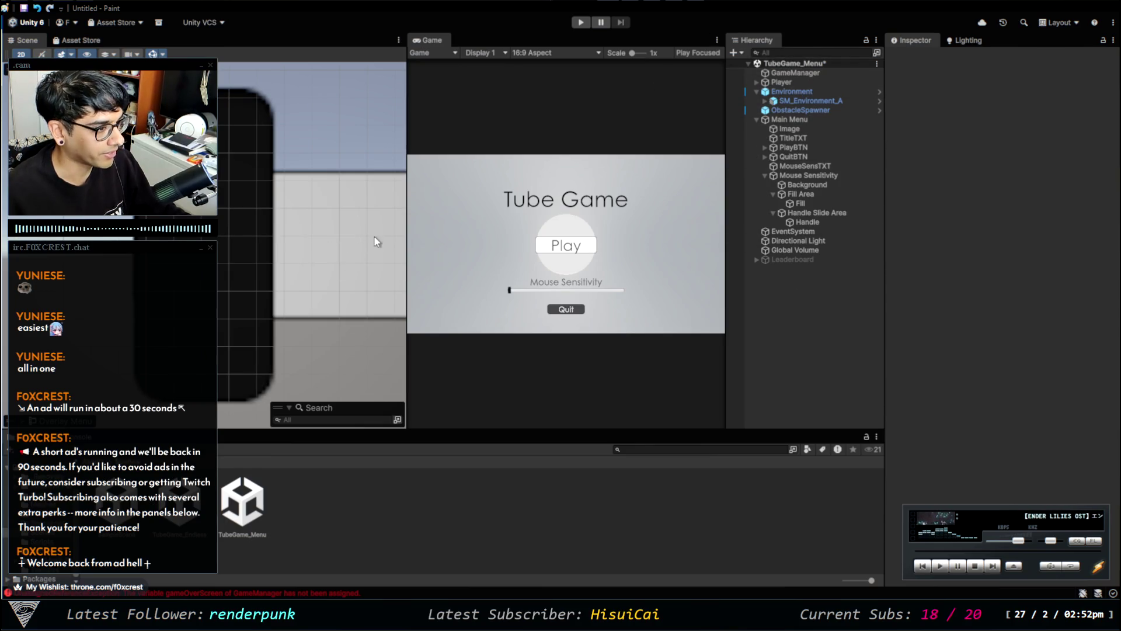
click(371, 284)
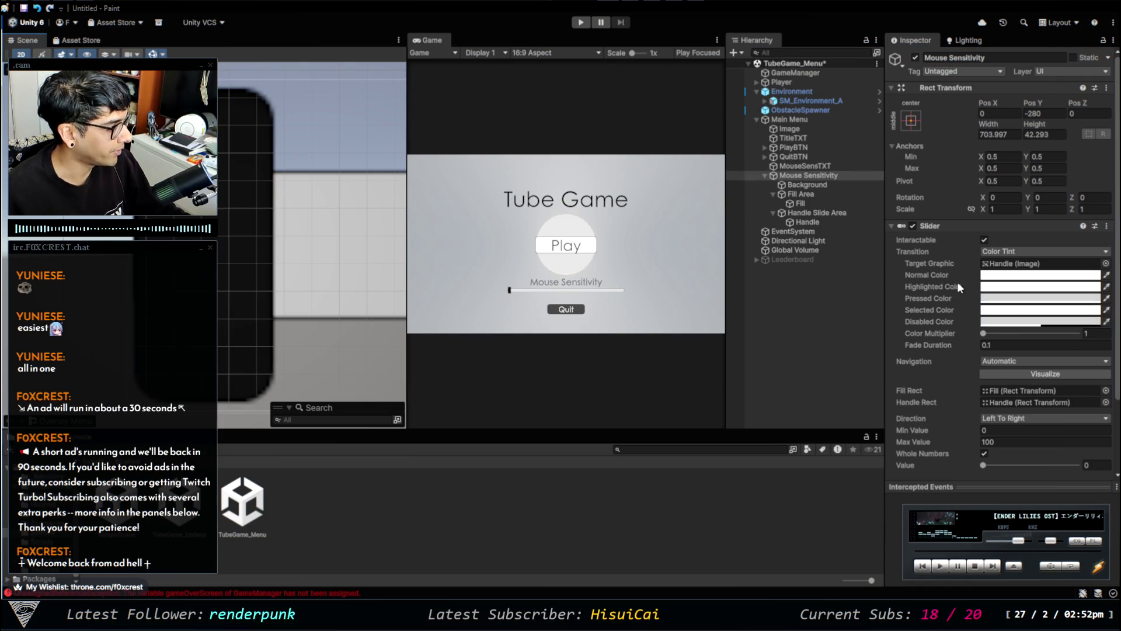
click(799, 202)
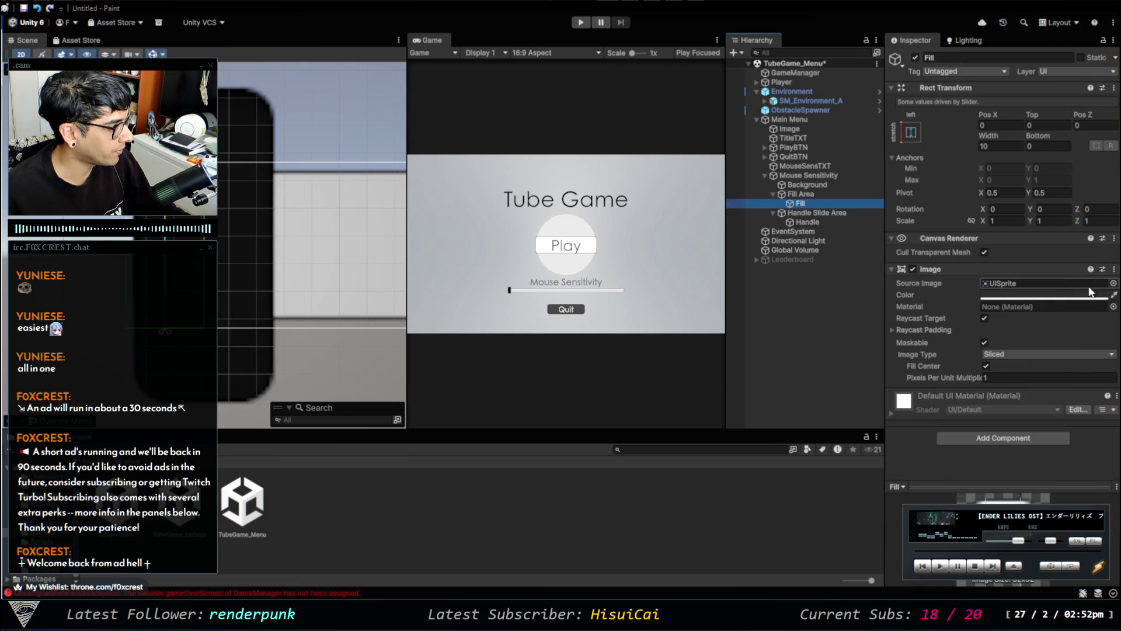
click(1113, 298)
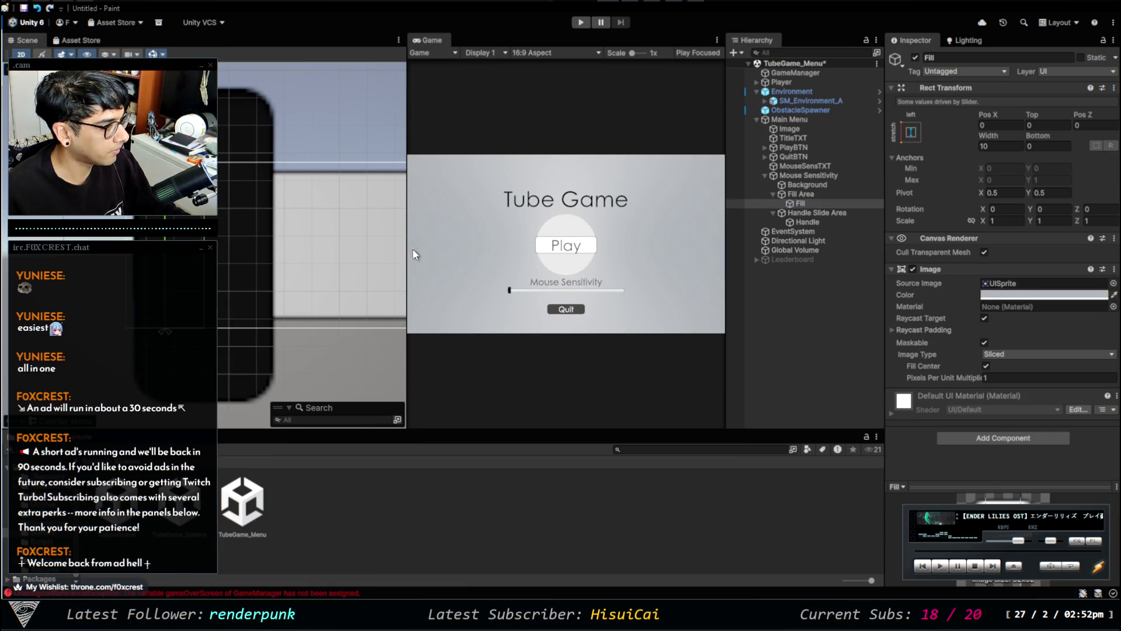
Playtest the menu twice, dragging the sensitivity slider around the middle of its range.
click(581, 24)
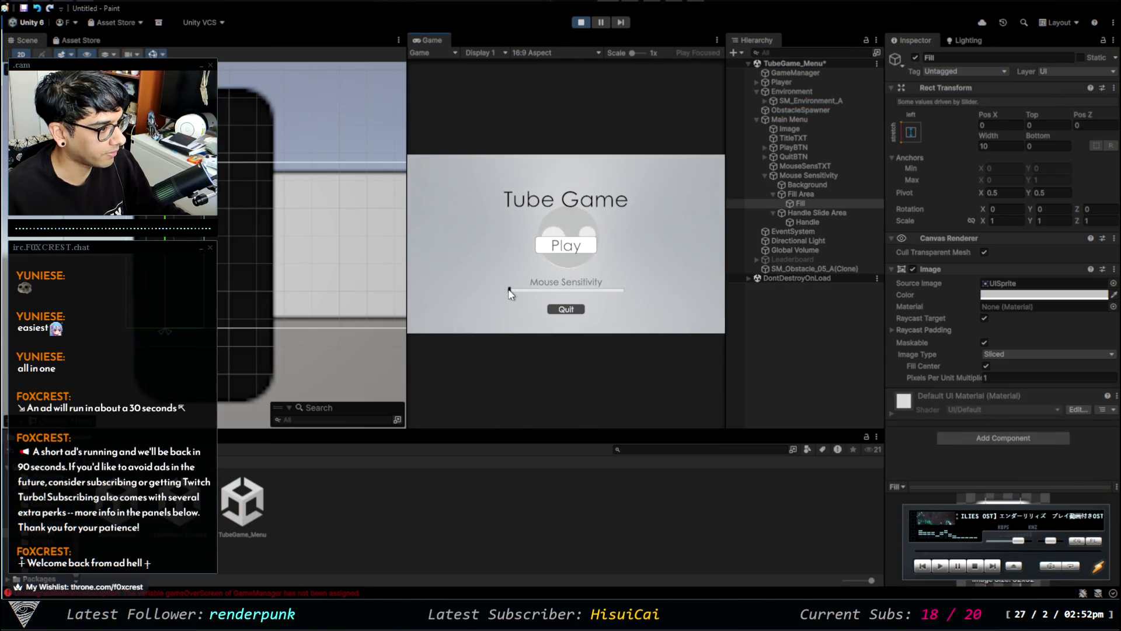
drag(509, 290, 565, 305)
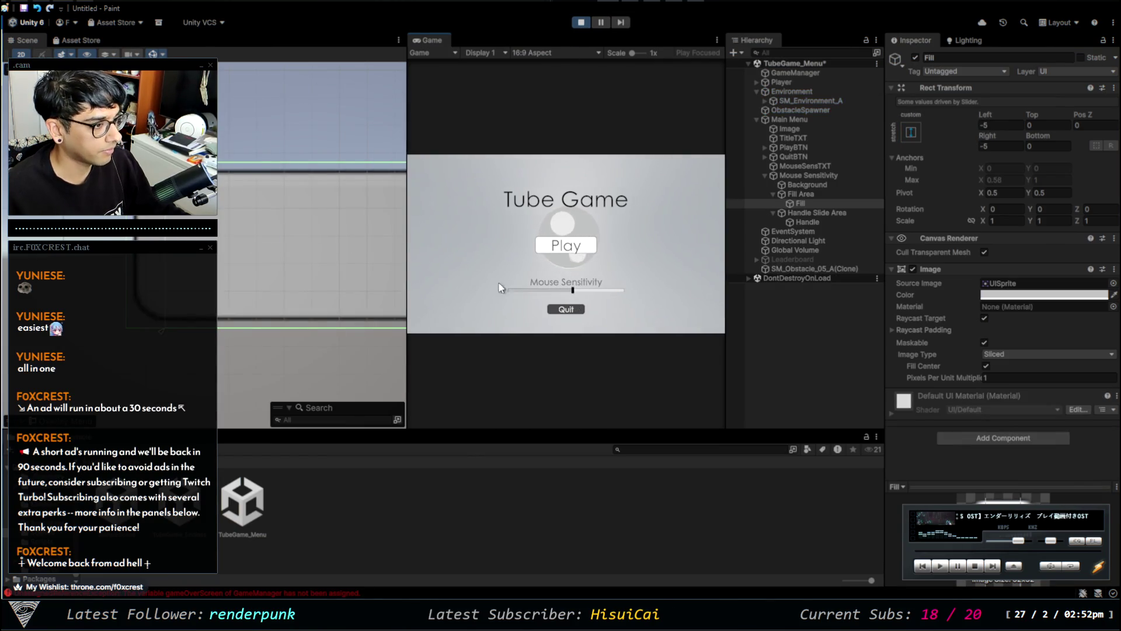
click(582, 24)
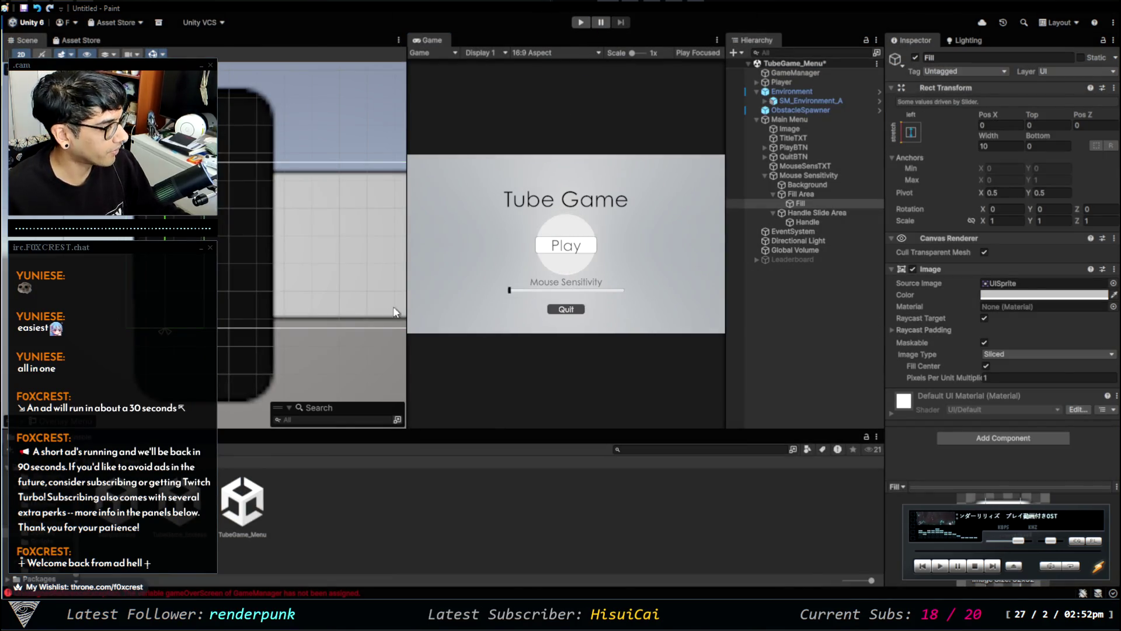
scroll(296, 292, down, 5)
scroll(554, 321, up, 5)
scroll(555, 321, up, 4)
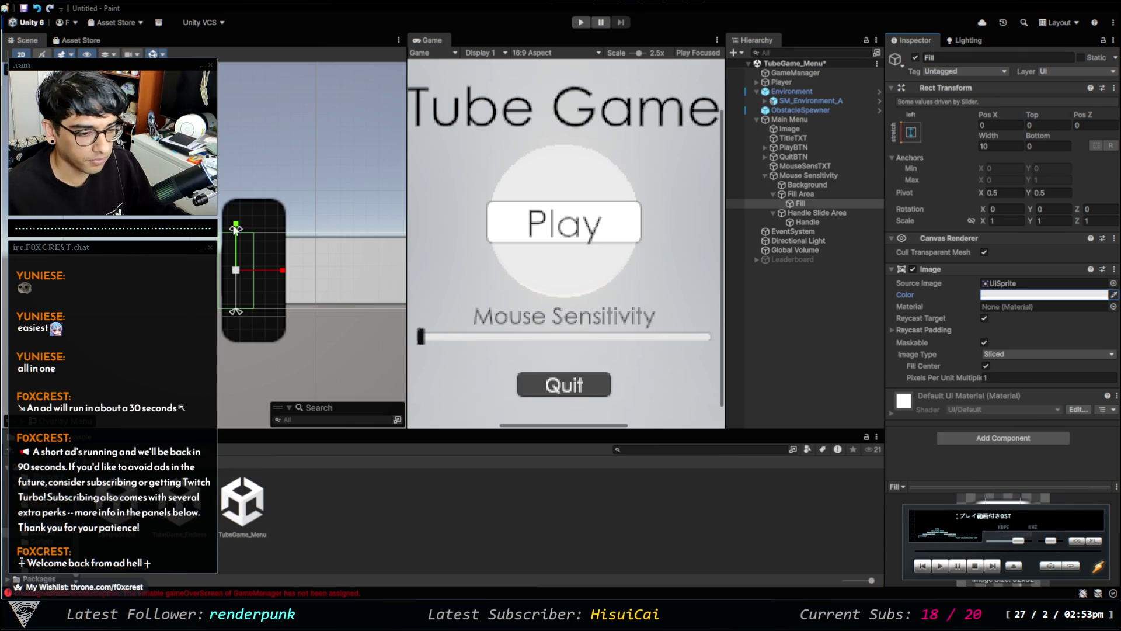
click(580, 22)
mouse_move(421, 344)
mouse_down()
mouse_move(649, 345)
mouse_move(477, 344)
mouse_up()
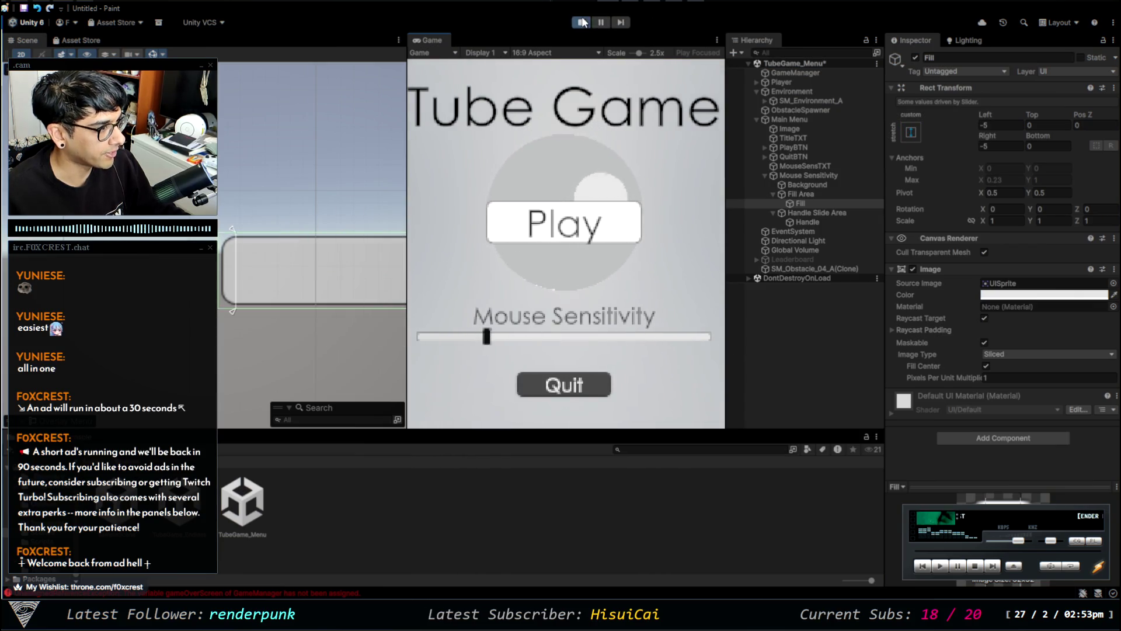
click(581, 22)
scroll(602, 341, down, 2)
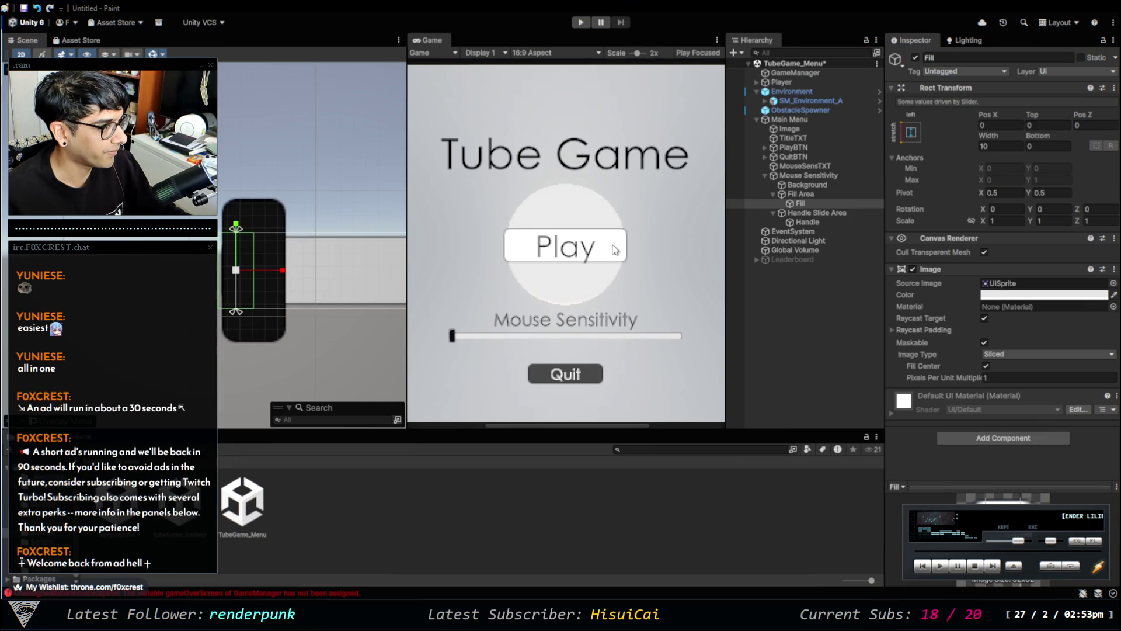
scroll(614, 250, down, 2)
Set the Mouse Sensitivity slider's Transition to None.
click(814, 193)
click(823, 222)
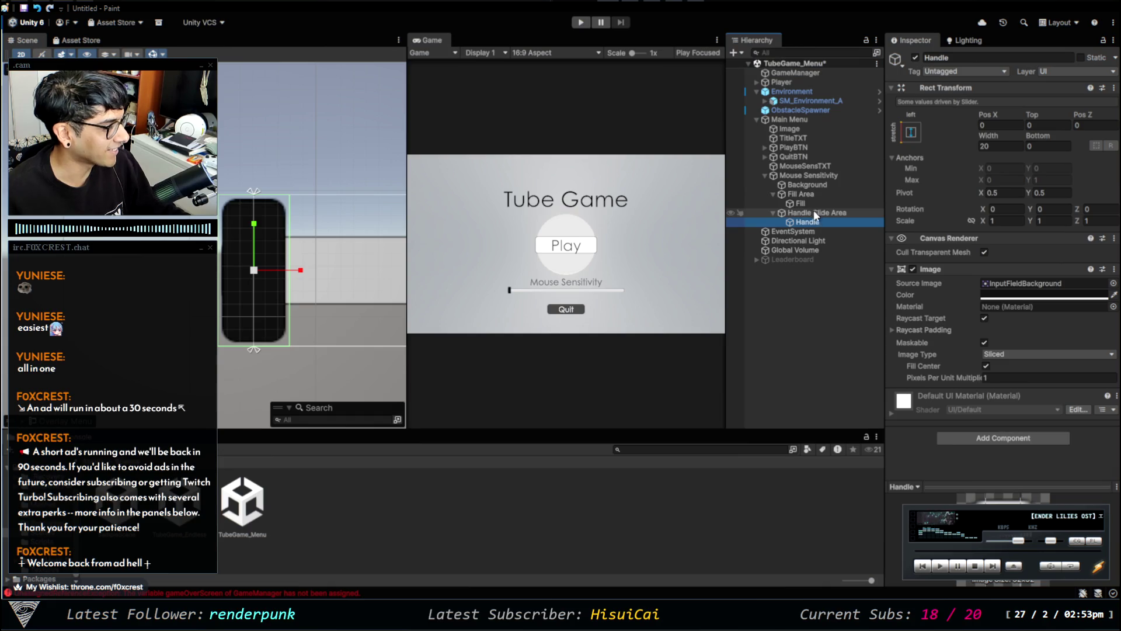
click(817, 177)
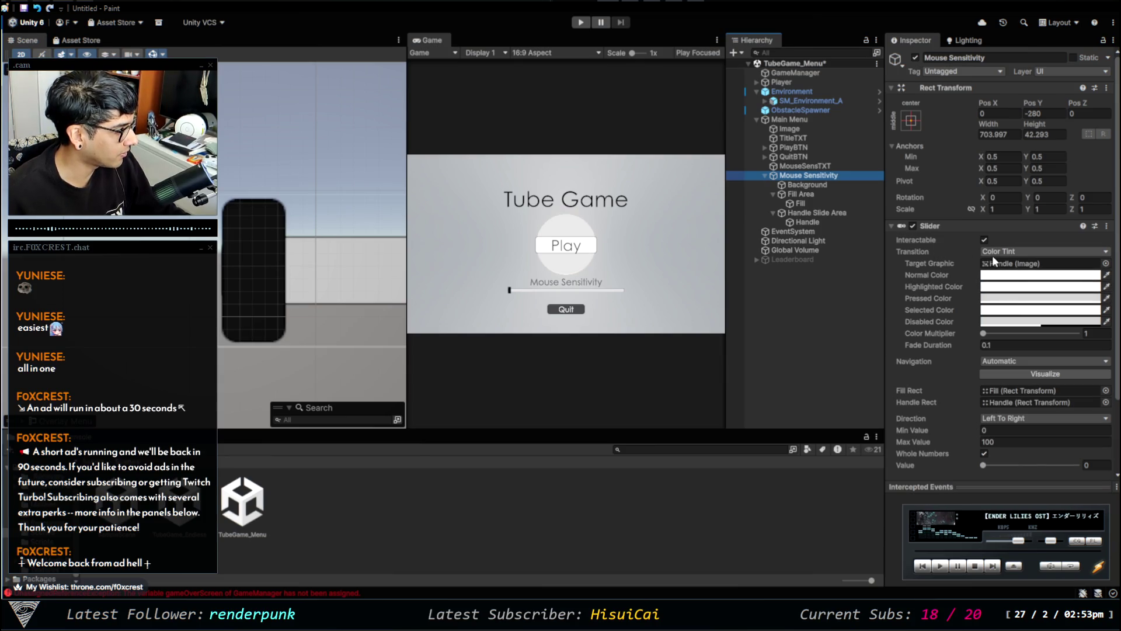
click(1013, 251)
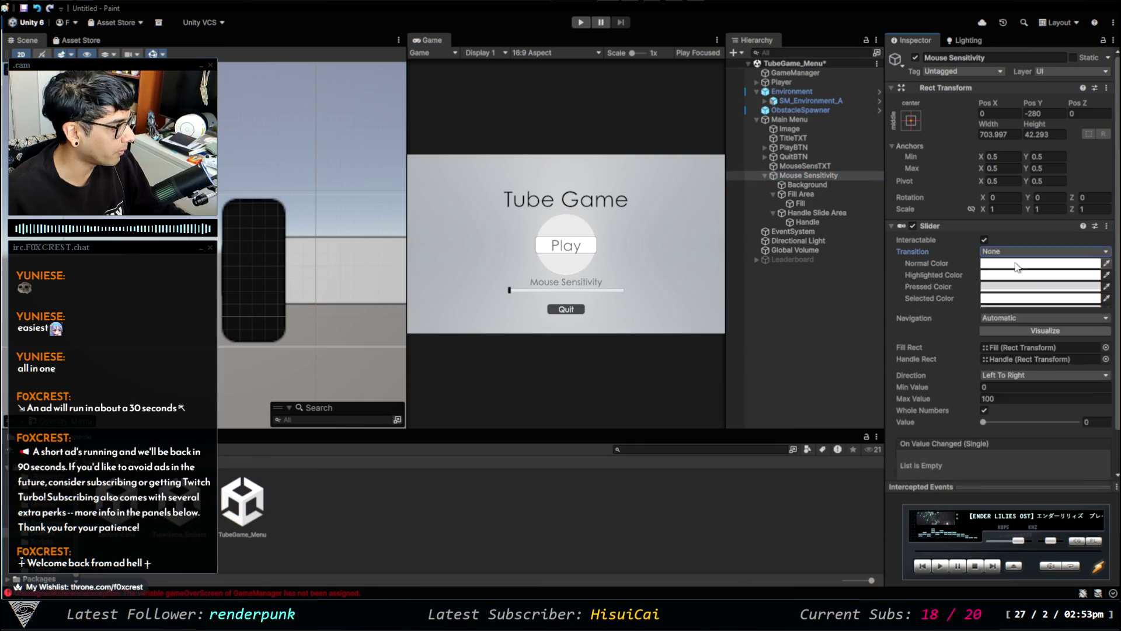
click(1004, 263)
Playtest again, moving the sensitivity slider to about 57 and then 44.
click(583, 21)
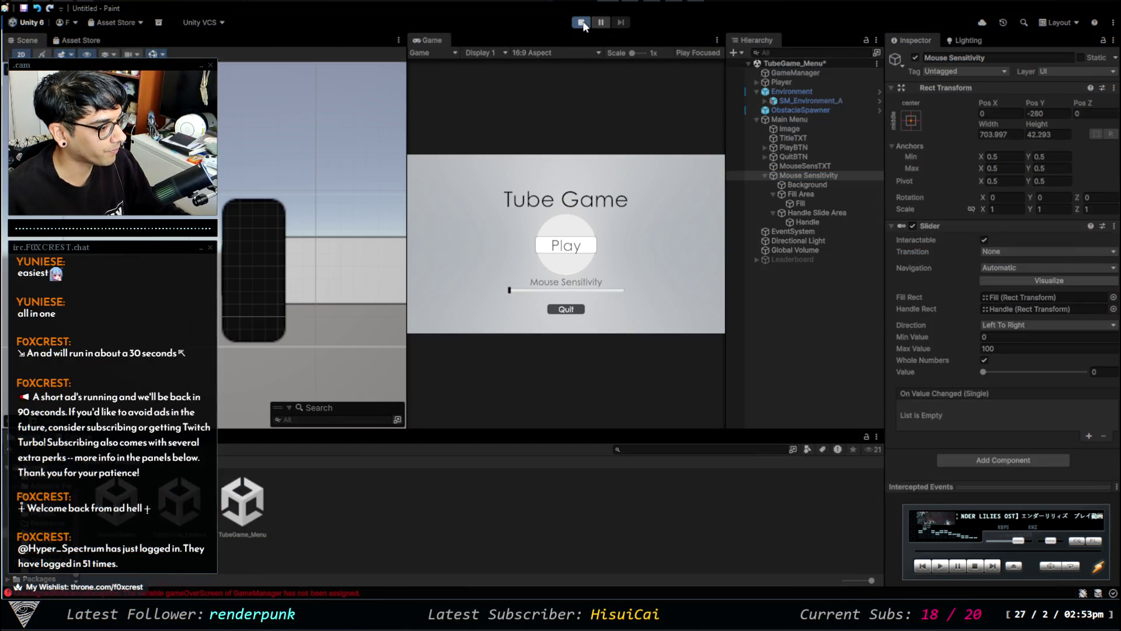
drag(517, 293, 571, 299)
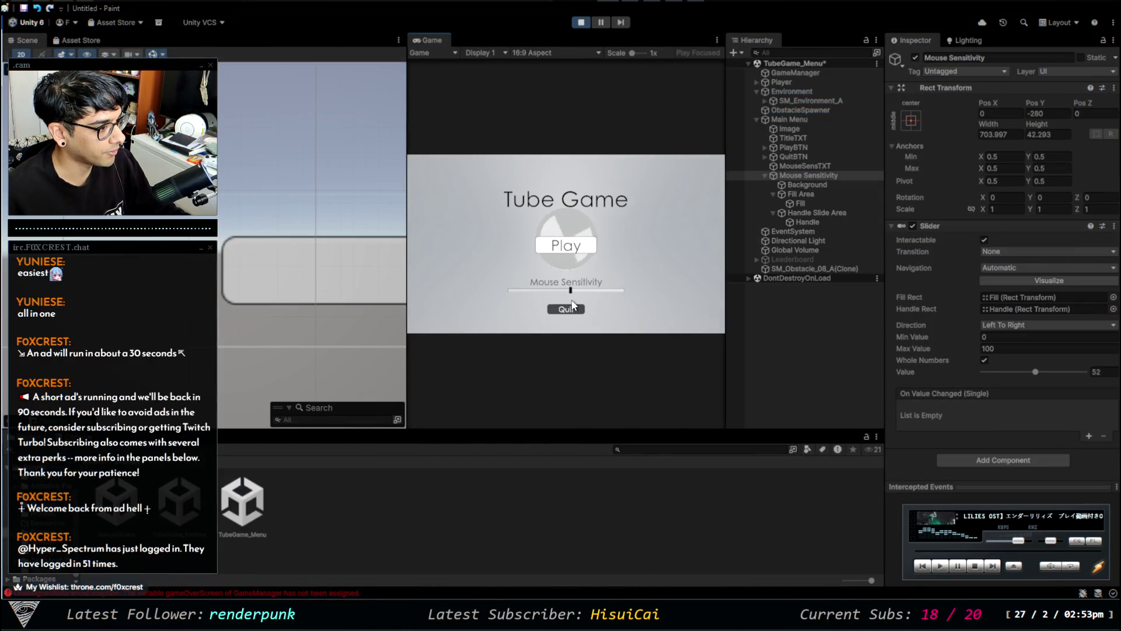
click(555, 289)
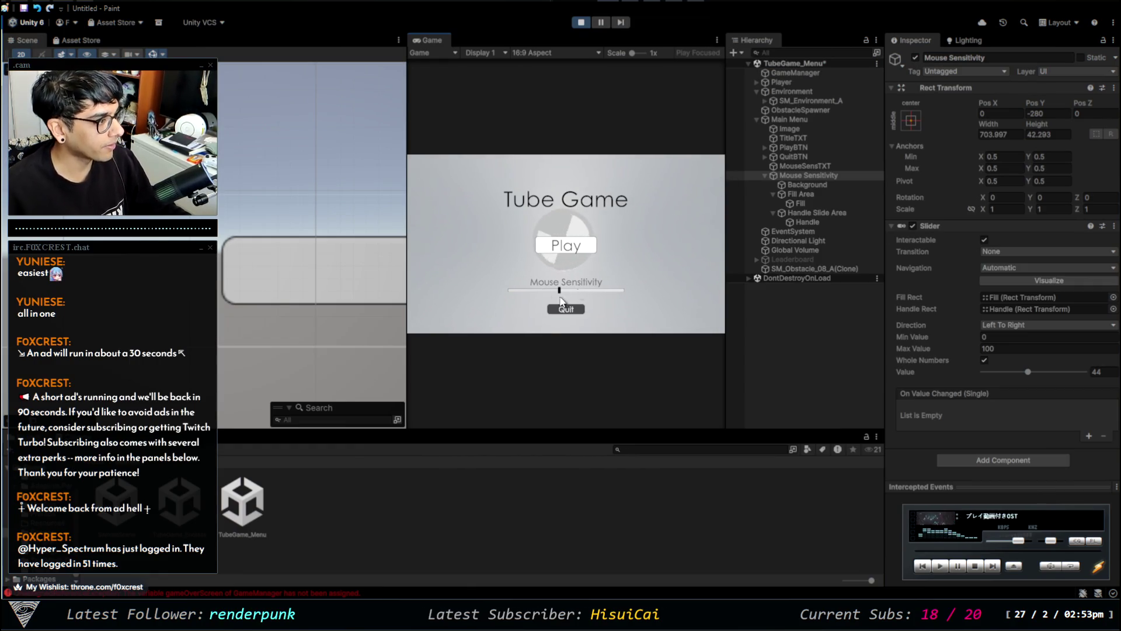
click(581, 22)
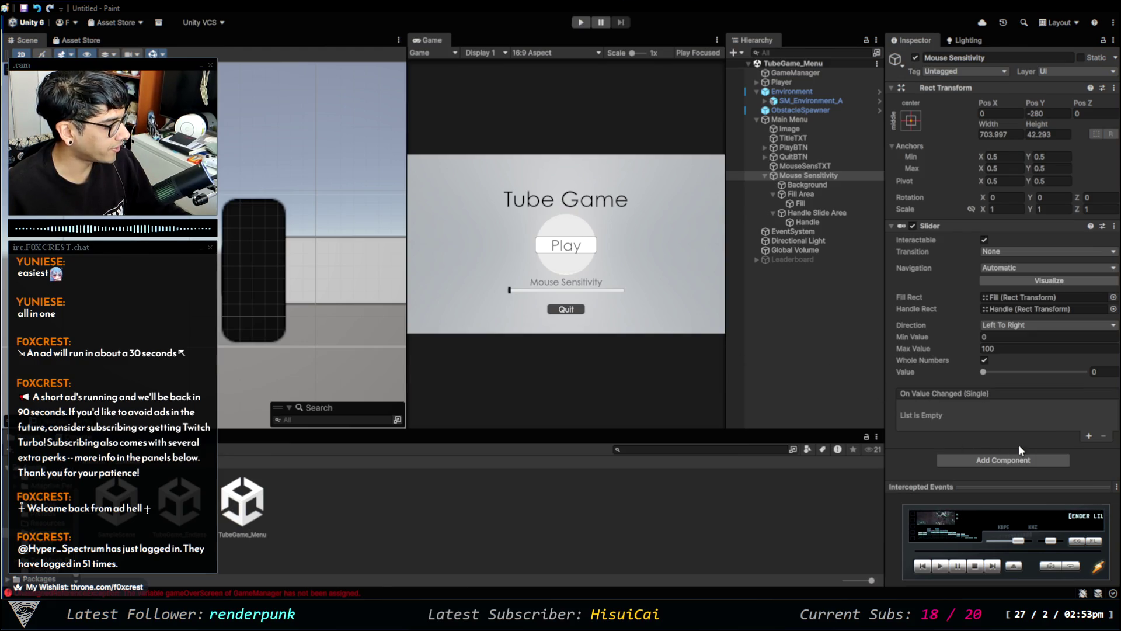
Add an empty entry to the slider's On Value Changed event.
click(1089, 436)
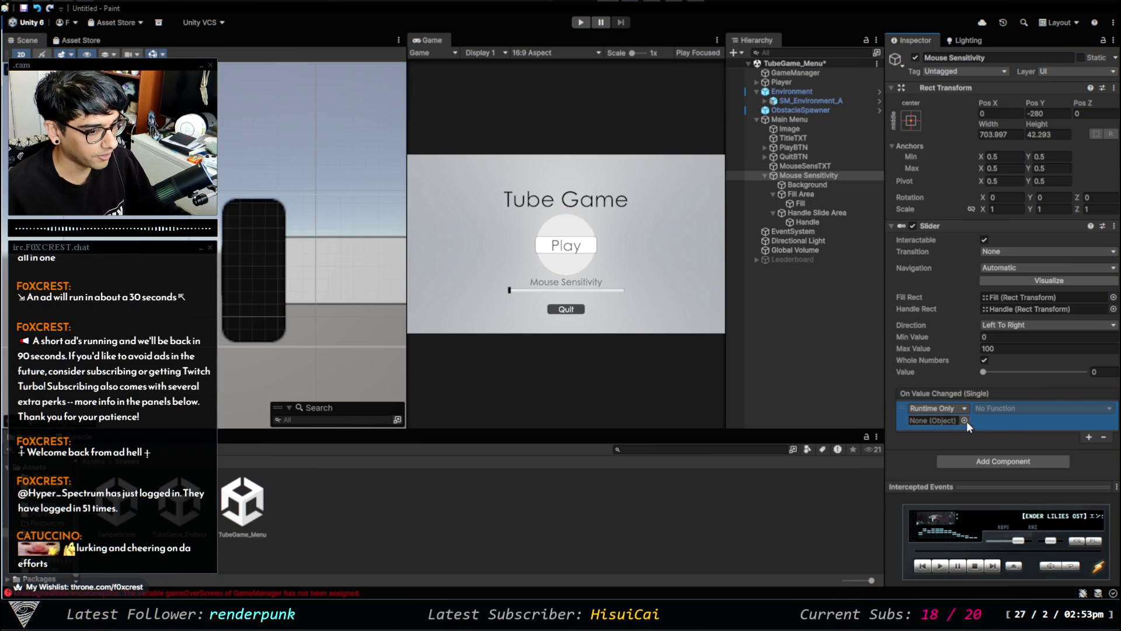
click(942, 421)
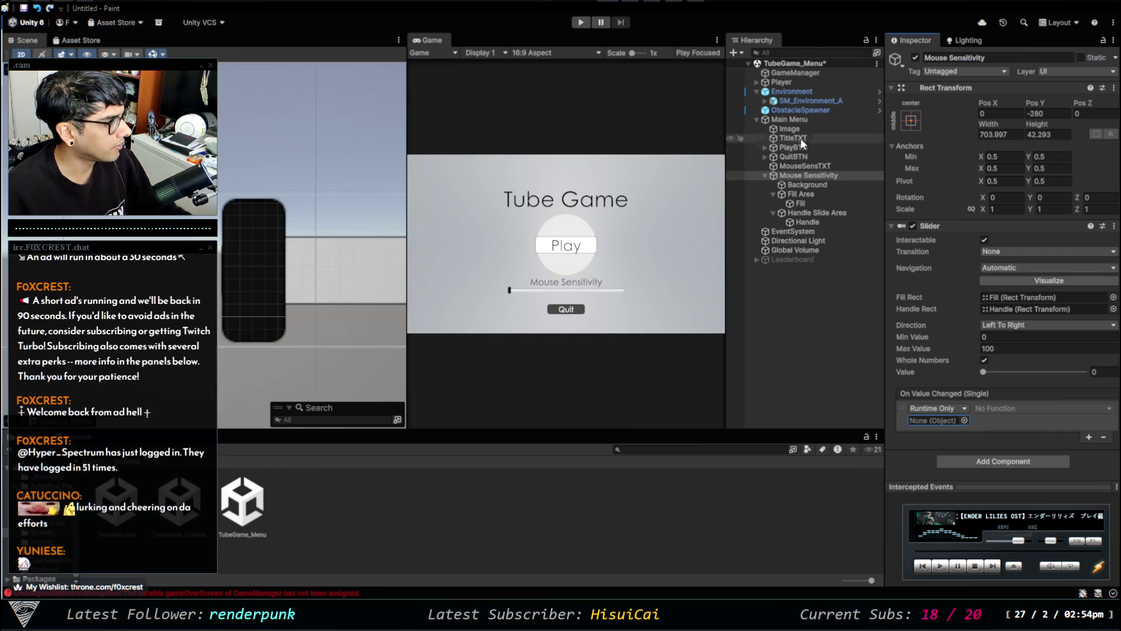
click(811, 176)
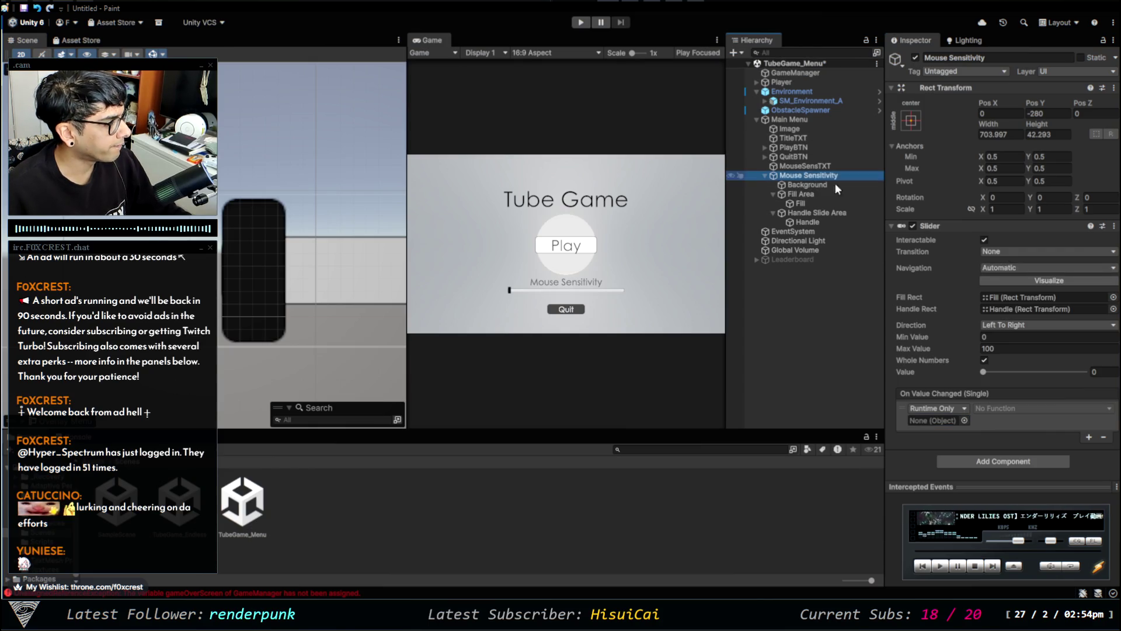
click(1021, 264)
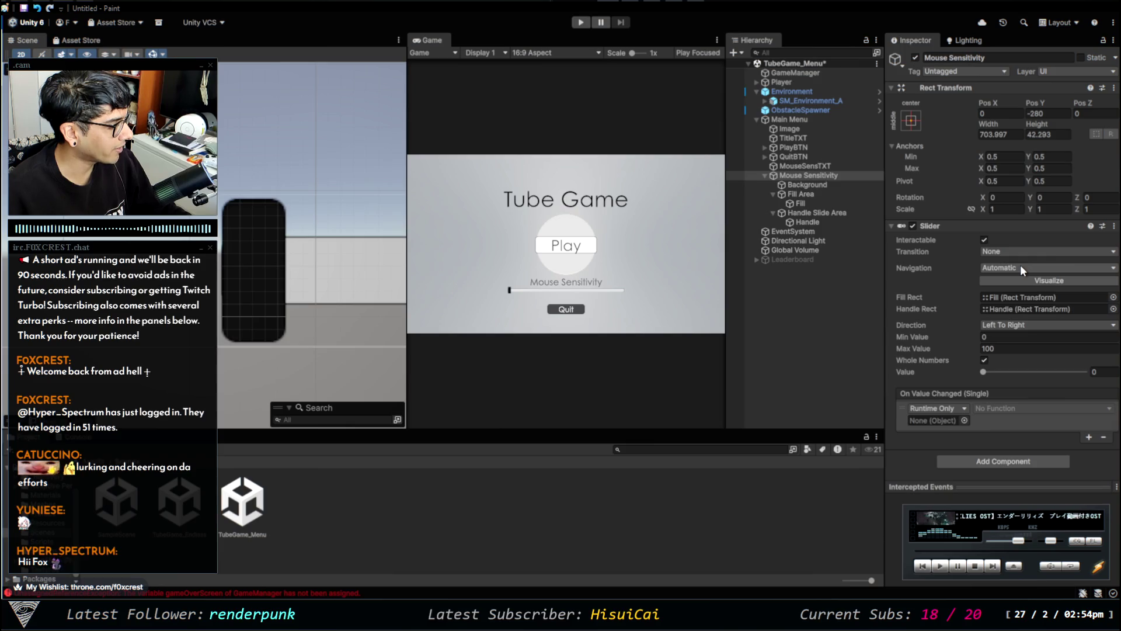
click(1025, 267)
click(1027, 281)
click(528, 296)
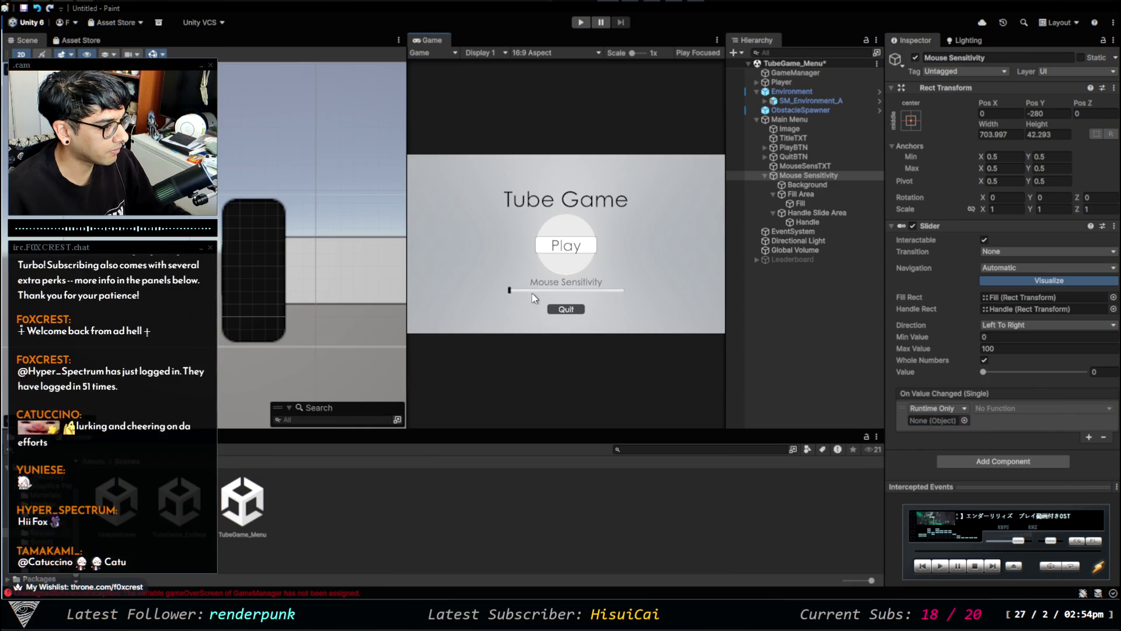
drag(226, 270, 310, 272)
key(ctrl+z)
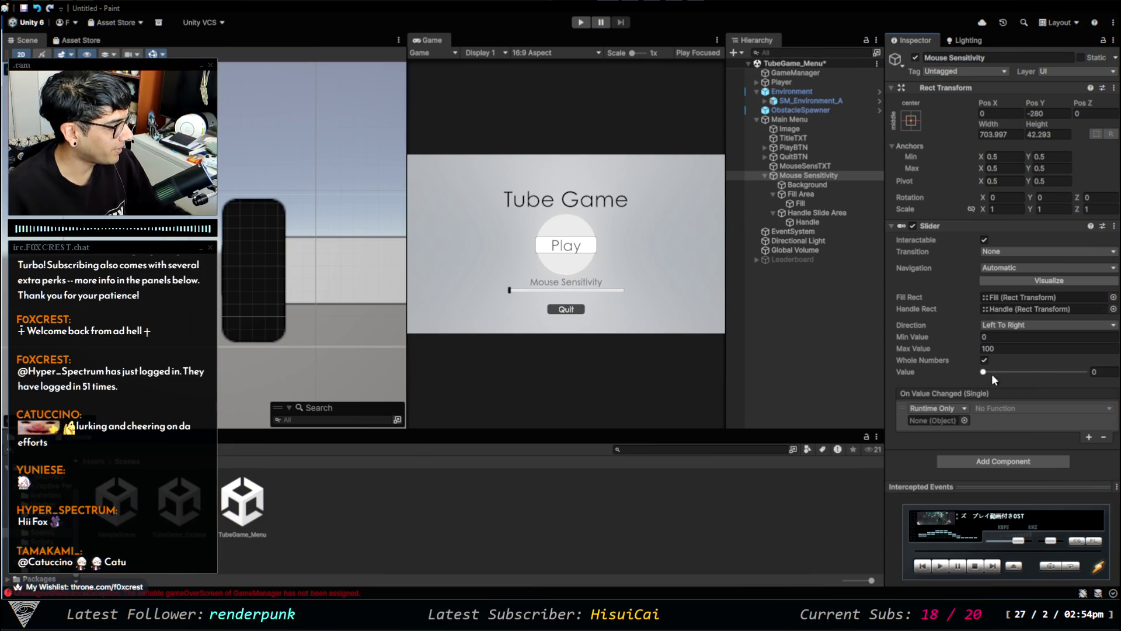
Set the slider's starting Value to 50.
drag(1032, 374, 1032, 374)
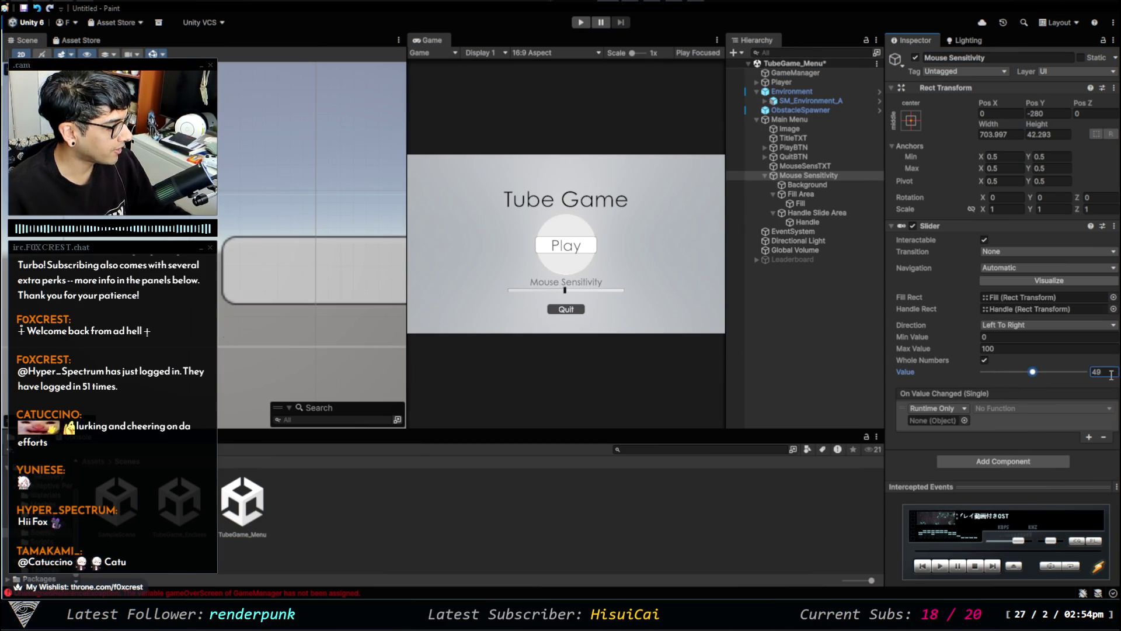
text(50)
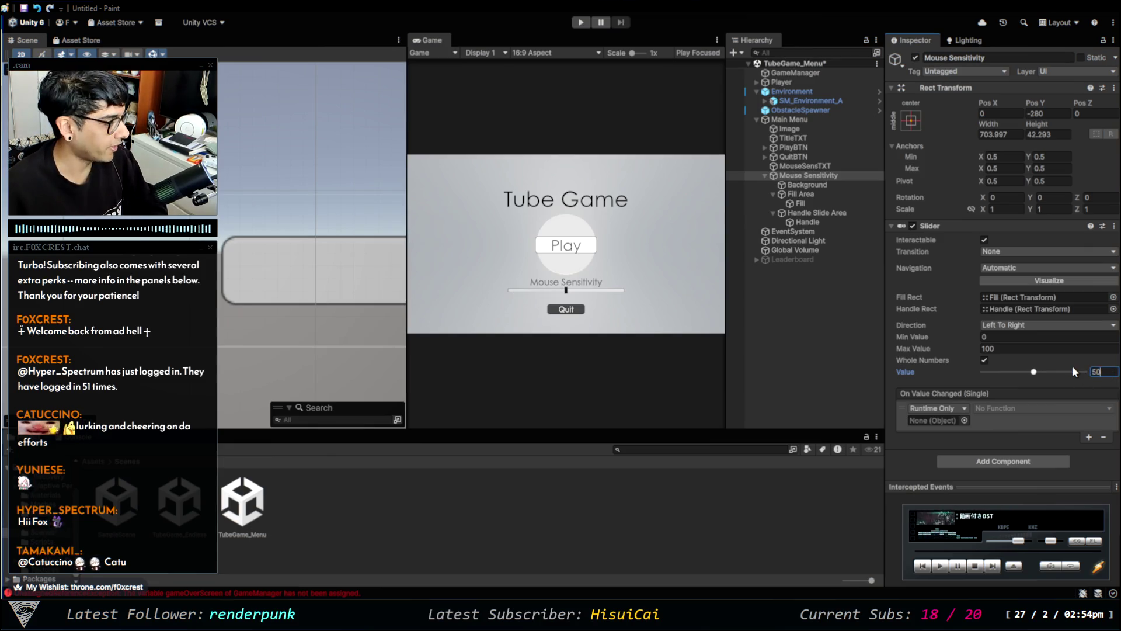
scroll(293, 369, down, 5)
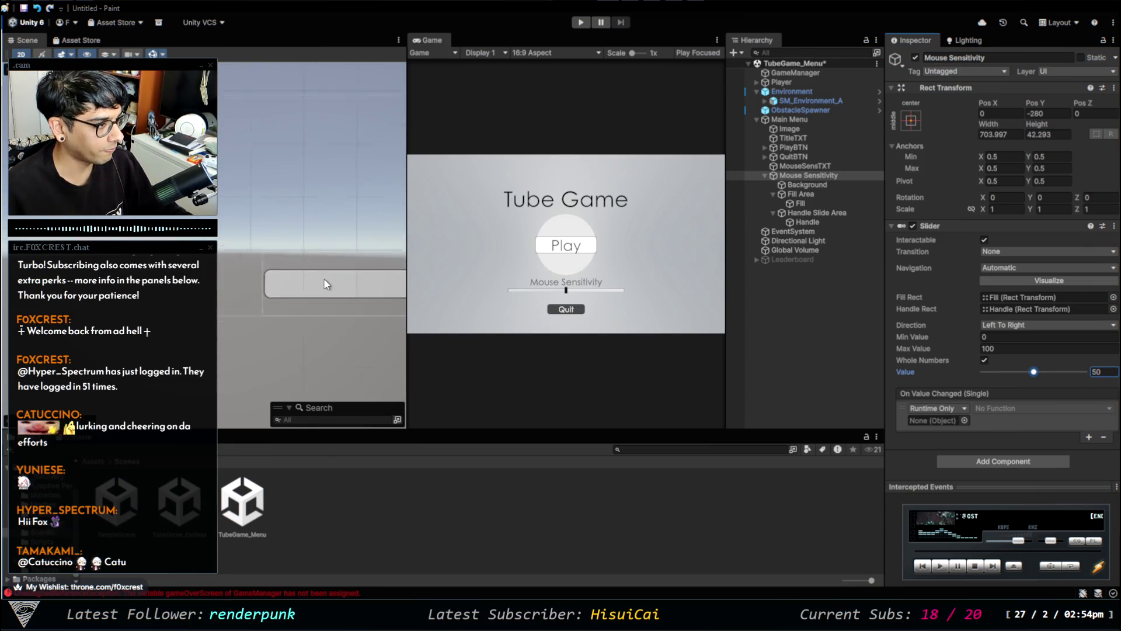
scroll(259, 260, down, 3)
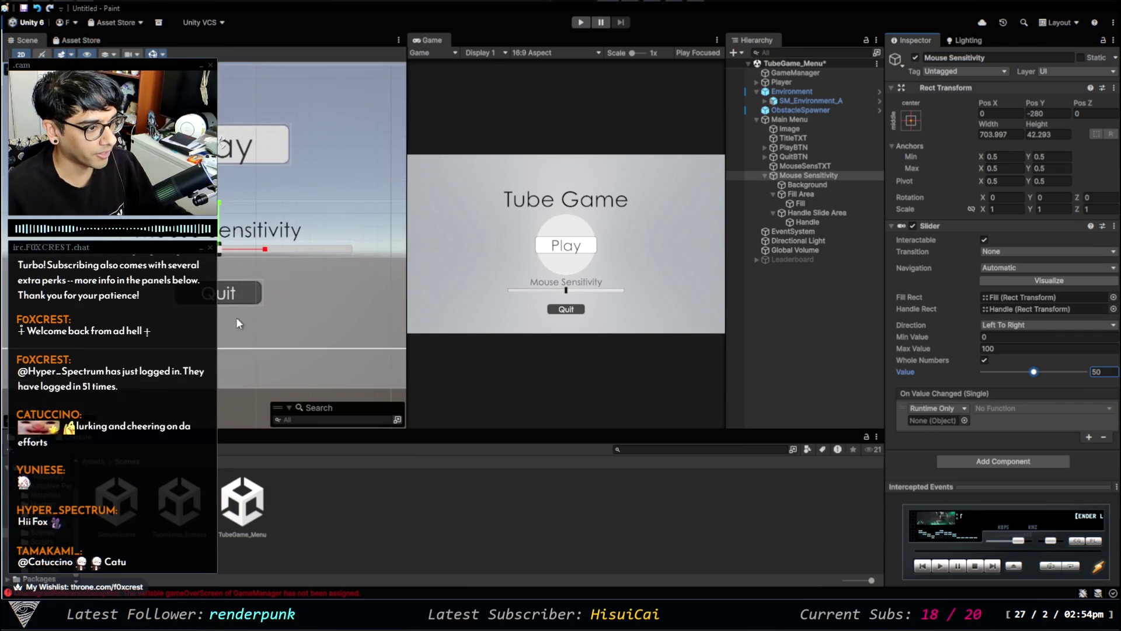
Undo the Fill Area's flipped vertical scale and re-enter the slider's Value as 50.
click(220, 356)
scroll(254, 254, down, 1)
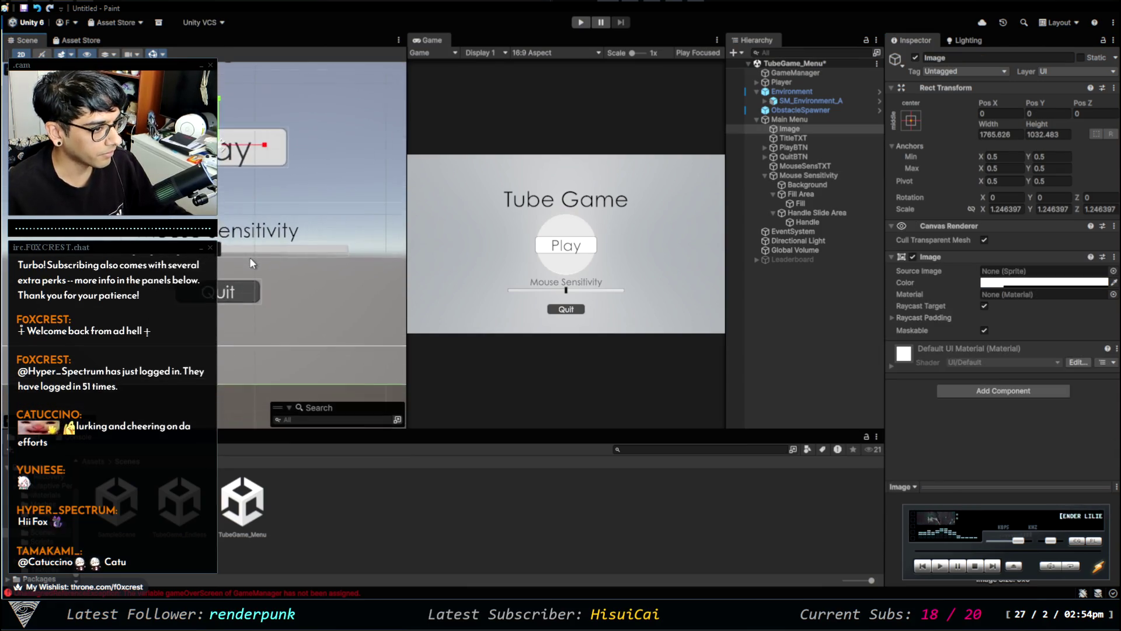
click(819, 192)
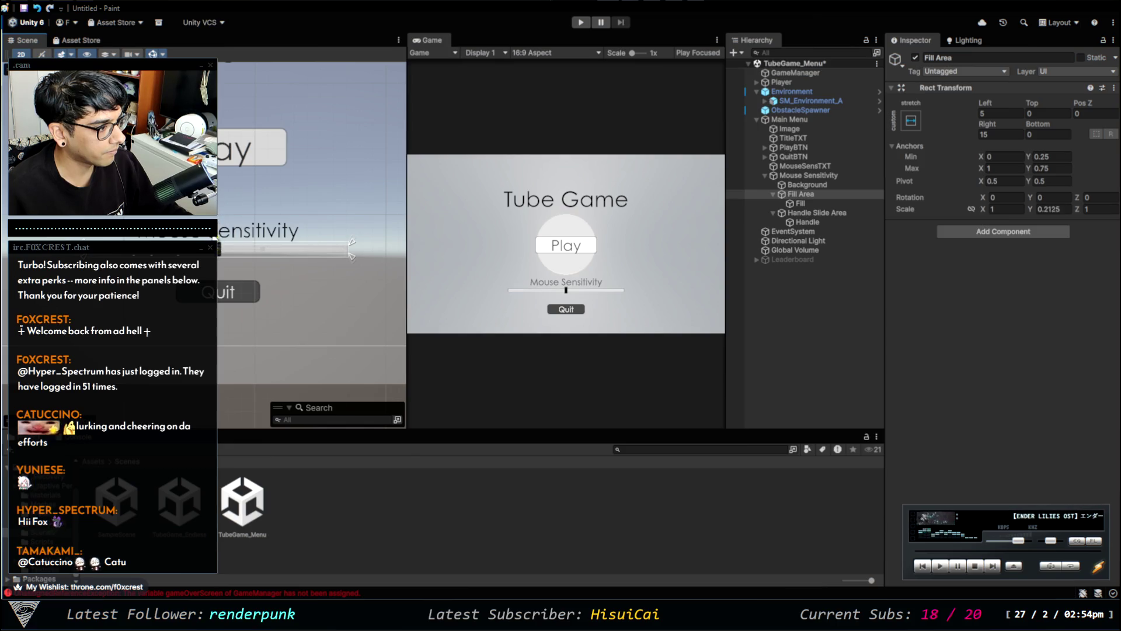
key(ctrl+z)
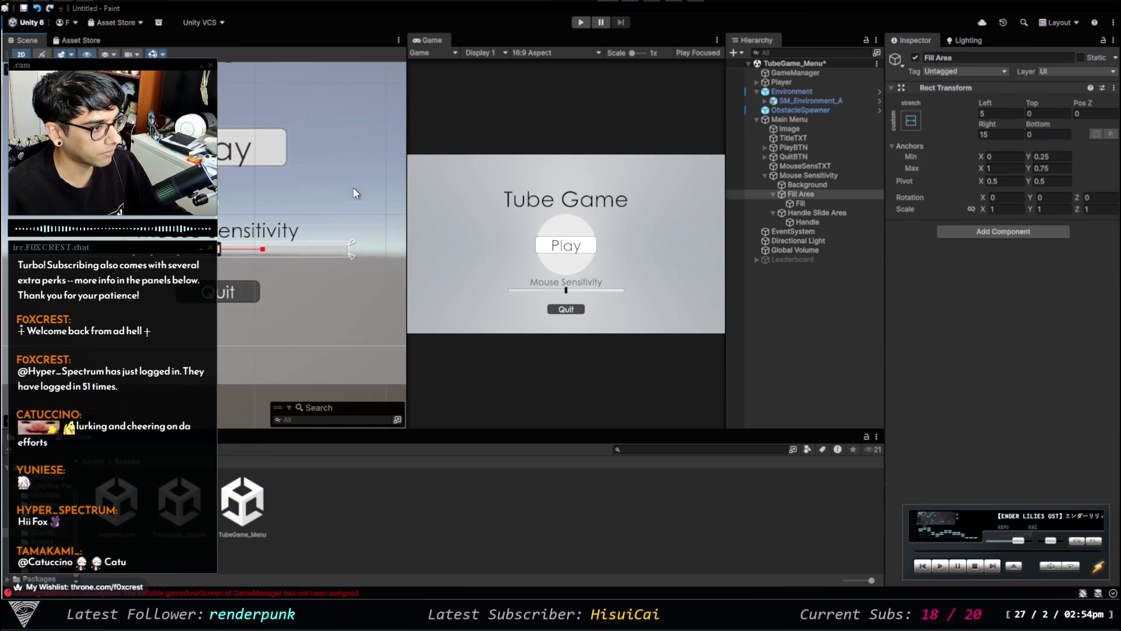
click(354, 188)
click(316, 210)
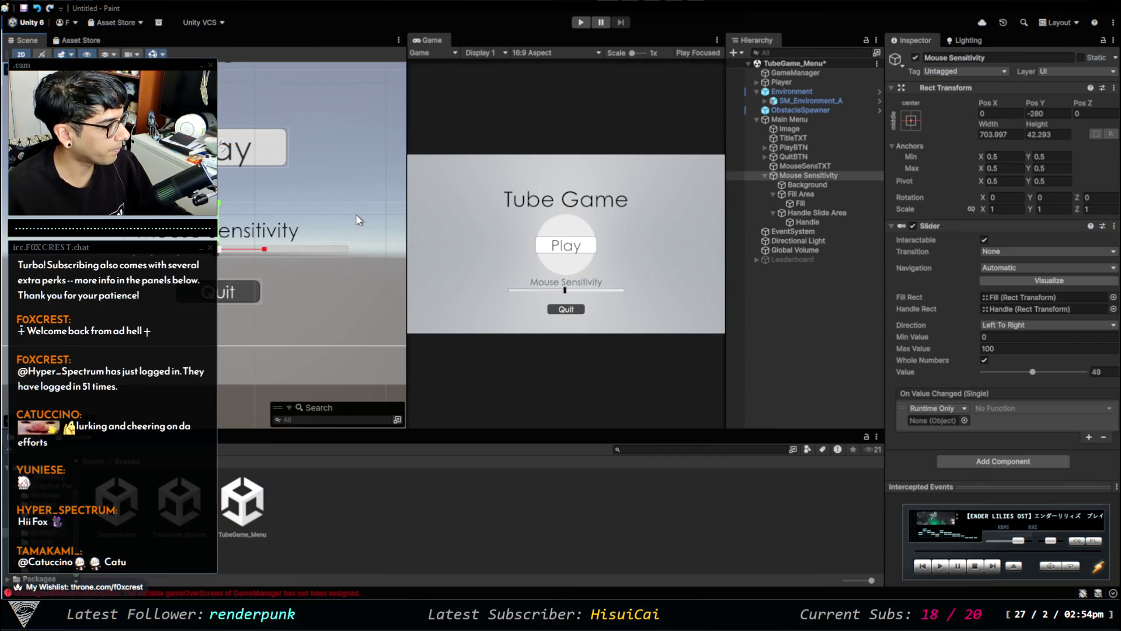
double_click(1101, 372)
text(50)
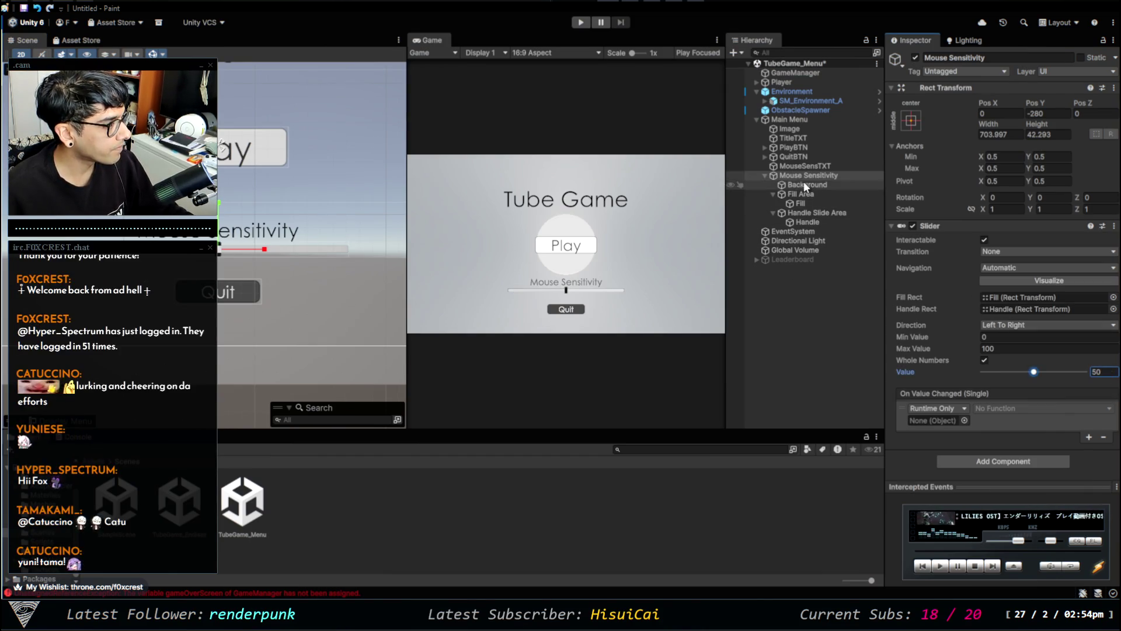
Toggle the slider Background's visibility and undo an accidental vertical squash of the slider parts.
click(822, 175)
click(822, 184)
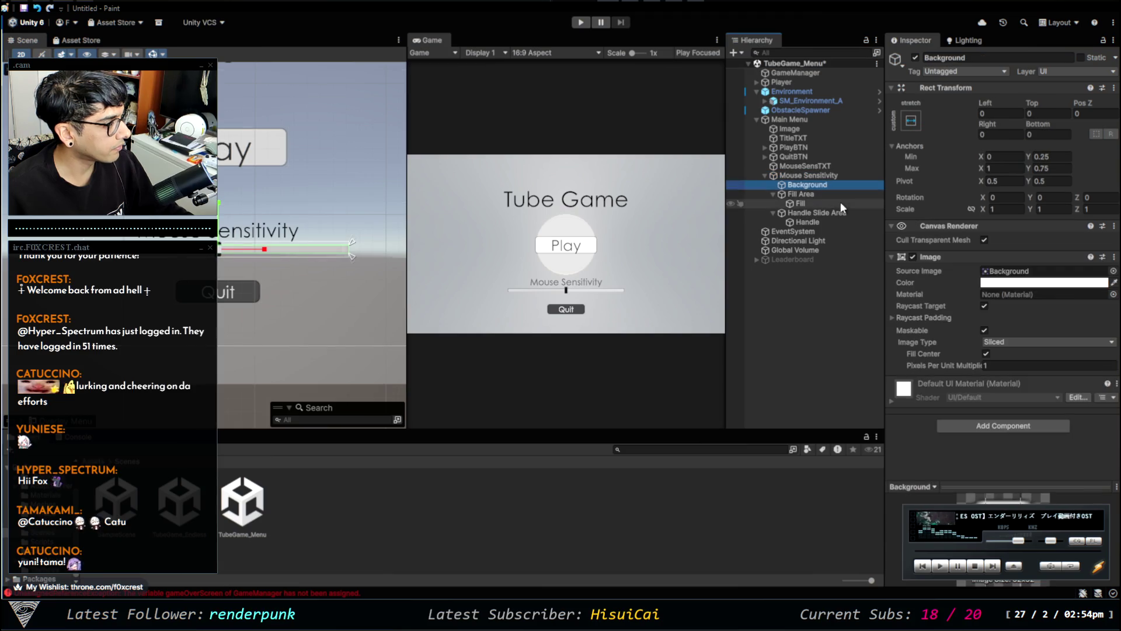
click(731, 185)
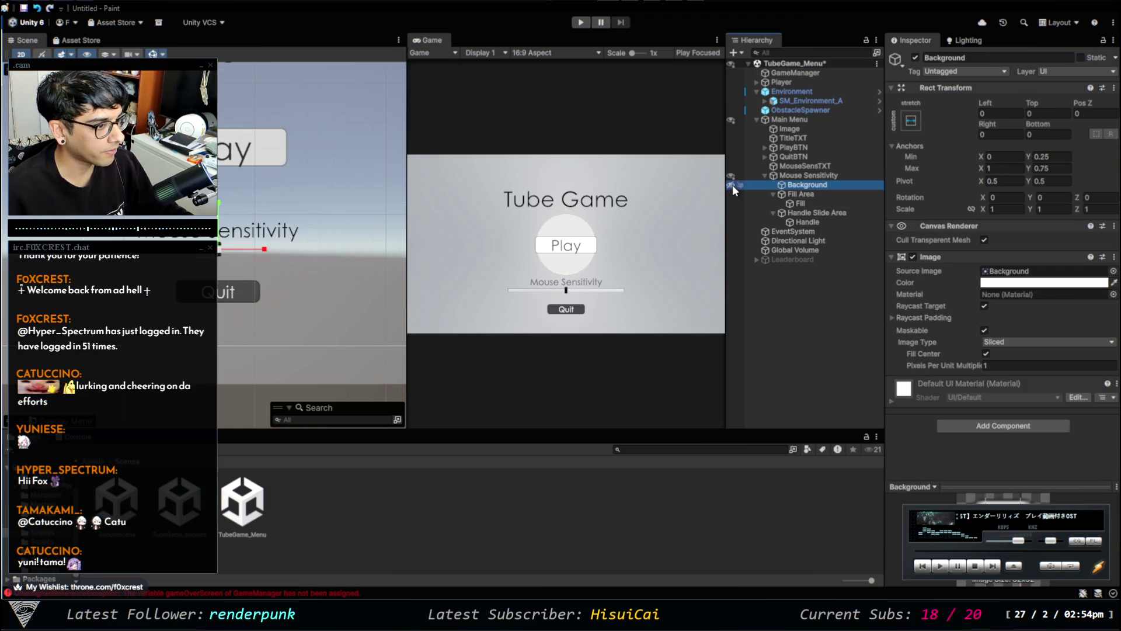
click(732, 184)
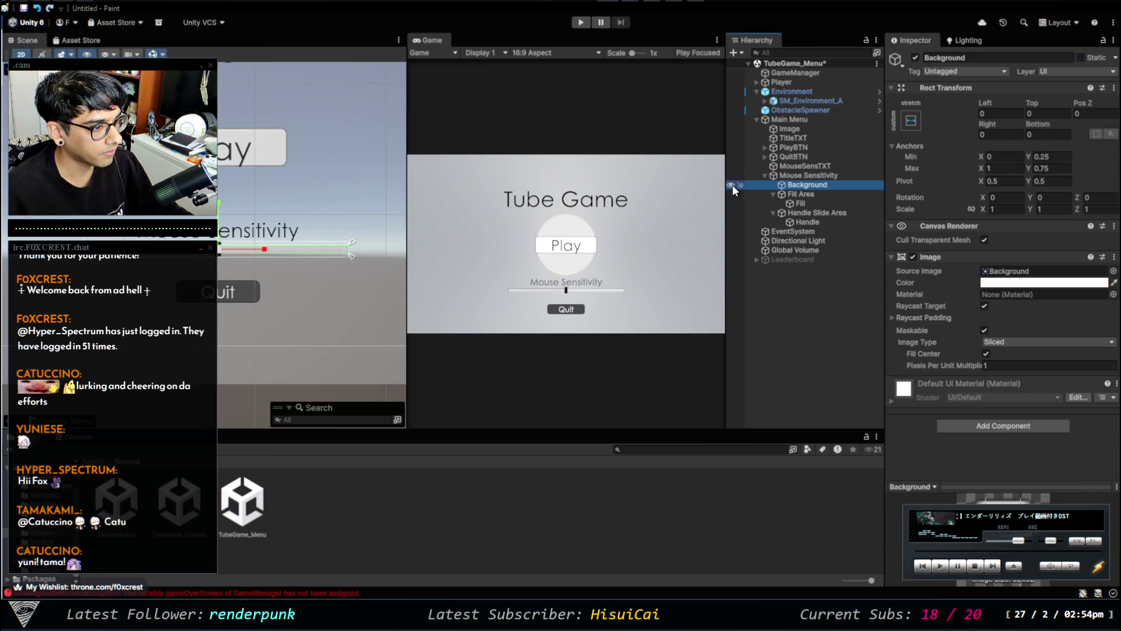
ctrl+click(831, 211)
drag(222, 208, 219, 217)
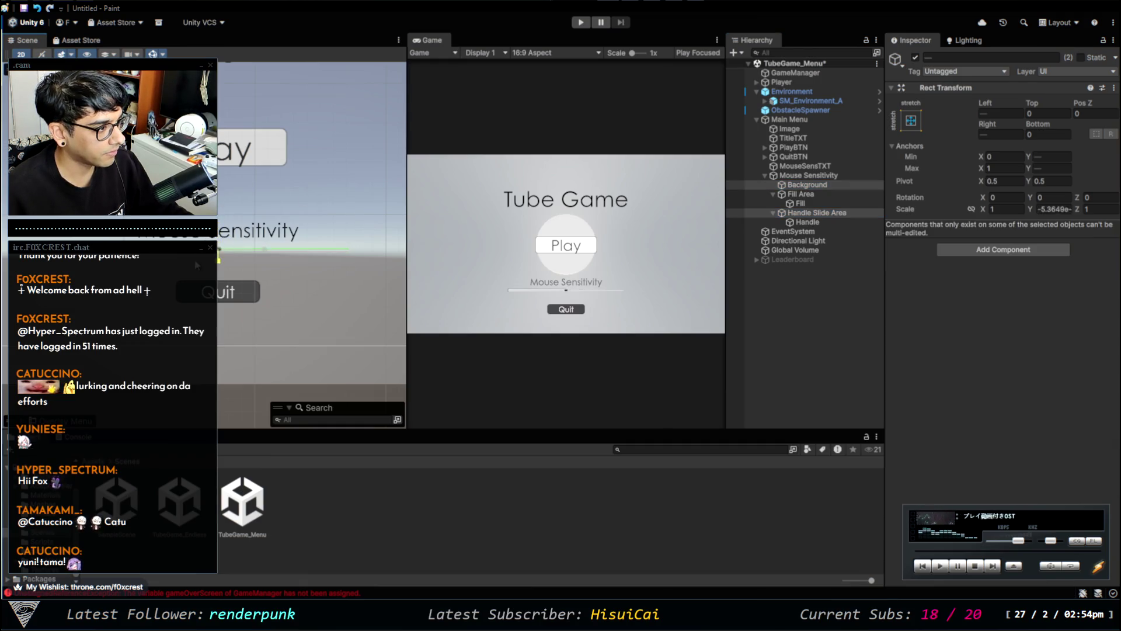
key(ctrl+z)
key(ctrl+z)
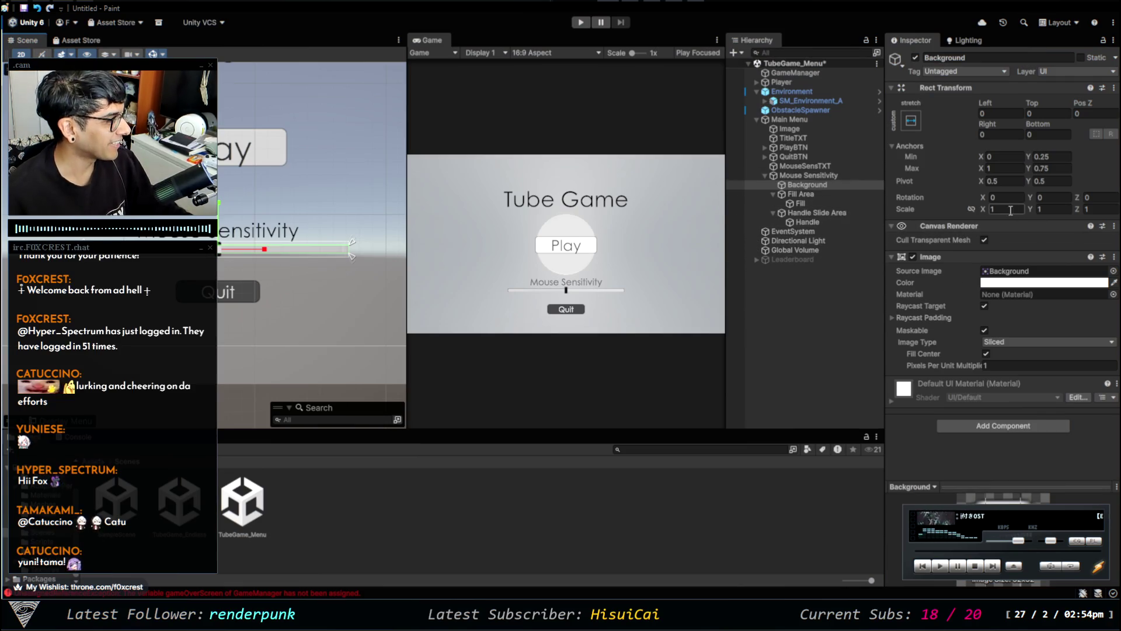
Inspect Fill Area and Fill, then view the slider's Direction setting.
click(816, 194)
click(808, 204)
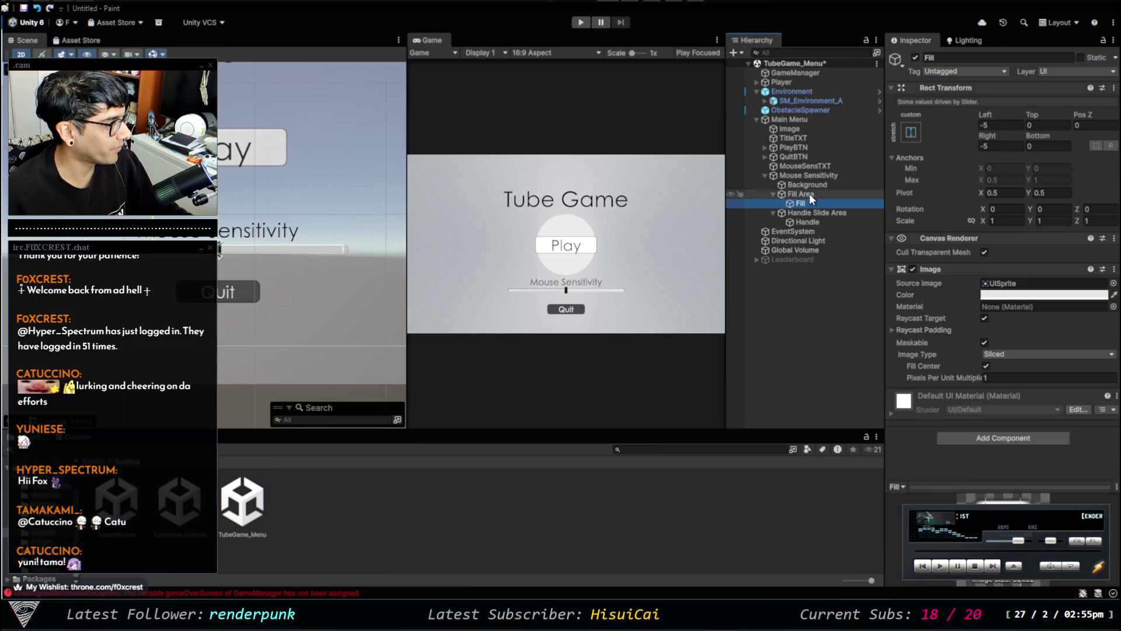
click(811, 177)
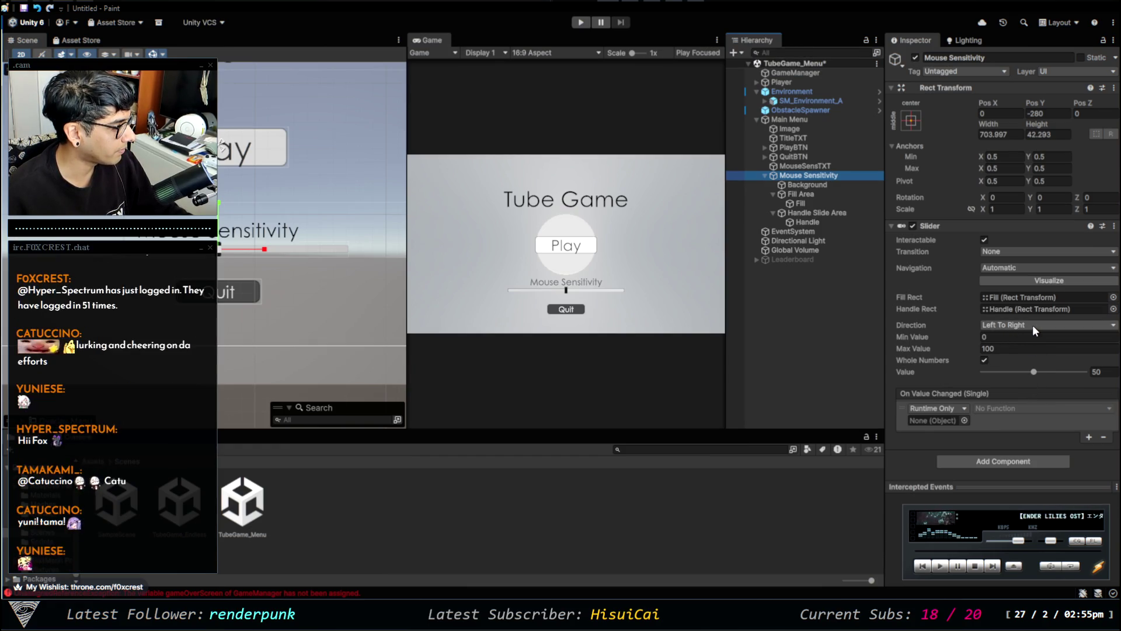
click(960, 321)
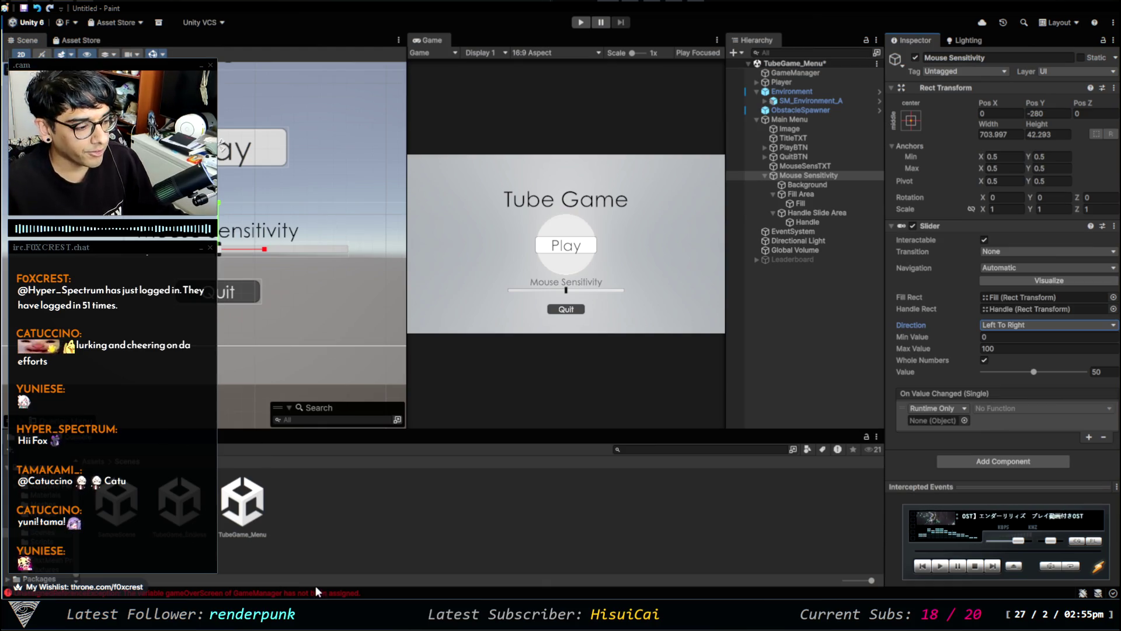
Open the Console showing GameManager's unassigned gameOverScreen error.
click(270, 591)
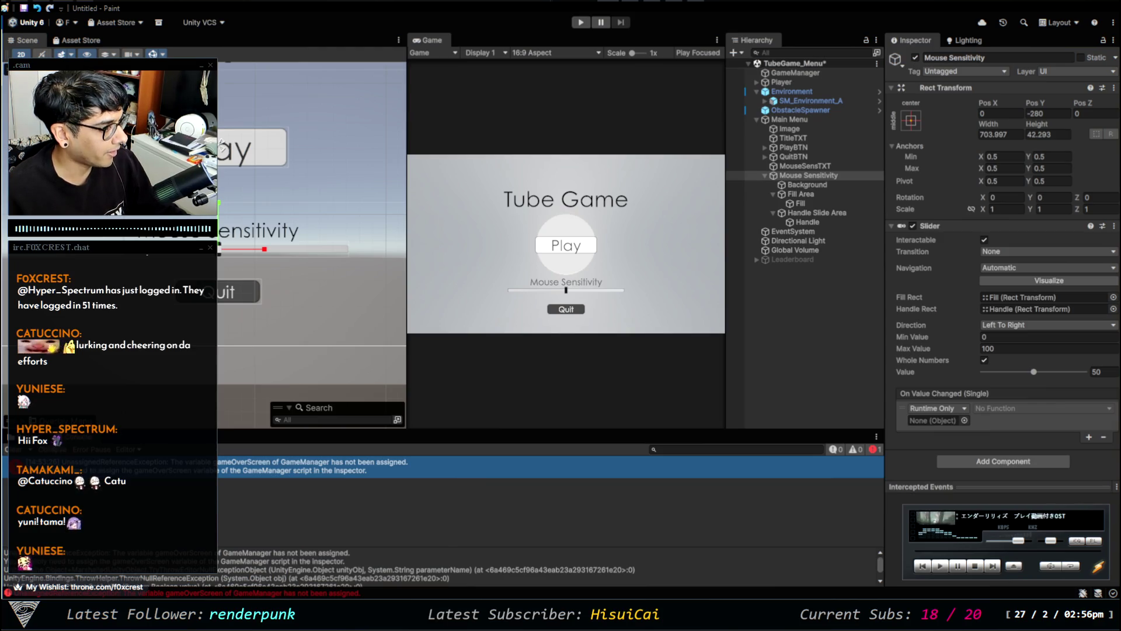
Set the slider's Value to 1, Min Value to 1 and Max Value to 100.
click(1021, 348)
mouse_move(1034, 372)
mouse_down()
mouse_move(1064, 379)
mouse_move(1048, 377)
mouse_up()
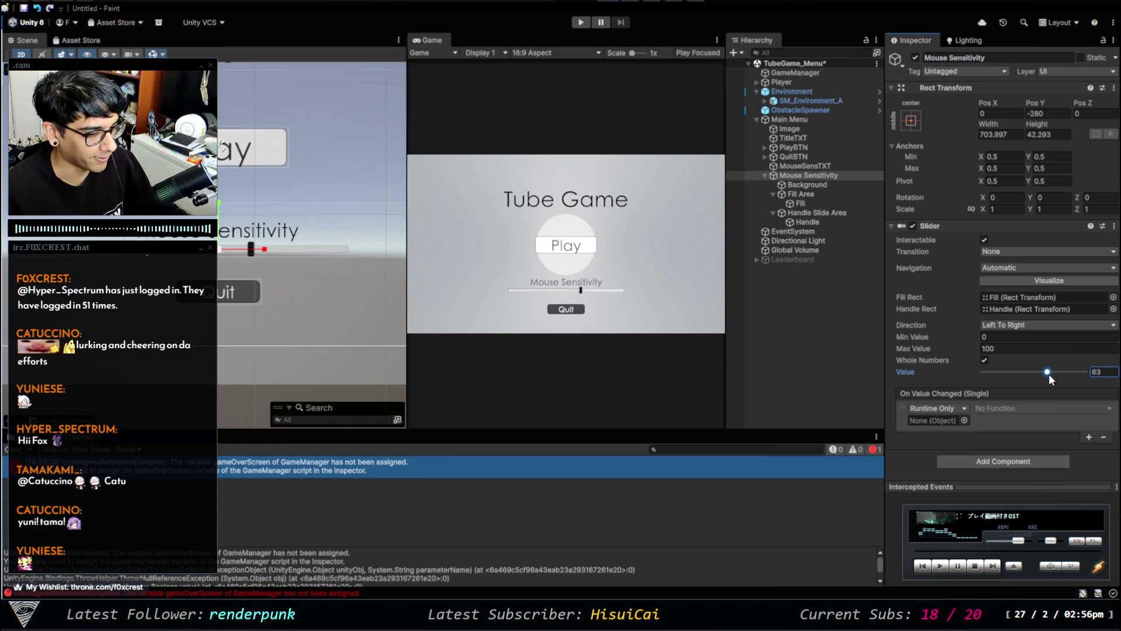
click(1103, 373)
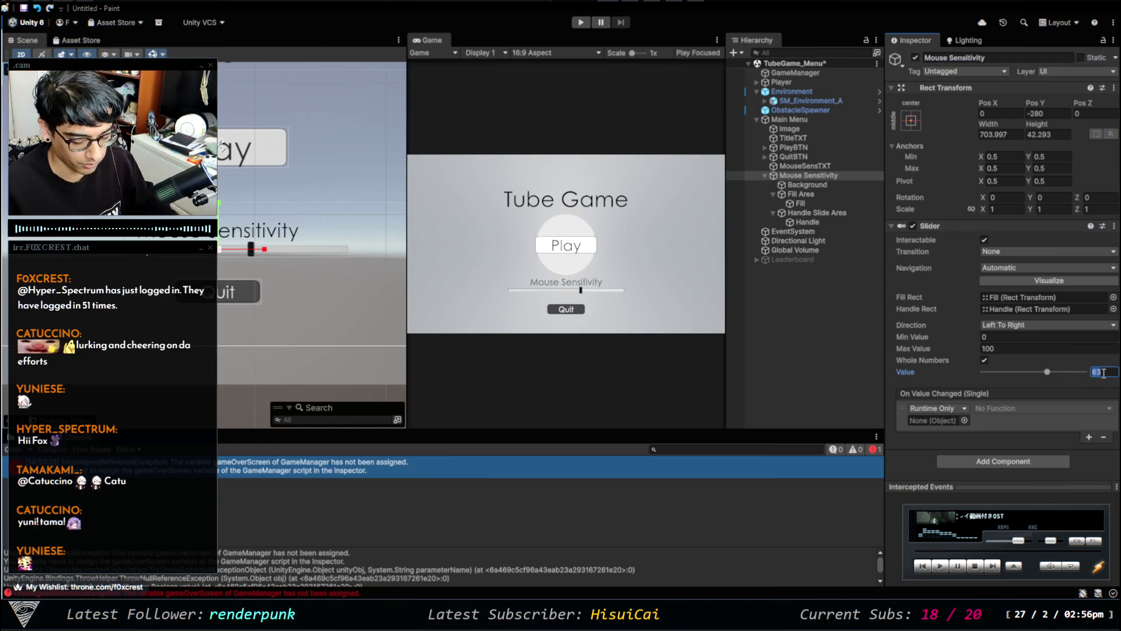
text(0)
key(BackSpace)
text(1)
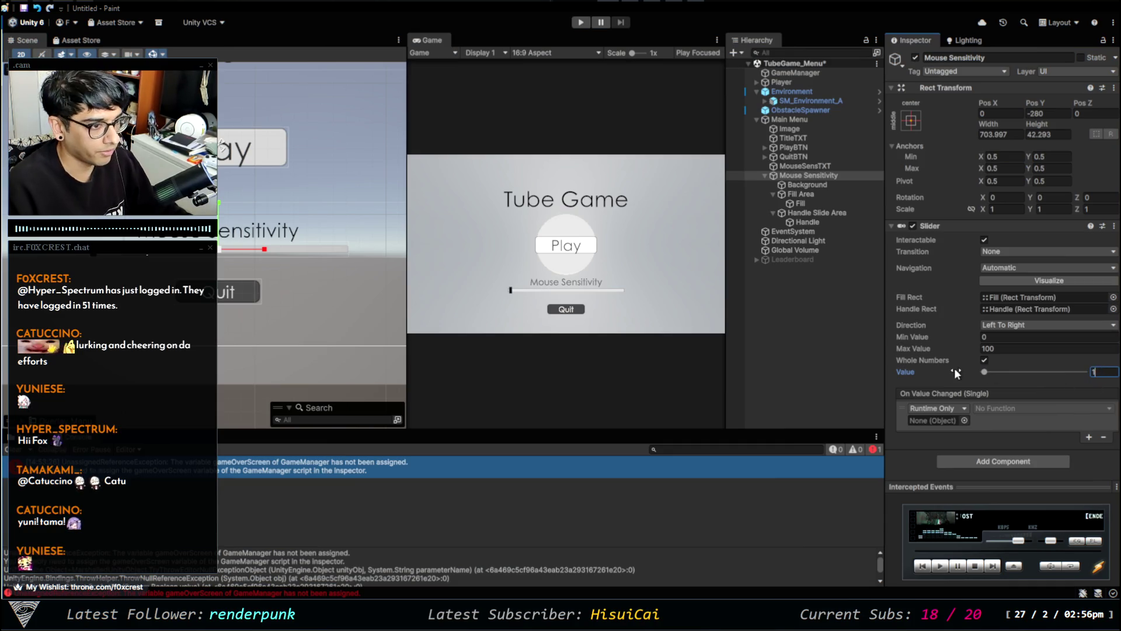
click(998, 339)
text(1)
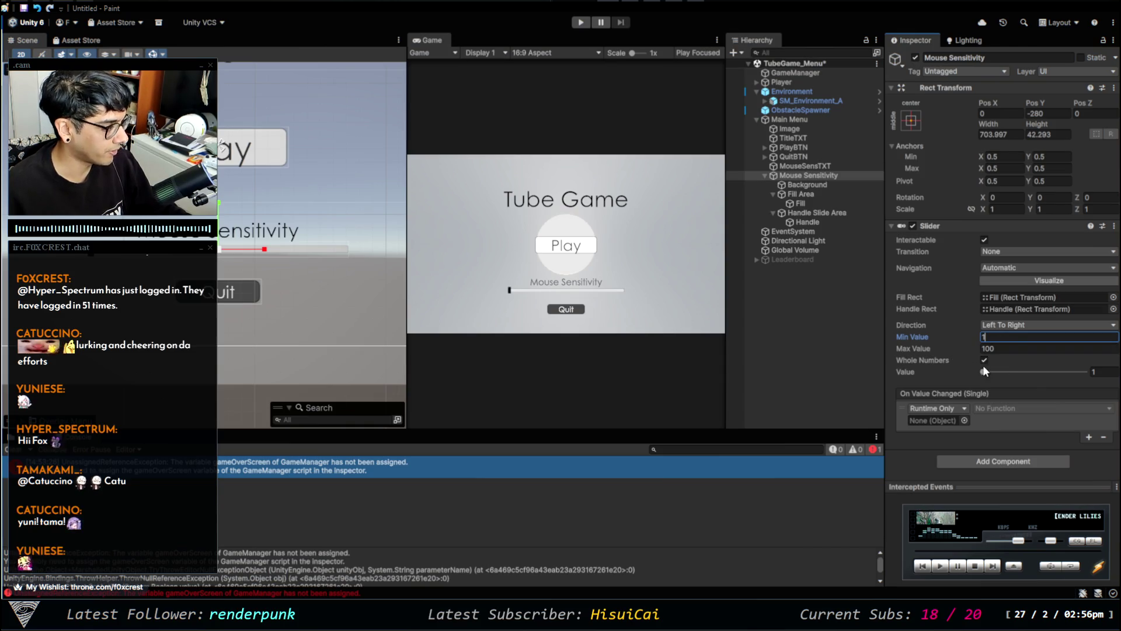
click(992, 345)
text(1)
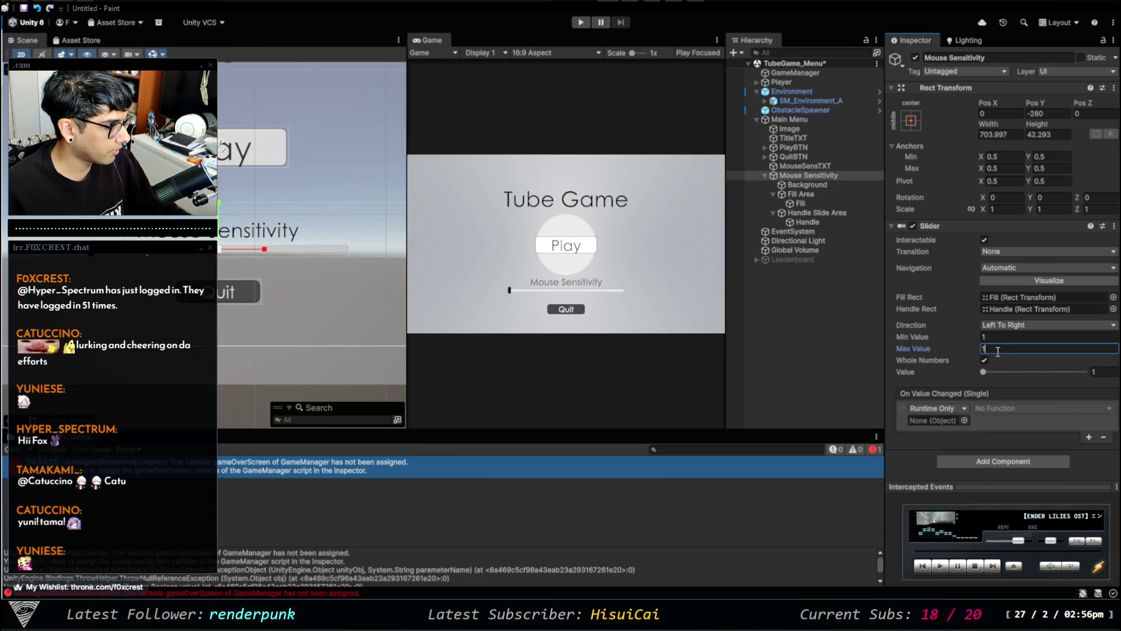
text(00)
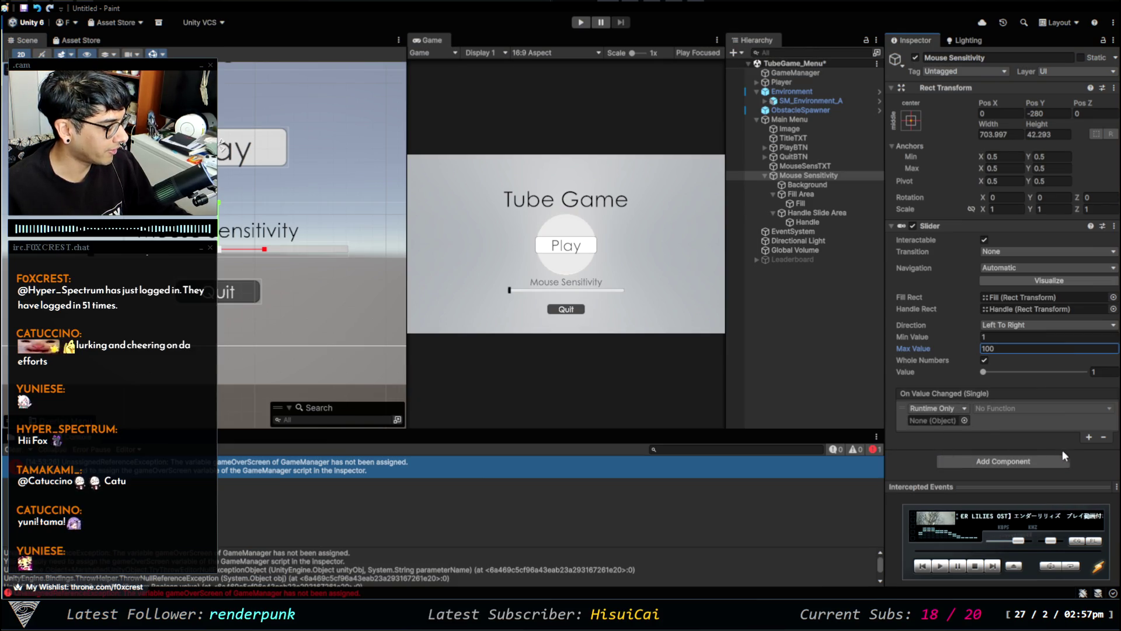
Check GameManager's Mouse Sensitivity value, then go to the Paint notes.
click(800, 73)
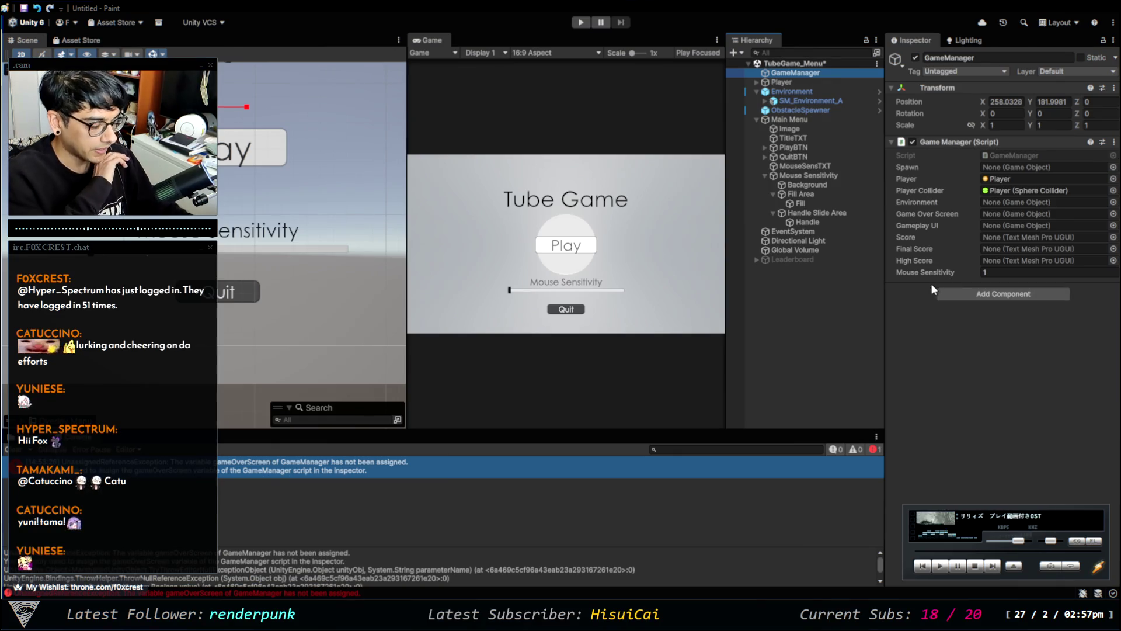
click(820, 174)
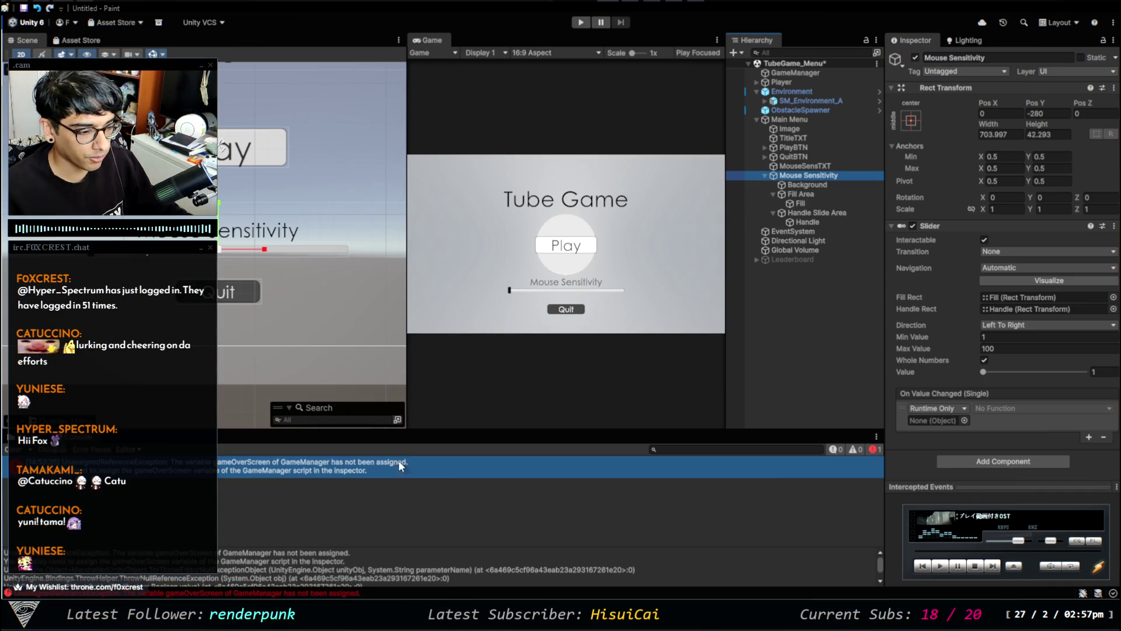
key(alt+Tab)
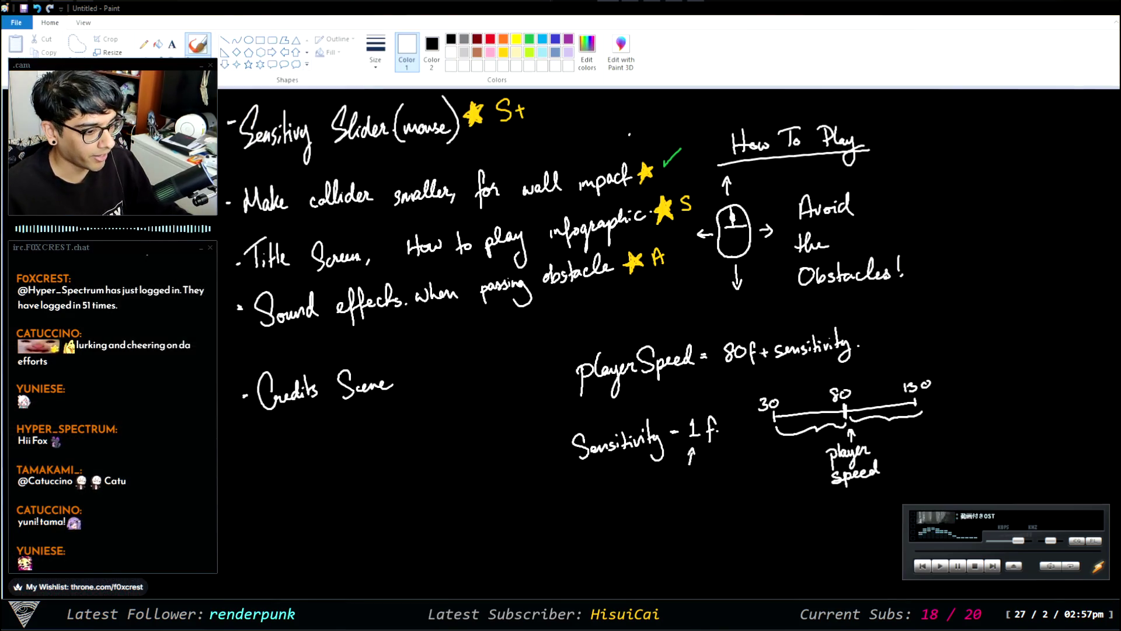
Add 'public GameObject mouseSensitivitySlider;' below gameplayUI in GameManager.cs and save.
key(alt+Tab)
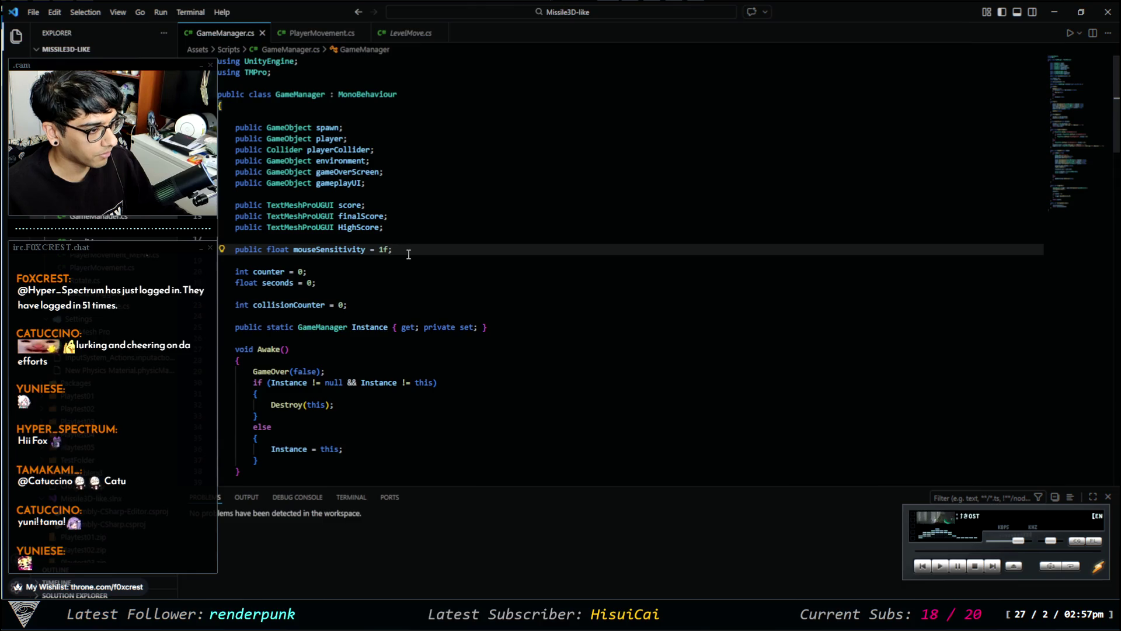
click(399, 184)
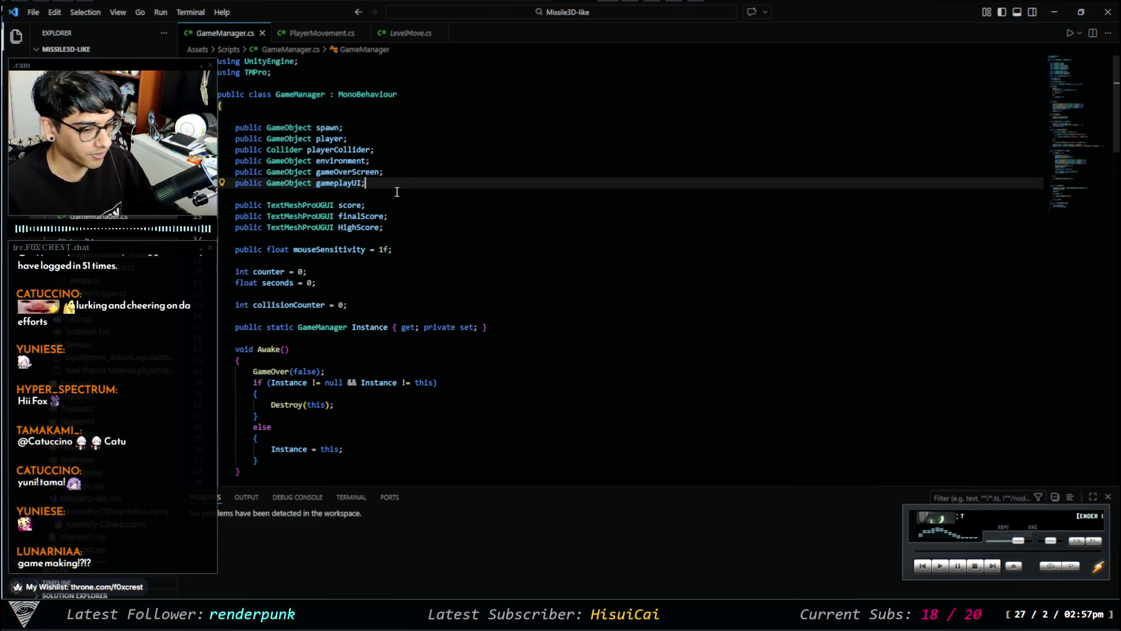
key(Return)
text(pu)
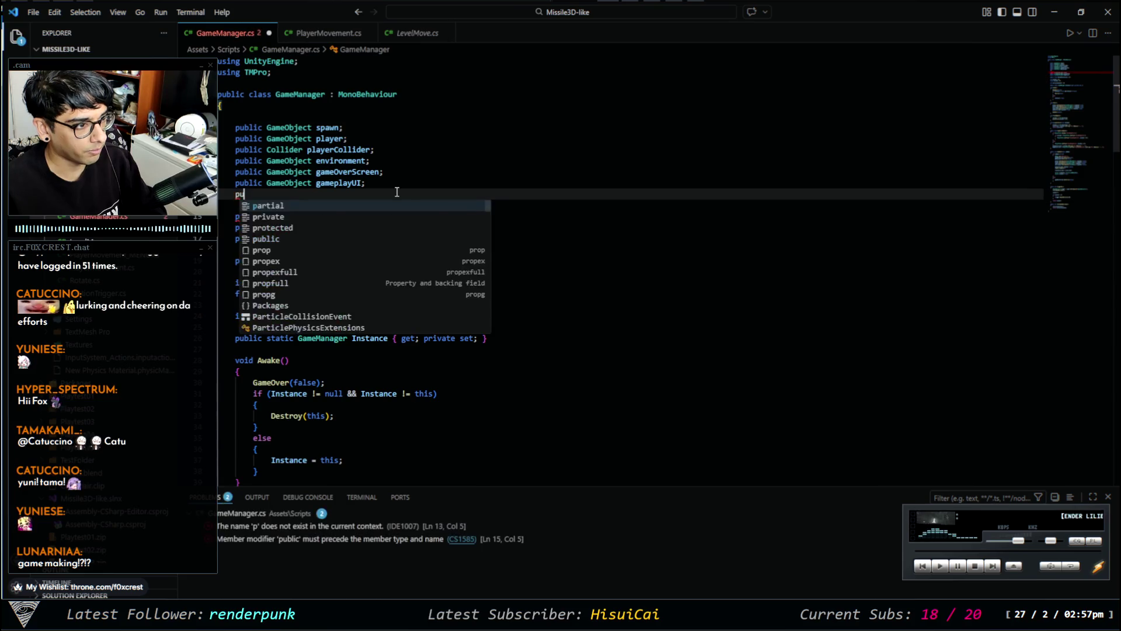
text(blic GameObject )
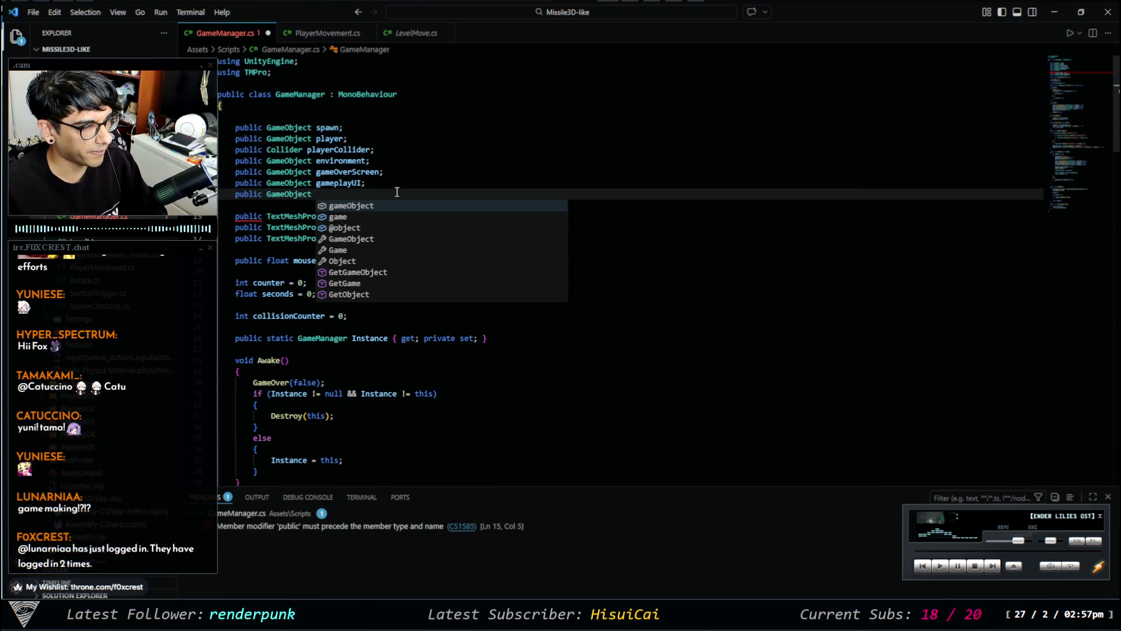
text(MouseSens)
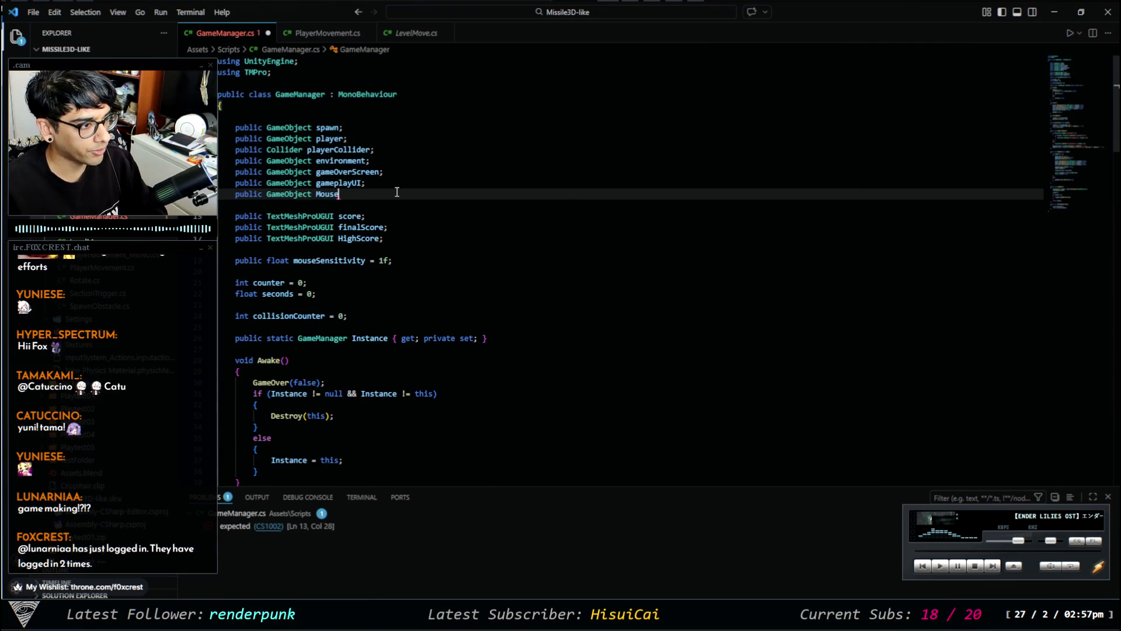
key(ctrl+BackSpace)
text(mouseSensitivi)
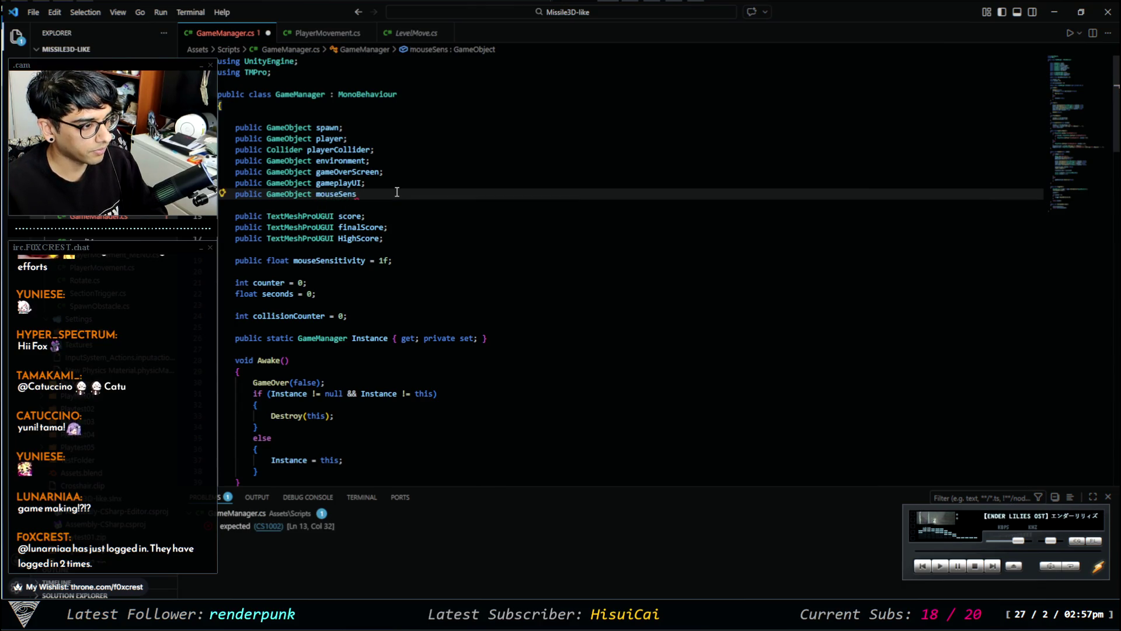
text(tySlider;)
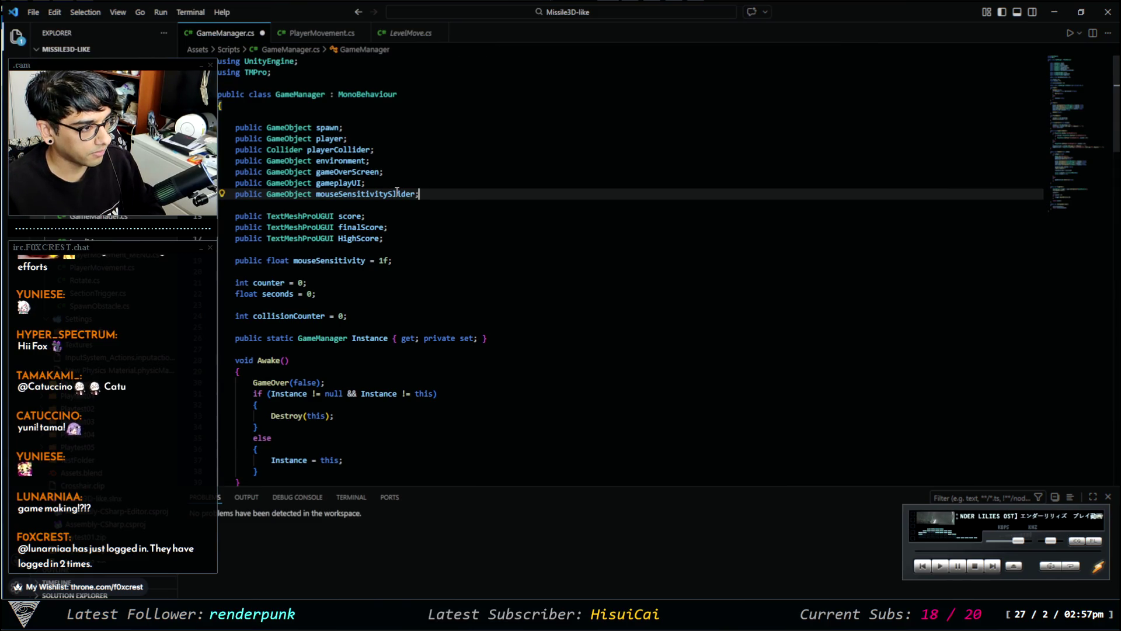
key(ctrl+s)
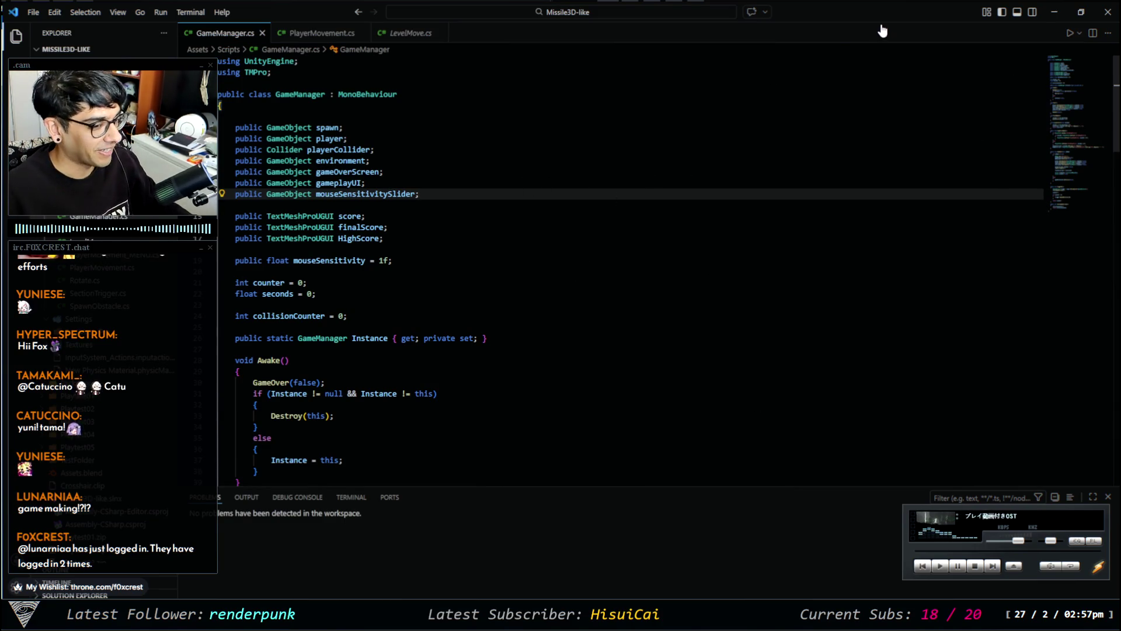
click(1049, 13)
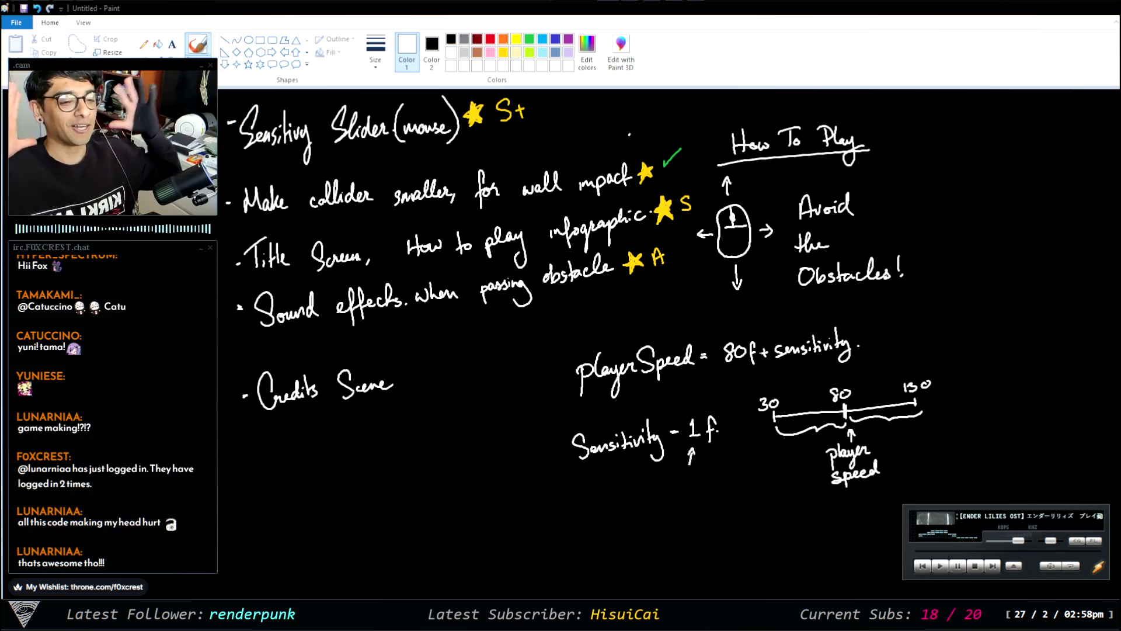
Leave the Paint notes and return to Unity 6, where the Tube Game menu shows the Mouse Sensitivity slider.
key(alt+Tab)
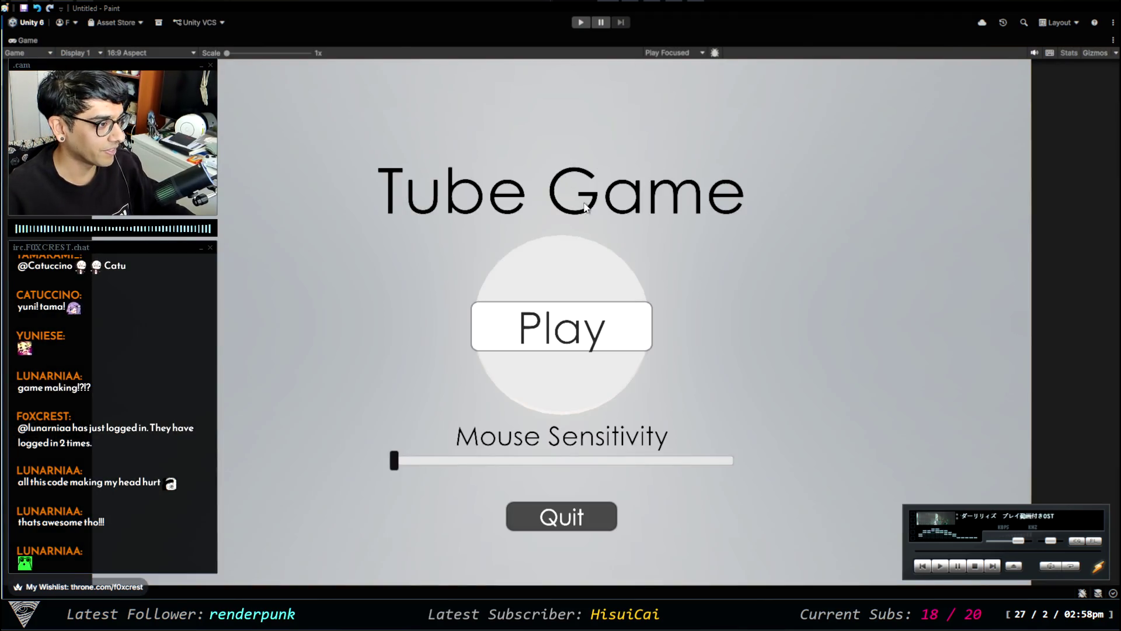
Enter Play mode and start a Tube Game round from the main menu, playing until Game Over.
click(582, 22)
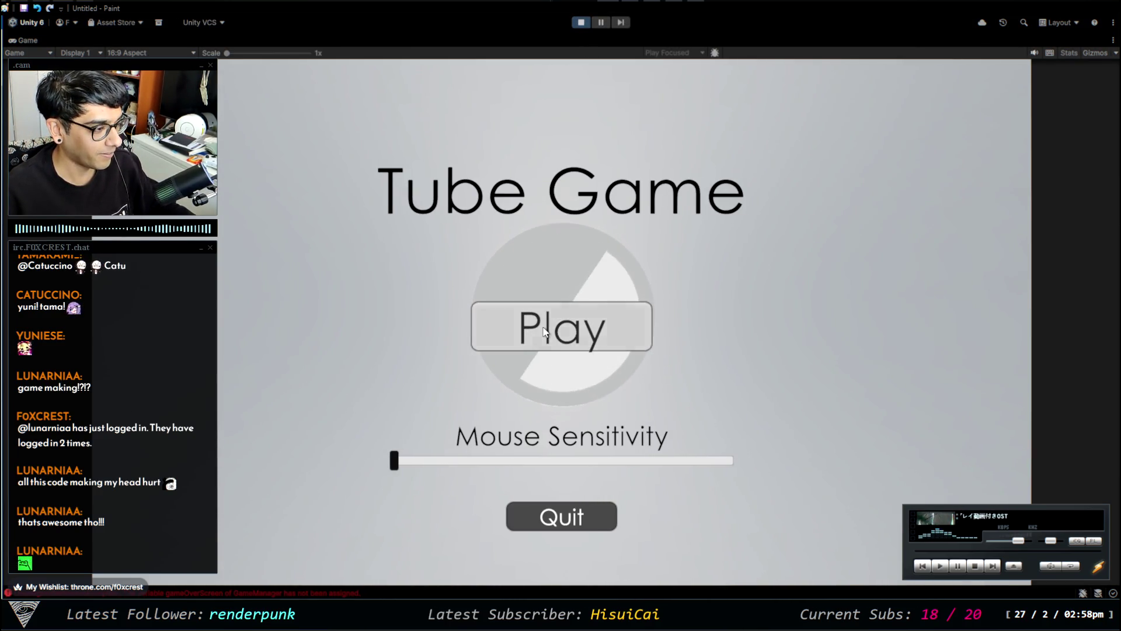
click(562, 326)
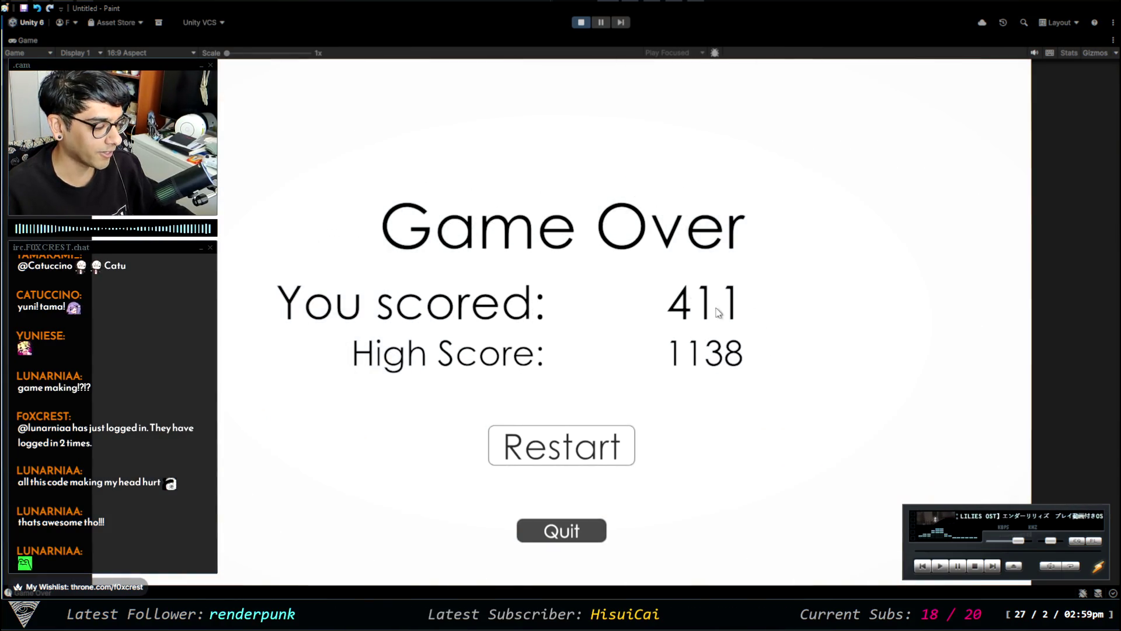
Restart after Game Over, then stop Play mode and restore the normal docked editor layout.
click(565, 457)
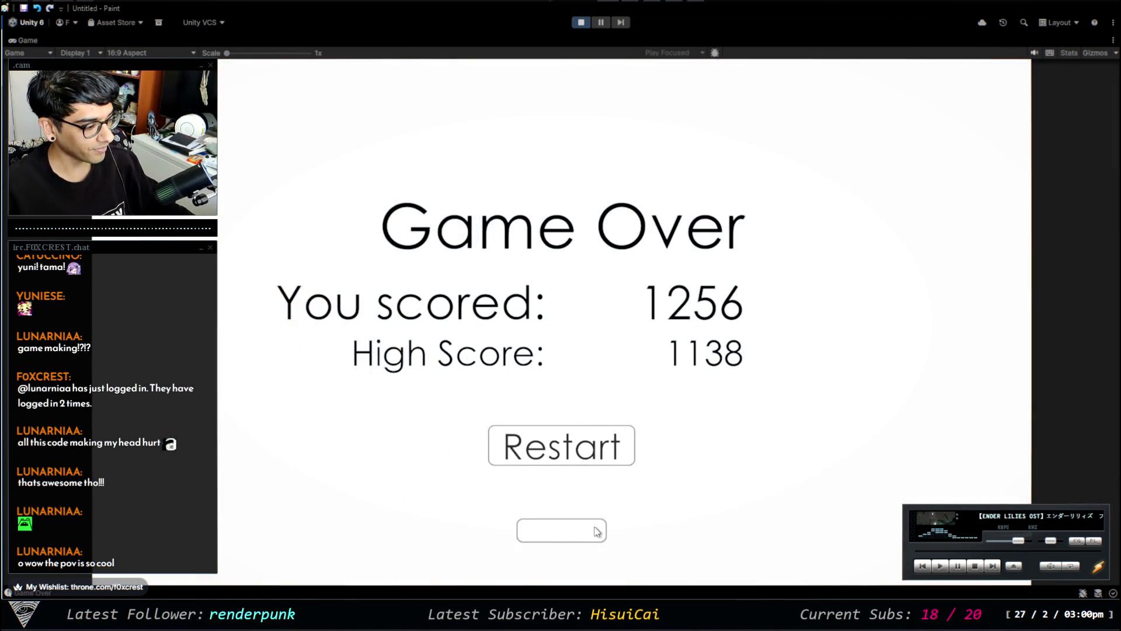
click(580, 23)
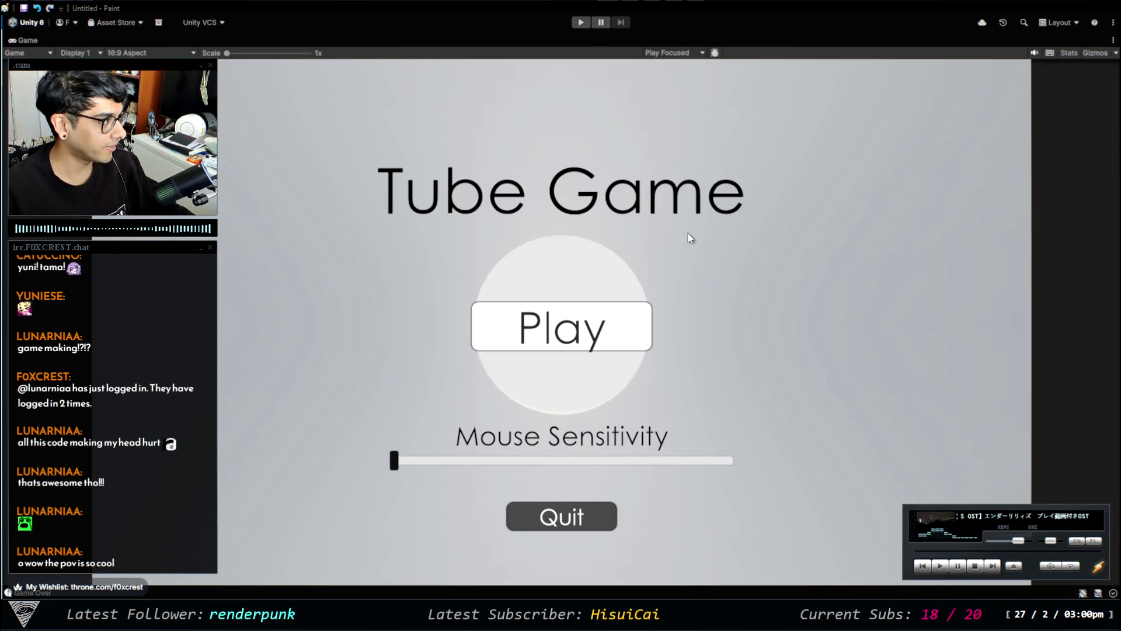
key(shift+space)
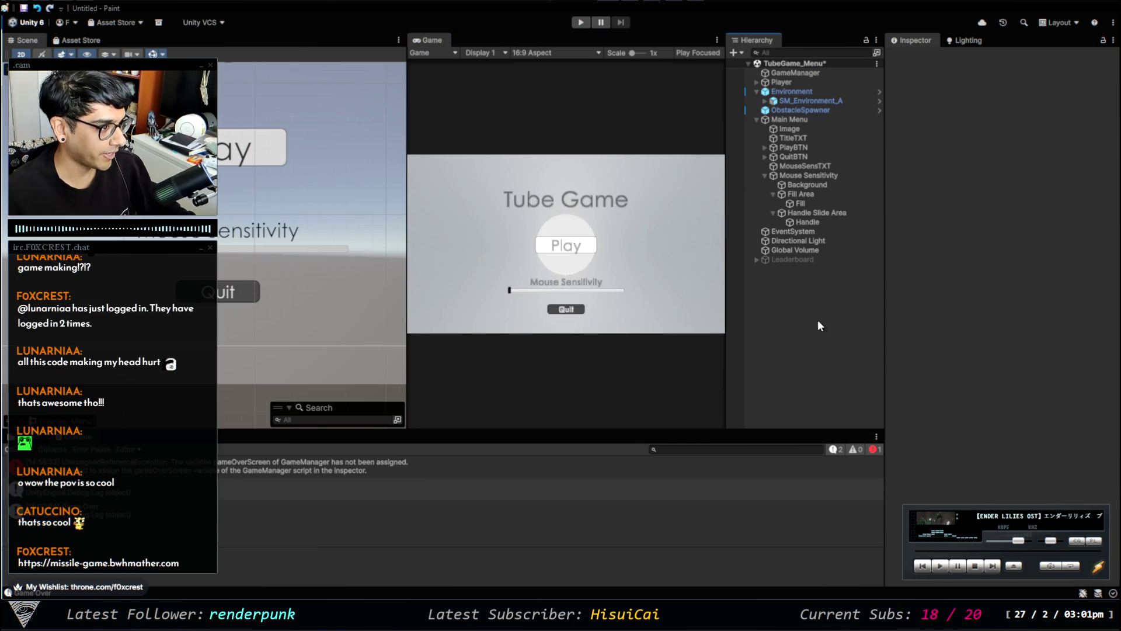
Assign the Mouse Sensitivity object to GameManager's Mouse Sensitivity Slider field, then inspect the 1–100 slider.
scroll(257, 290, down, 4)
drag(243, 153, 243, 219)
scroll(238, 216, down, 1)
scroll(236, 215, up, 1)
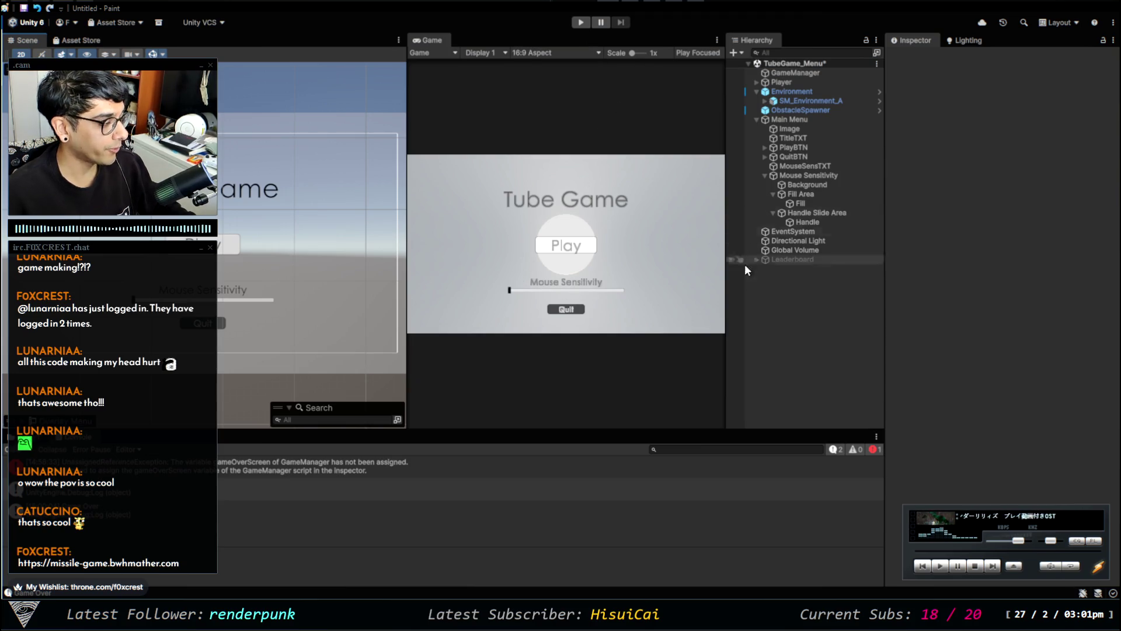
scroll(549, 289, up, 5)
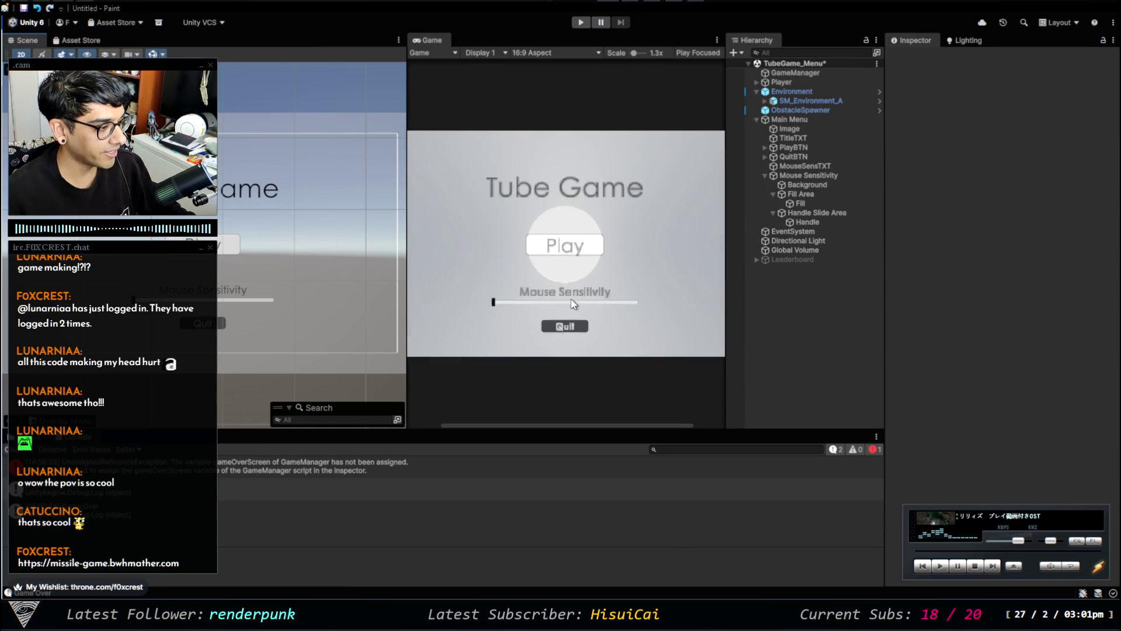
scroll(620, 297, down, 5)
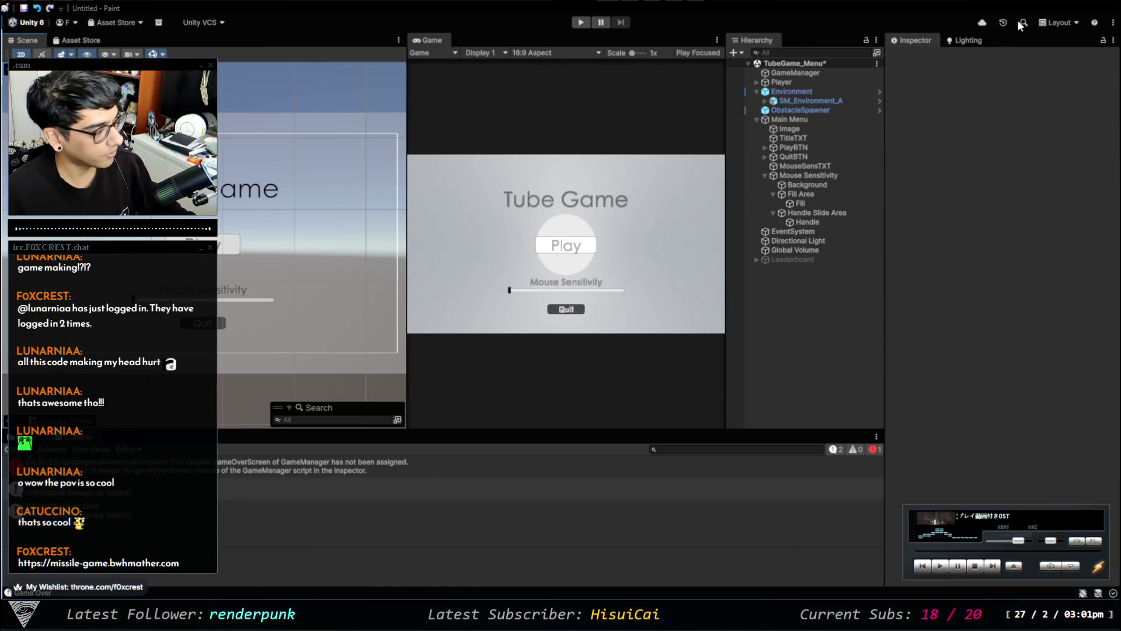
click(811, 80)
click(814, 74)
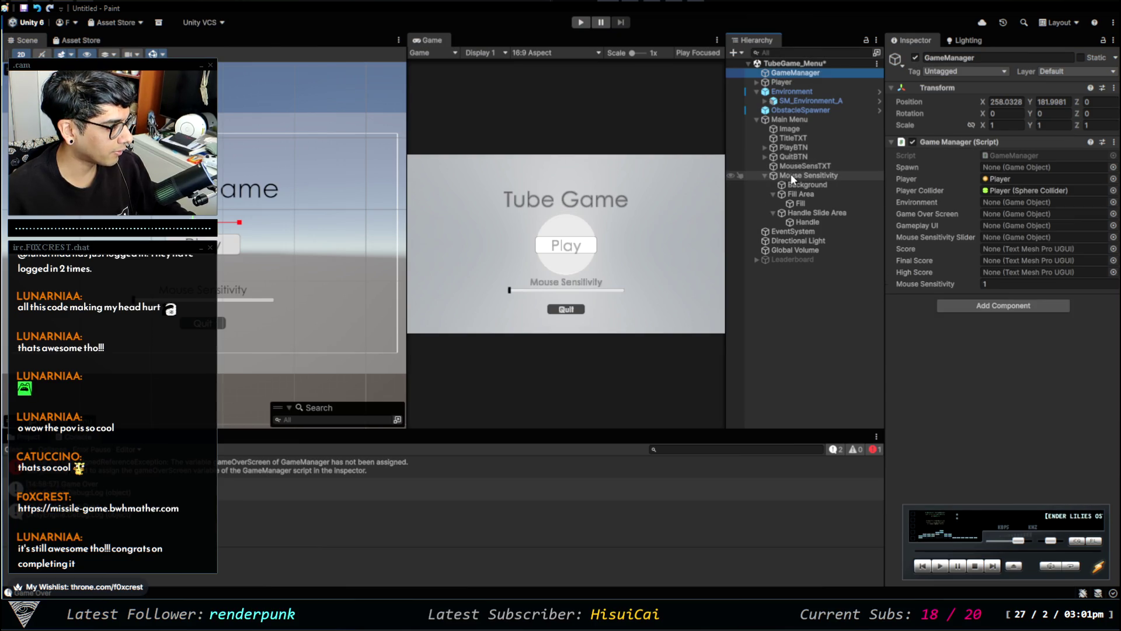
mouse_move(802, 175)
mouse_down()
mouse_move(962, 239)
mouse_move(1007, 237)
mouse_up()
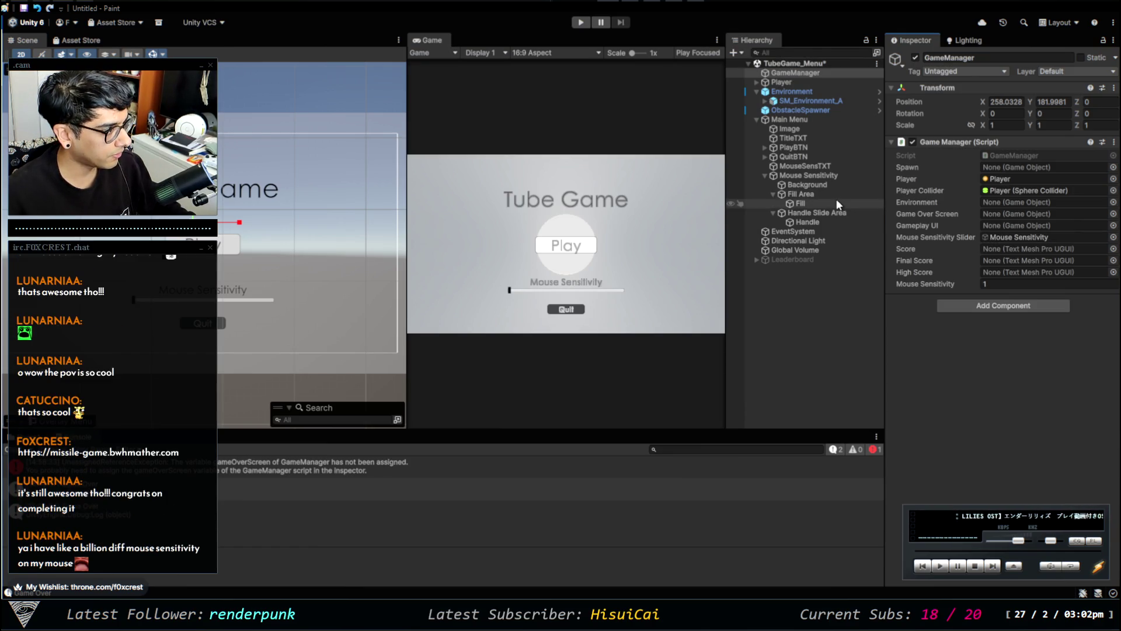
click(824, 175)
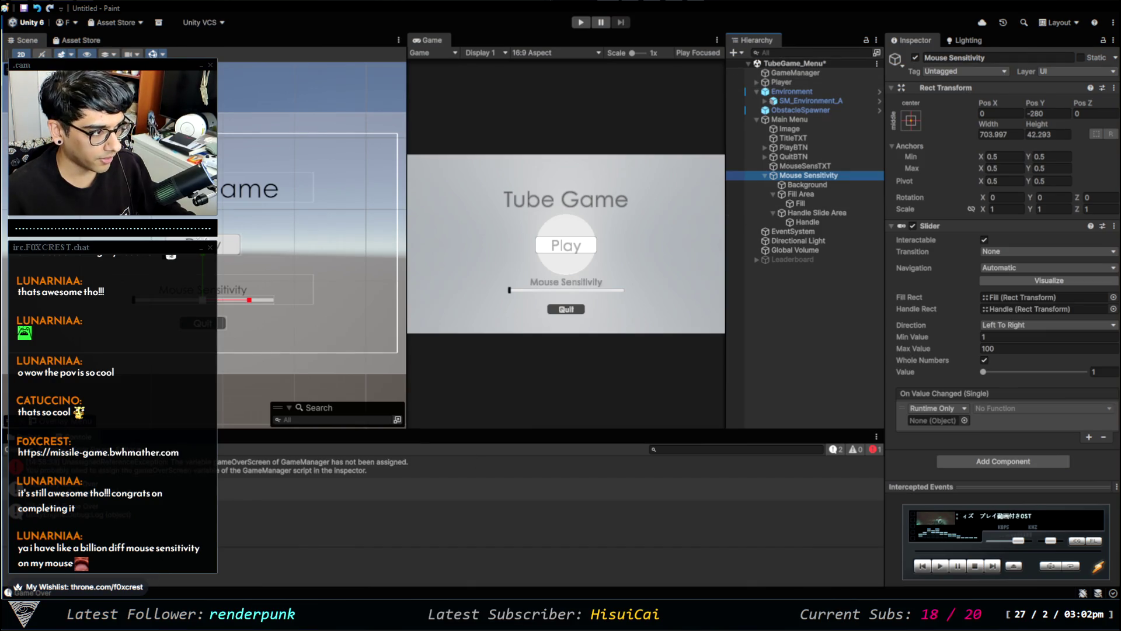
In GameManager.cs, add and then remove a half-typed mousesen line below the HighScore field.
key(alt+Tab)
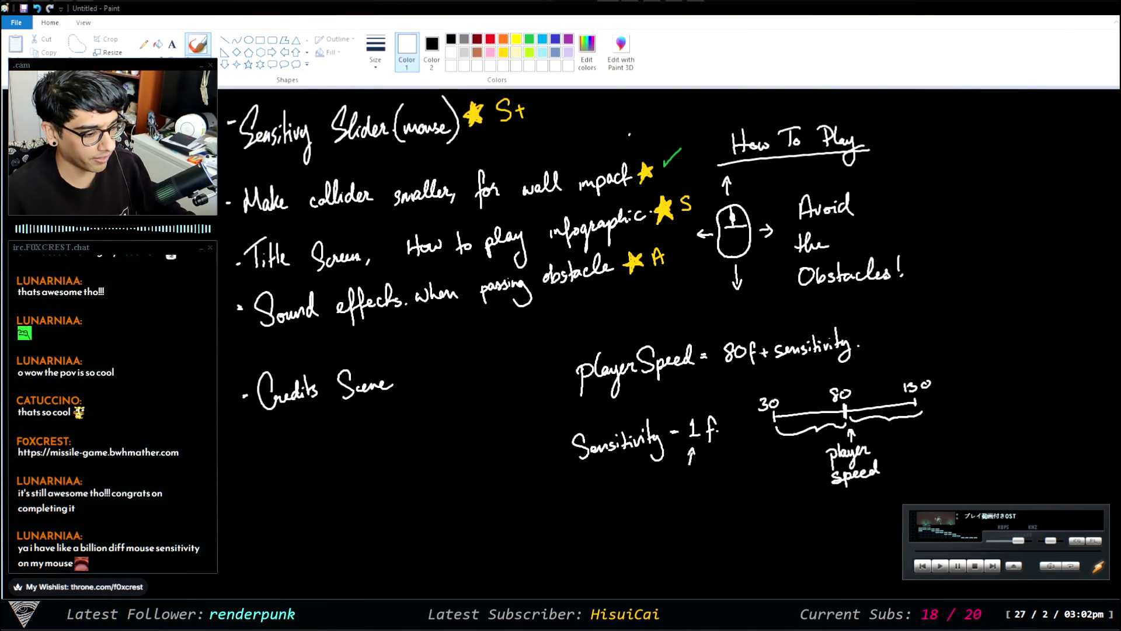
key(alt+Tab)
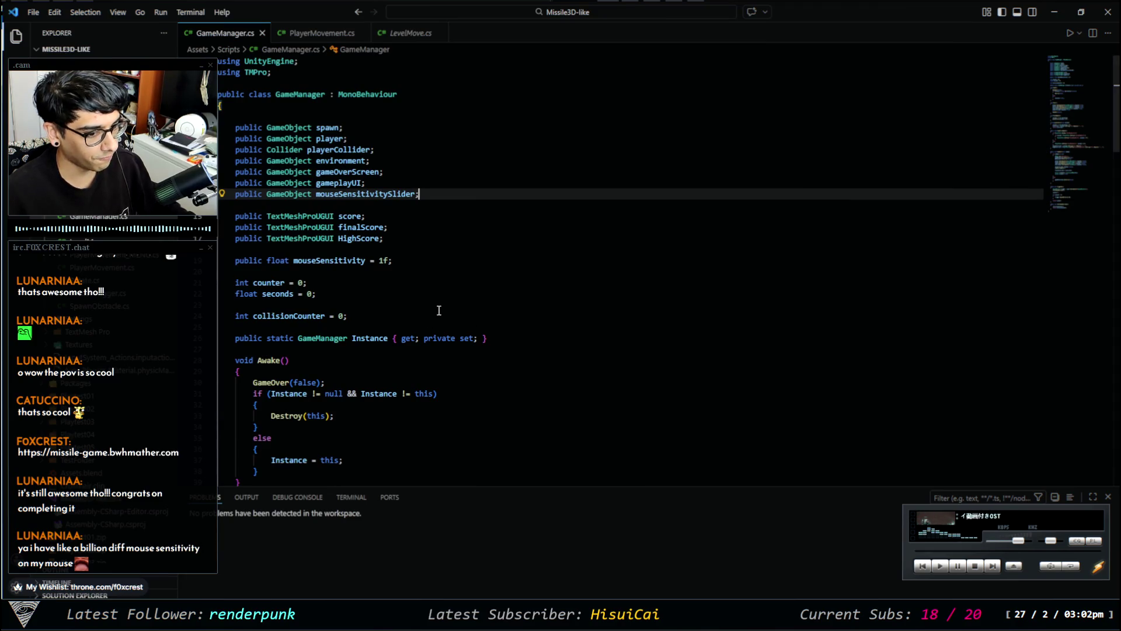
click(420, 241)
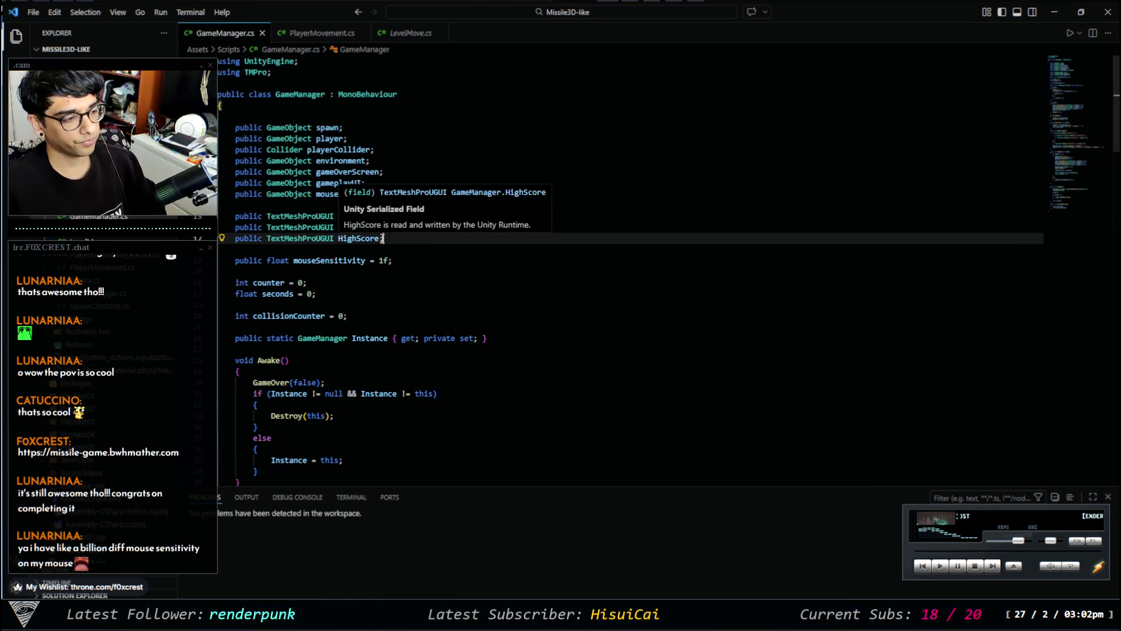
key(Return)
key(Return)
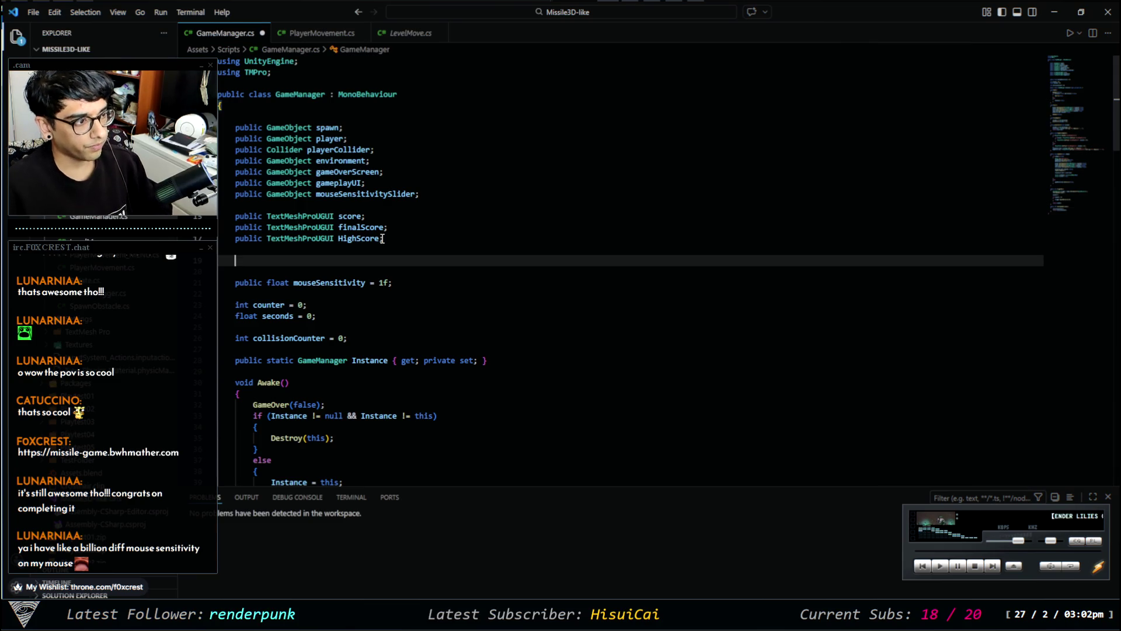
text(mousesen)
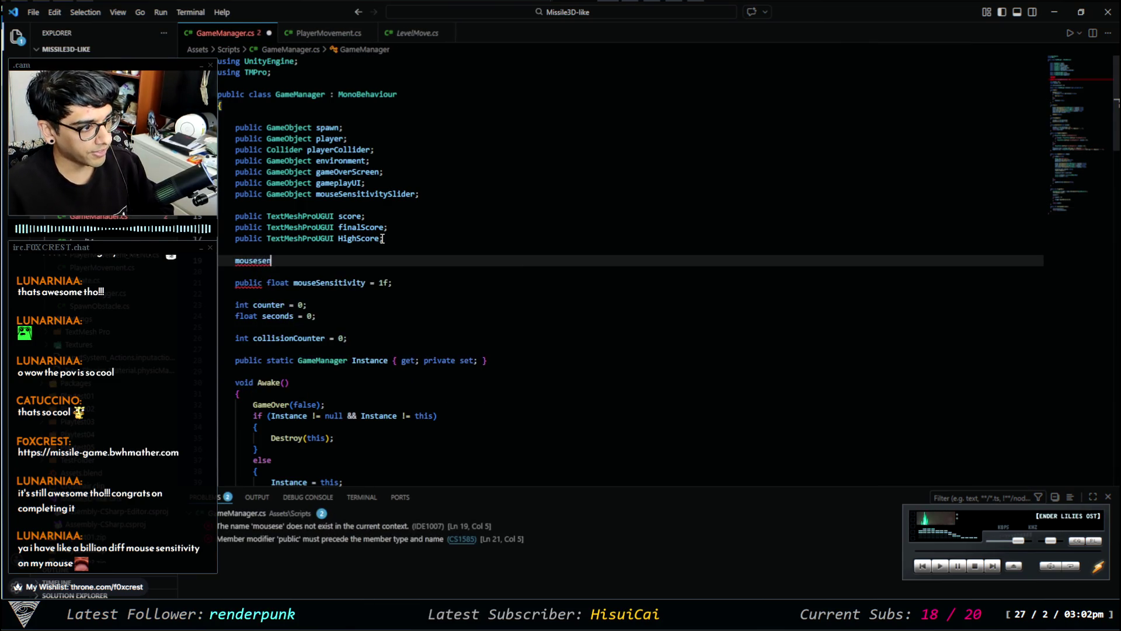
key(BackSpace)
key(BackSpace)
key(BackSpace)
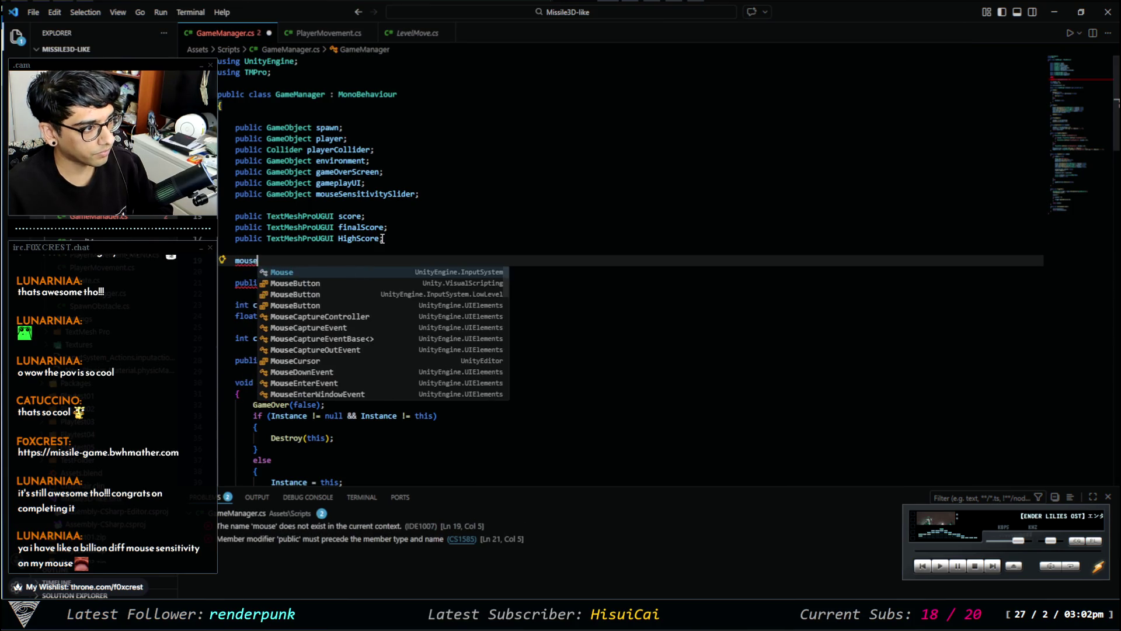
key(Escape)
key(BackSpace)
key(BackSpace)
key(BackSpace)
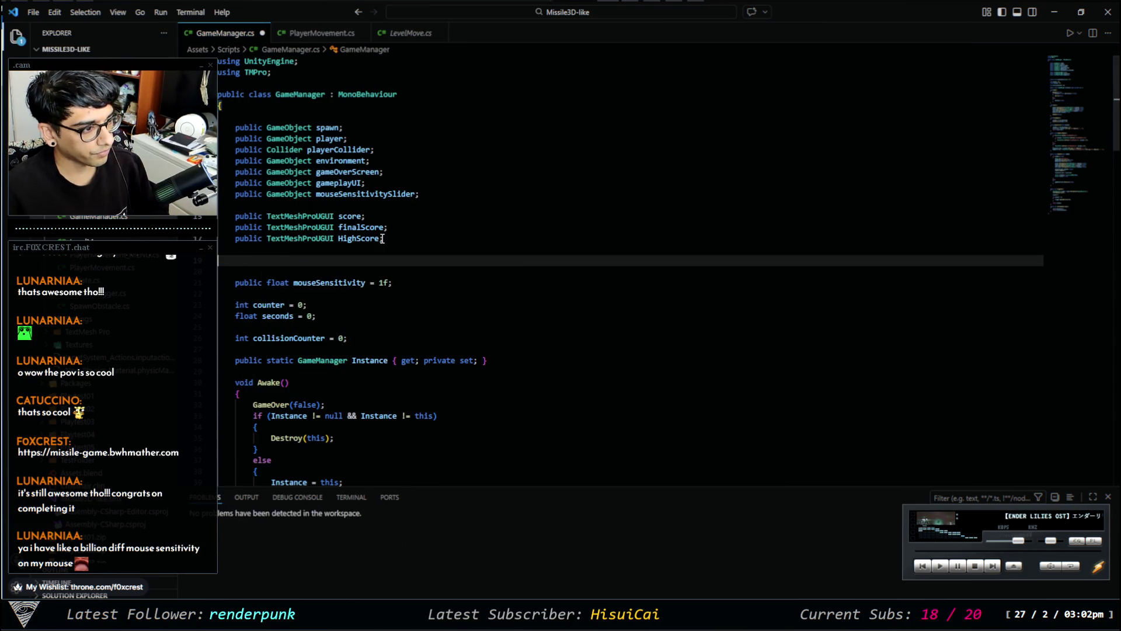
key(BackSpace)
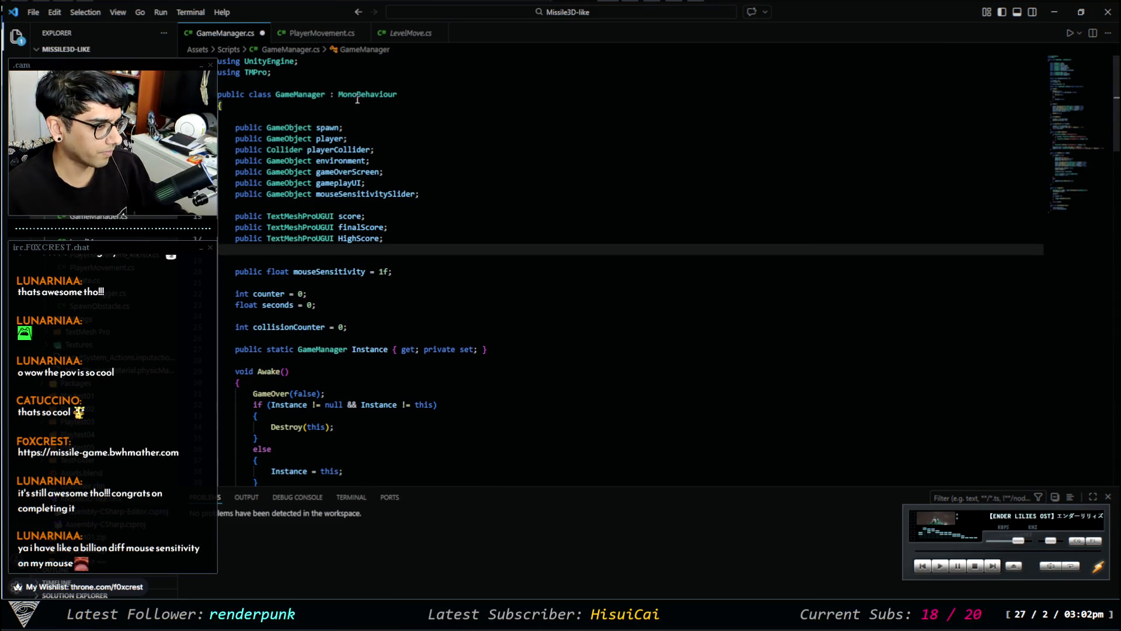
Remove a stray dot after mouseSensitivitySlider and place the caret inside Start().
click(415, 194)
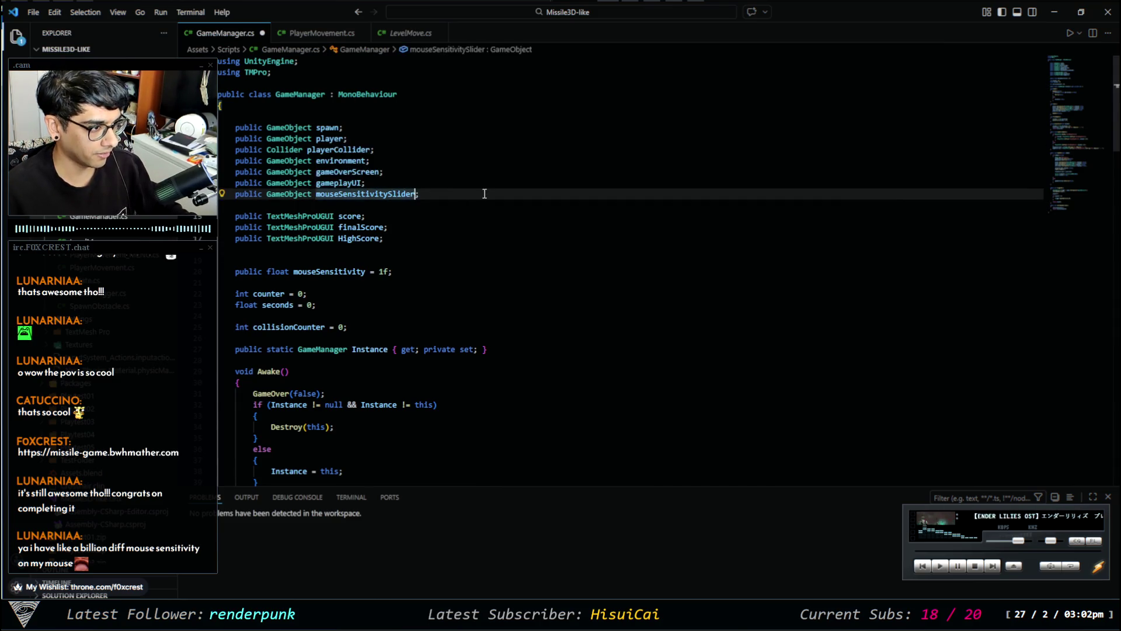
text(.)
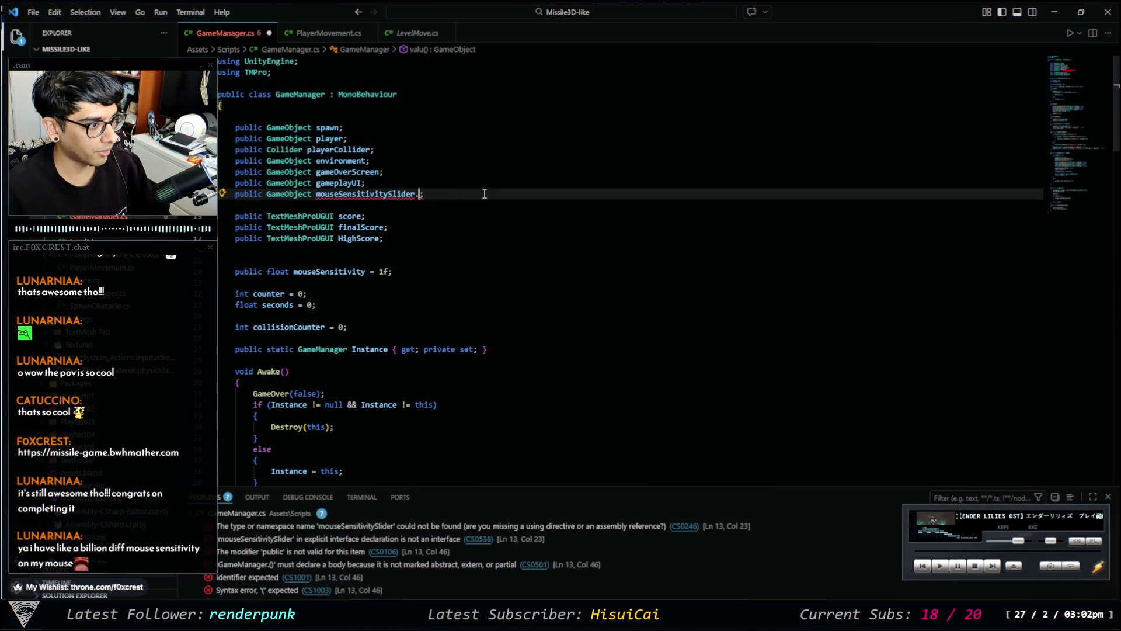
key(BackSpace)
scroll(480, 319, down, 3)
scroll(480, 318, down, 1)
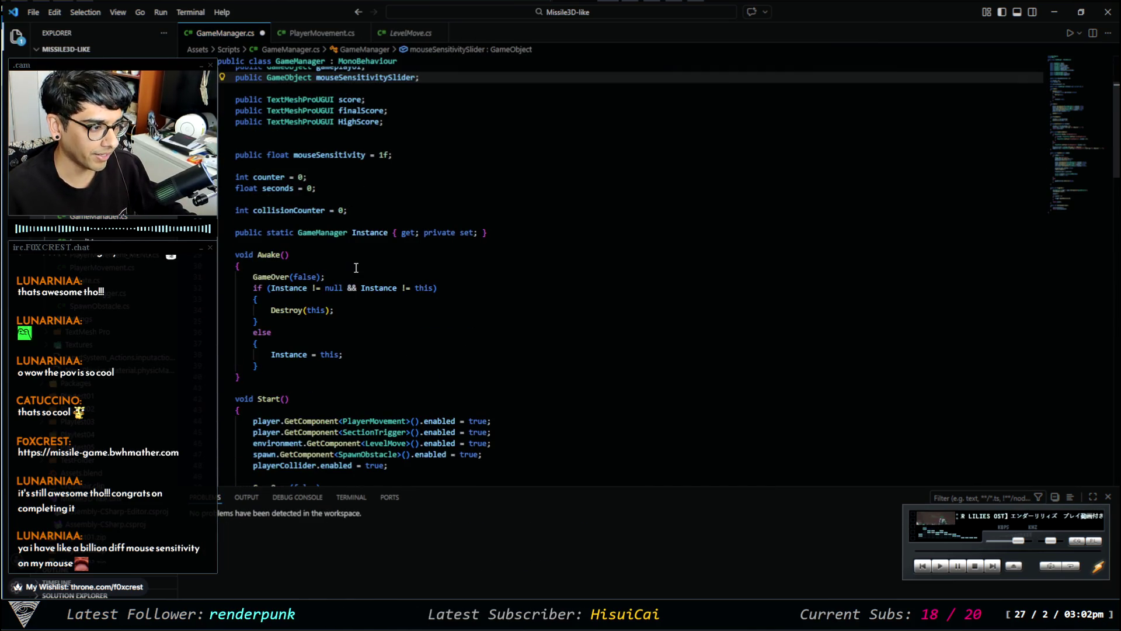
click(322, 410)
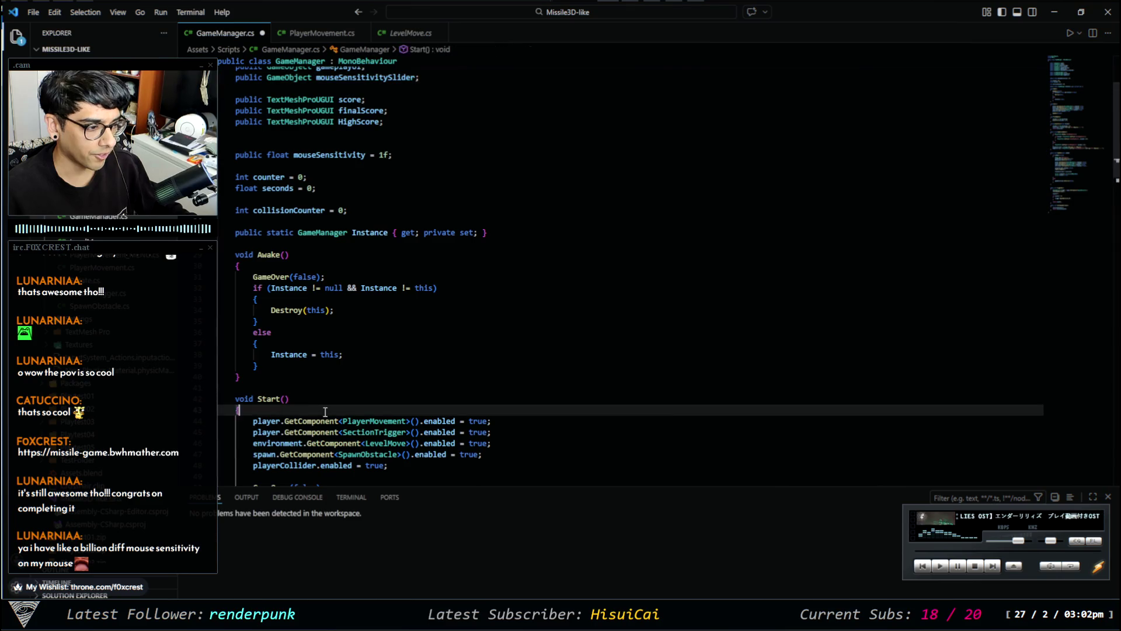
text(\)
Start a new line in Start(), then try and delete a mouseSensitivitySlider.value reference.
key(Return)
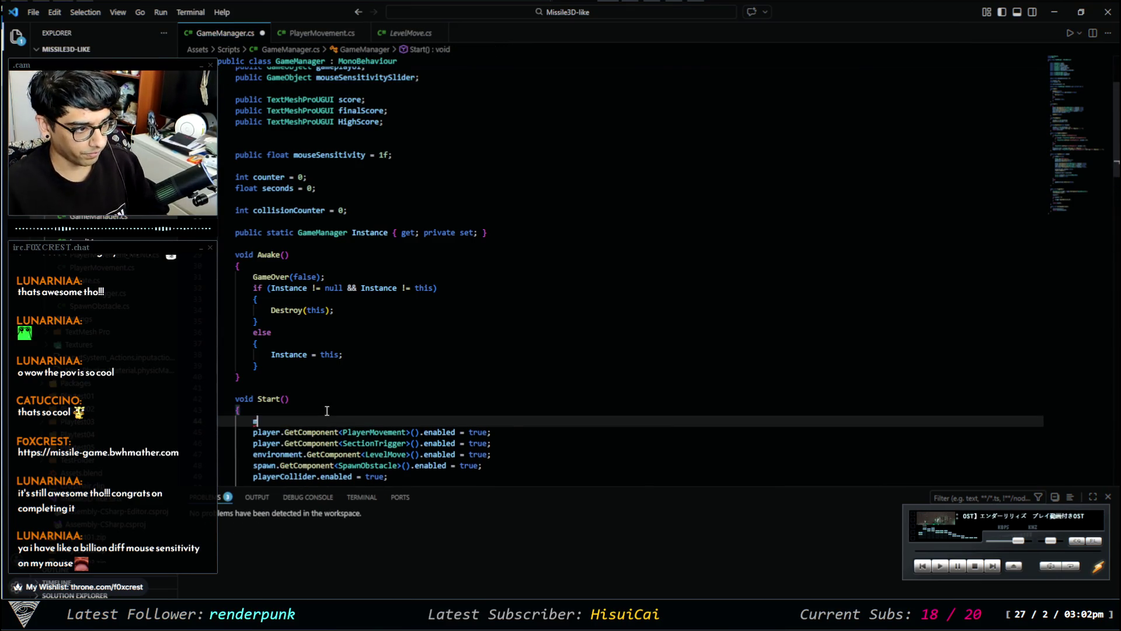
text(mouse)
key(Tab)
text(.val)
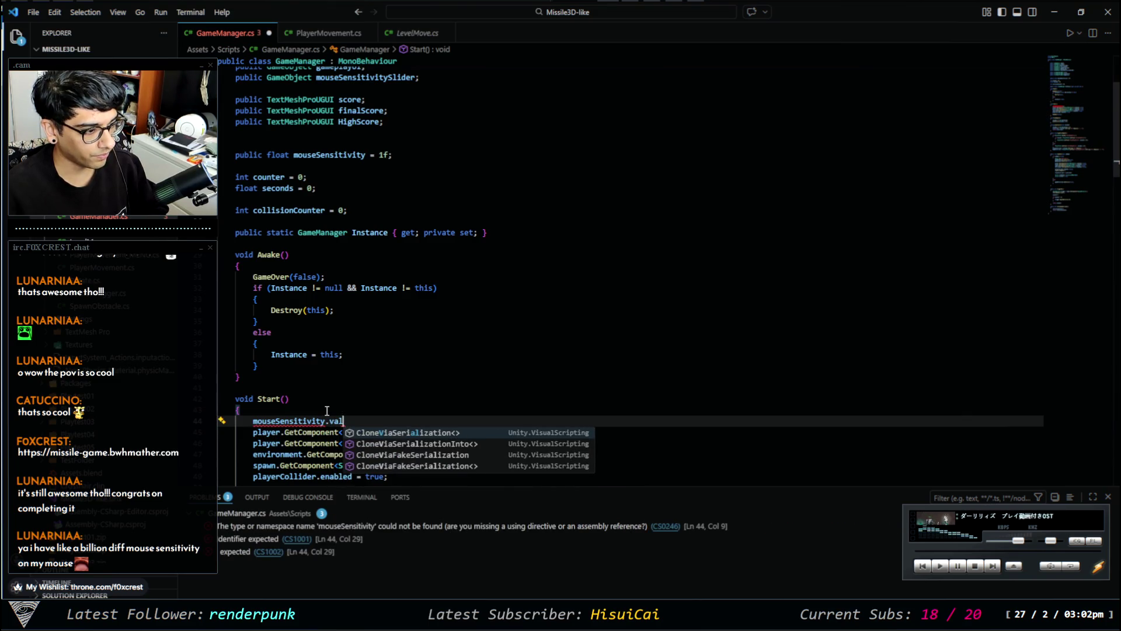
key(BackSpace)
key(BackSpace)
key(BackSpace)
text(Slider)
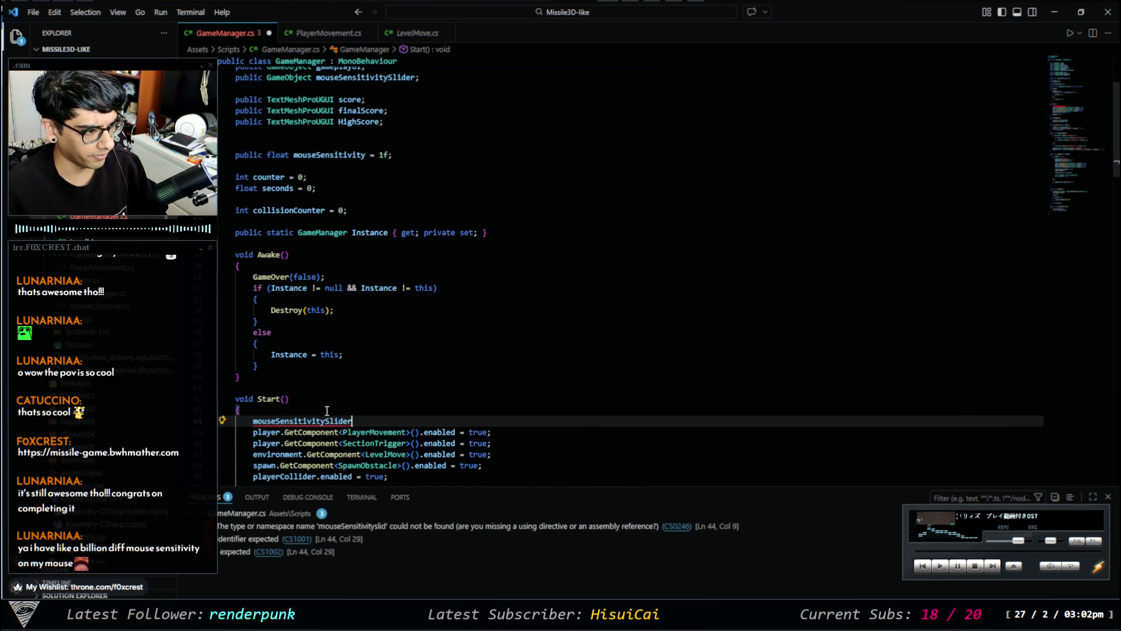
text(.valu)
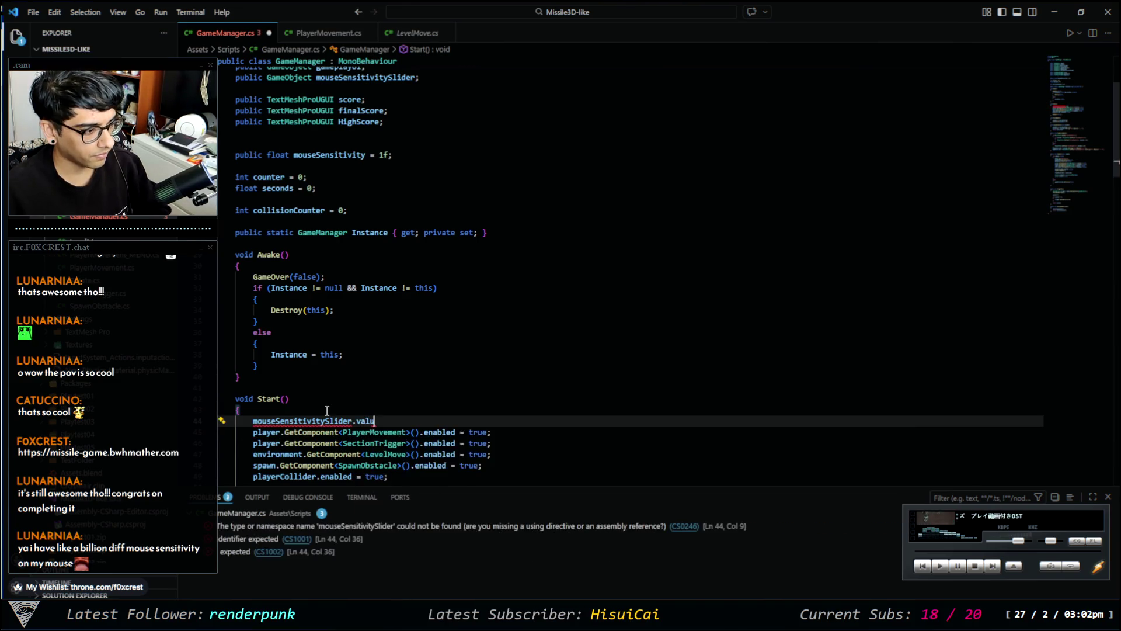
key(BackSpace)
key(BackSpace)
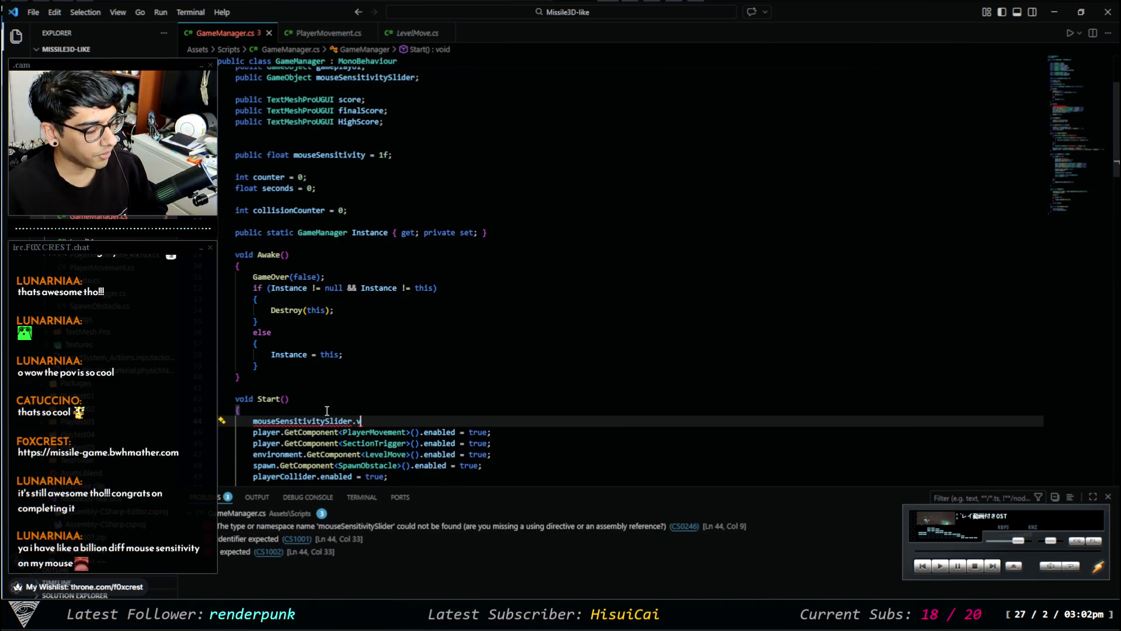
key(BackSpace)
key(BackSpace)
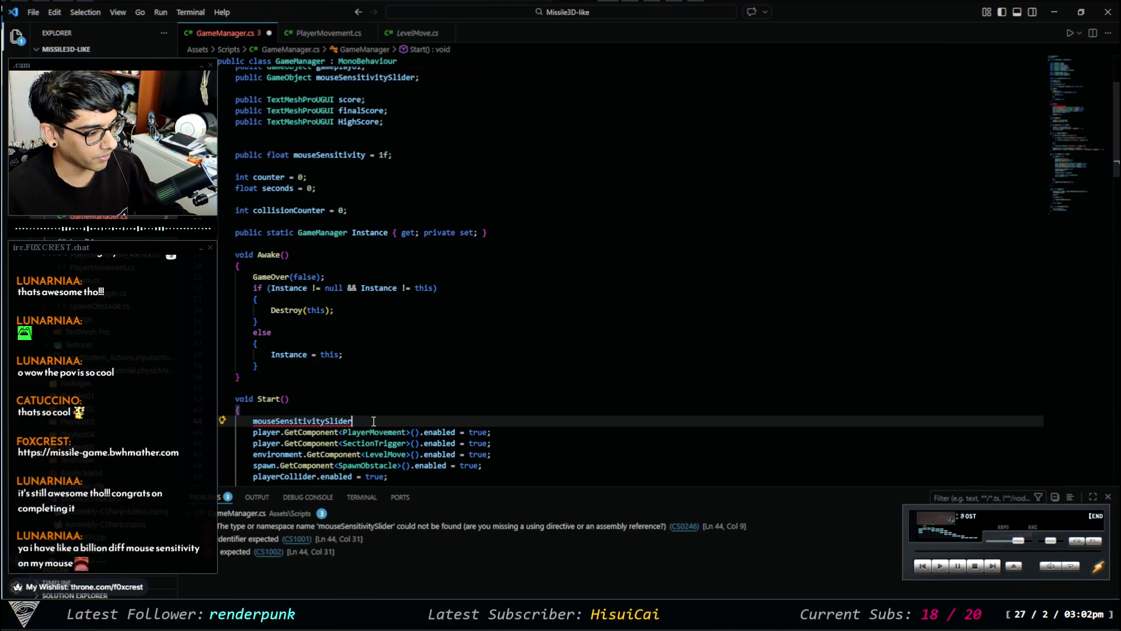
scroll(386, 417, down, 4)
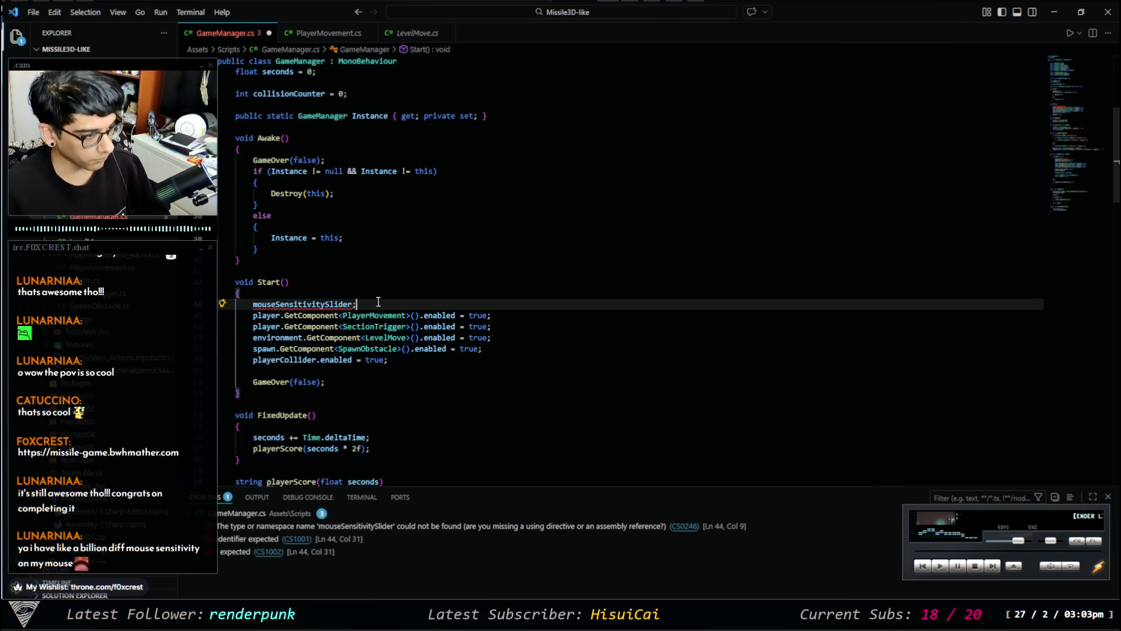
key(ctrl+BackSpace)
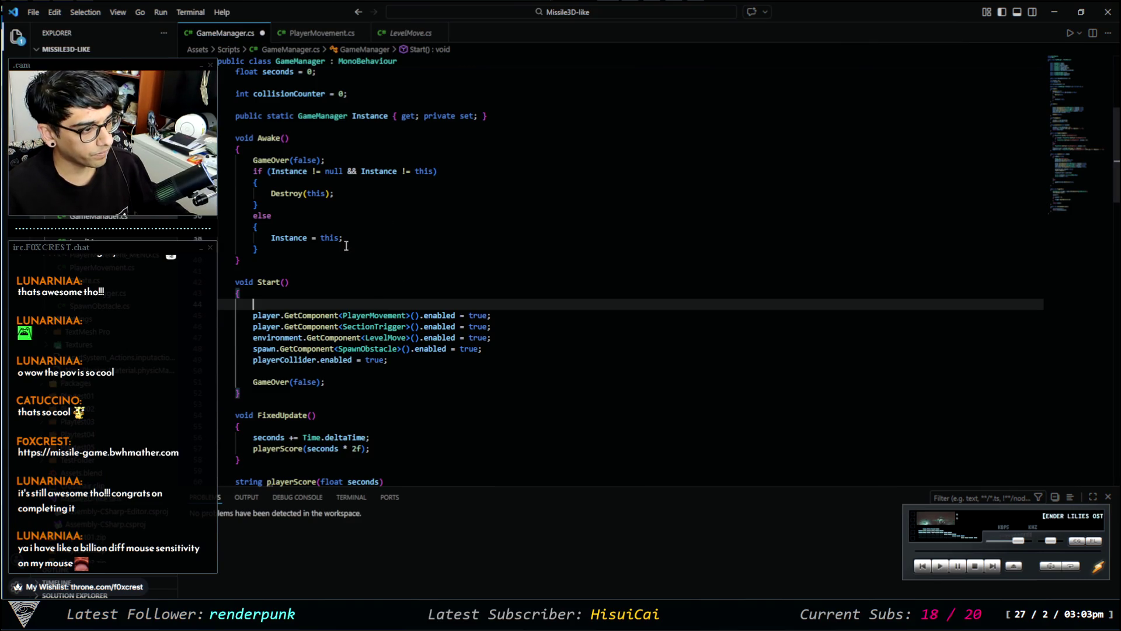
Write mouseSensitivitySlider.GetComponent<Value>(); followed by two blank lines.
text(Mouse)
key(ctrl+BackSpace)
text(mouse)
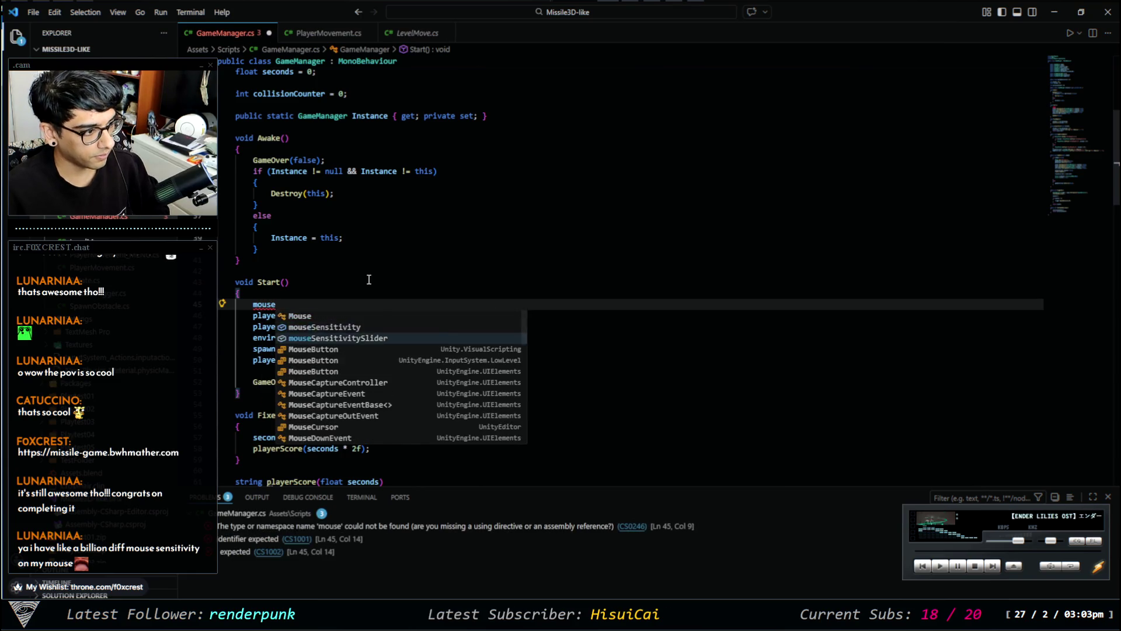
key(Tab)
text(.get)
key(Tab)
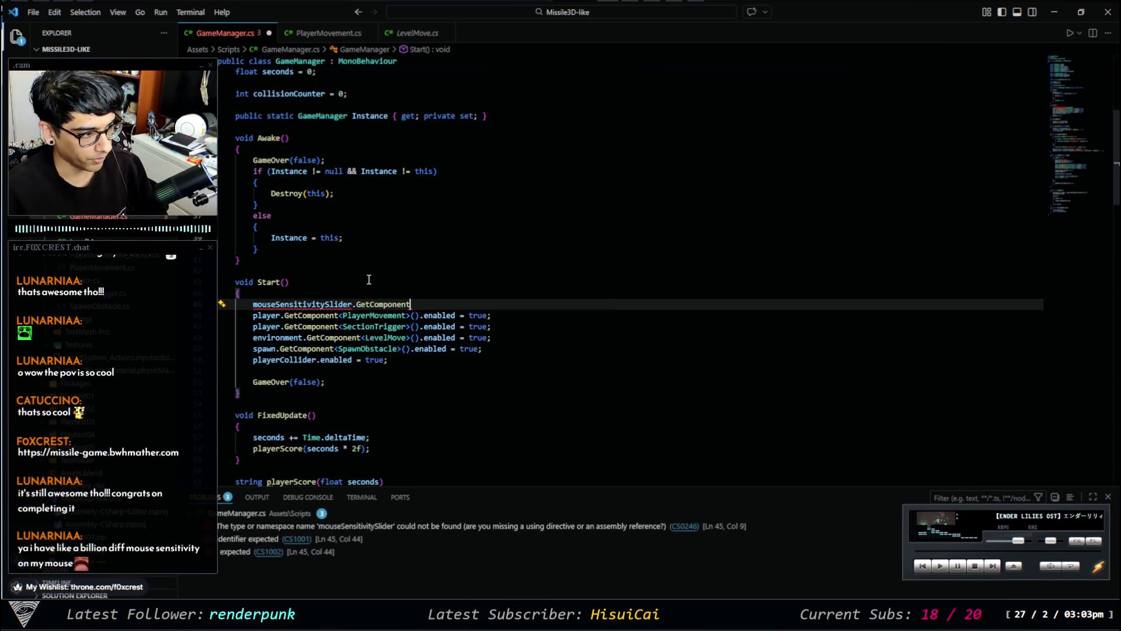
text(<)
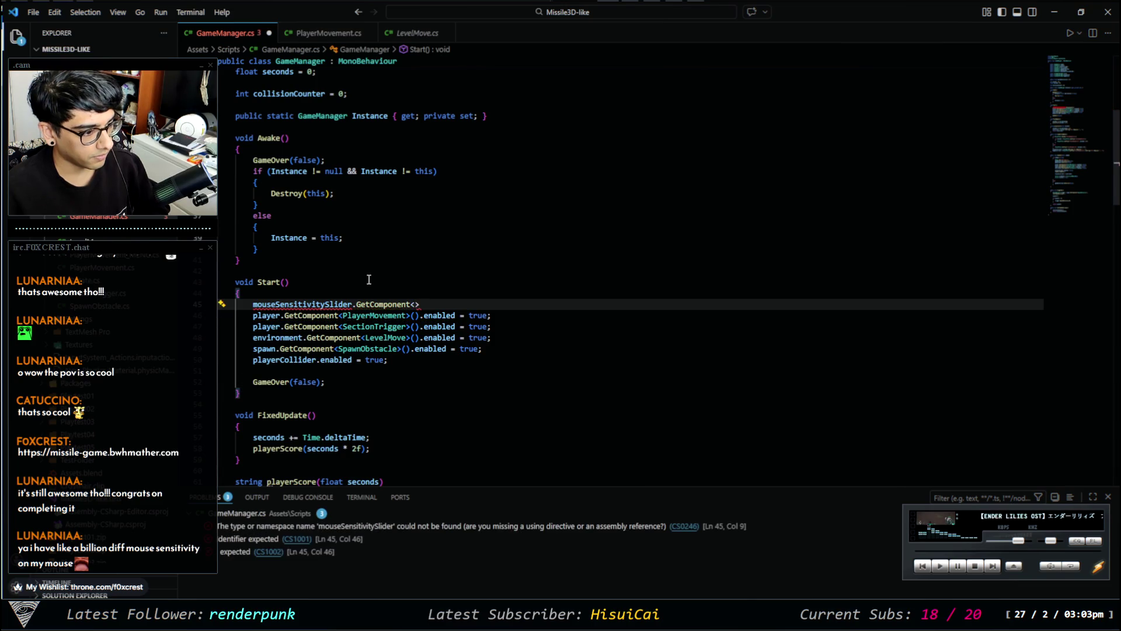
text(Value>()')
key(BackSpace)
text(;)
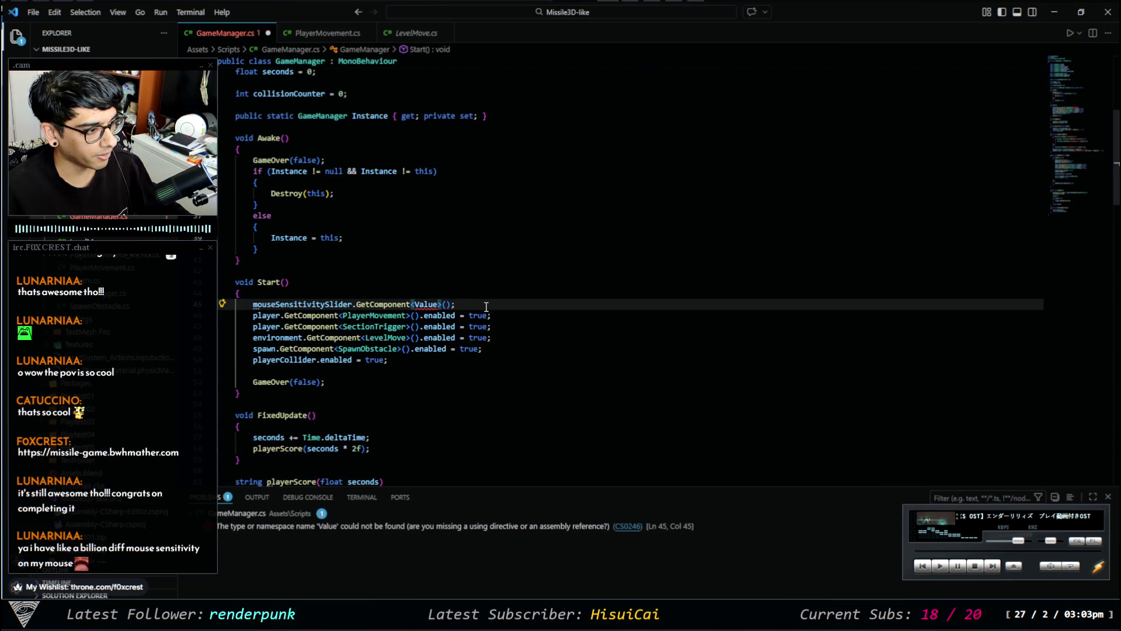
key(Return)
key(Return)
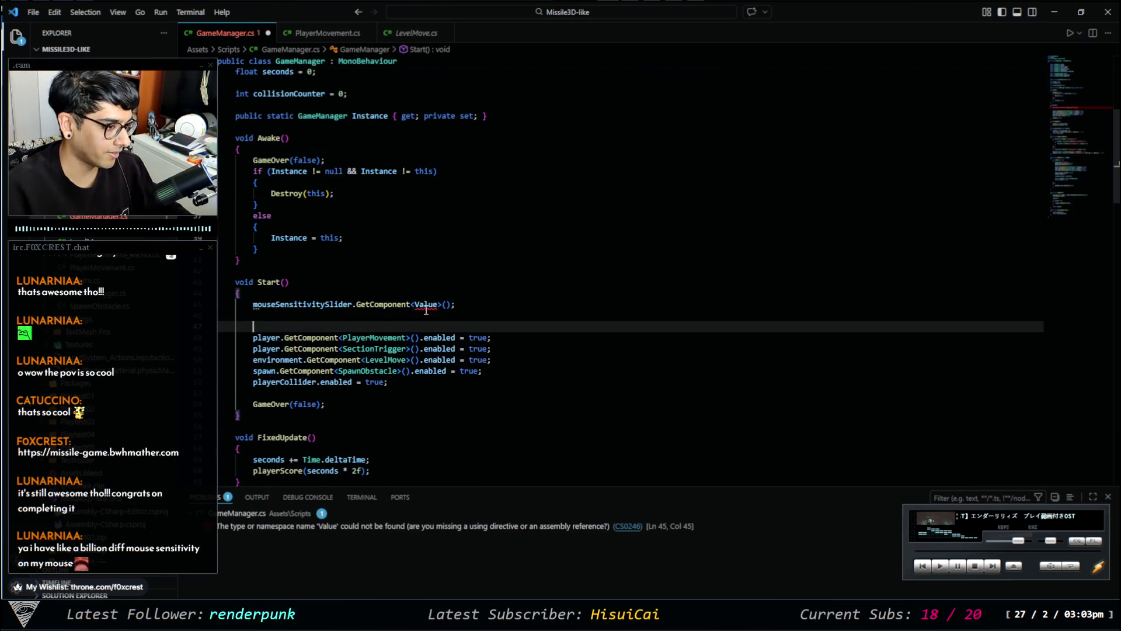
Inspect the GetComponent line and jump to its 'Value' type-not-found error in Problems.
click(286, 304)
mouse_move(262, 302)
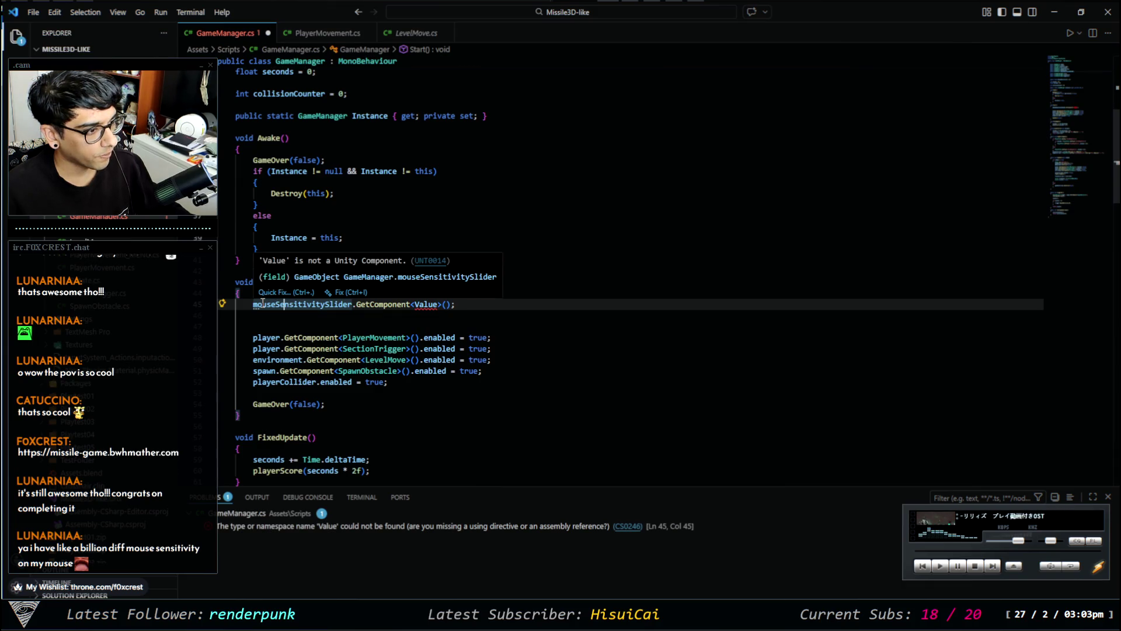
mouse_move(430, 305)
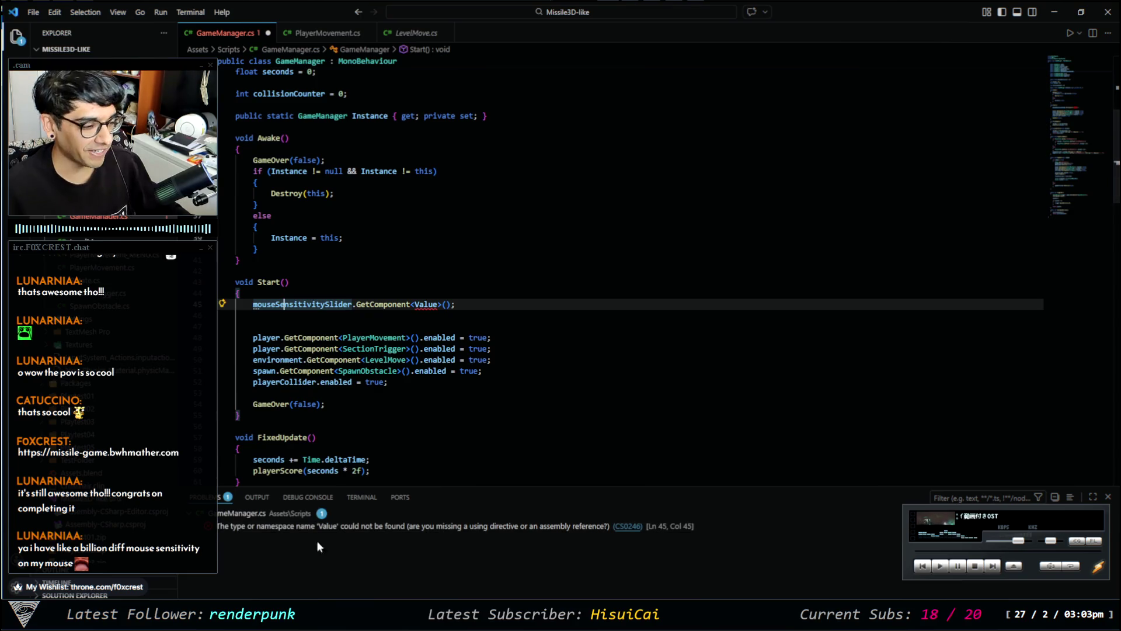
click(306, 526)
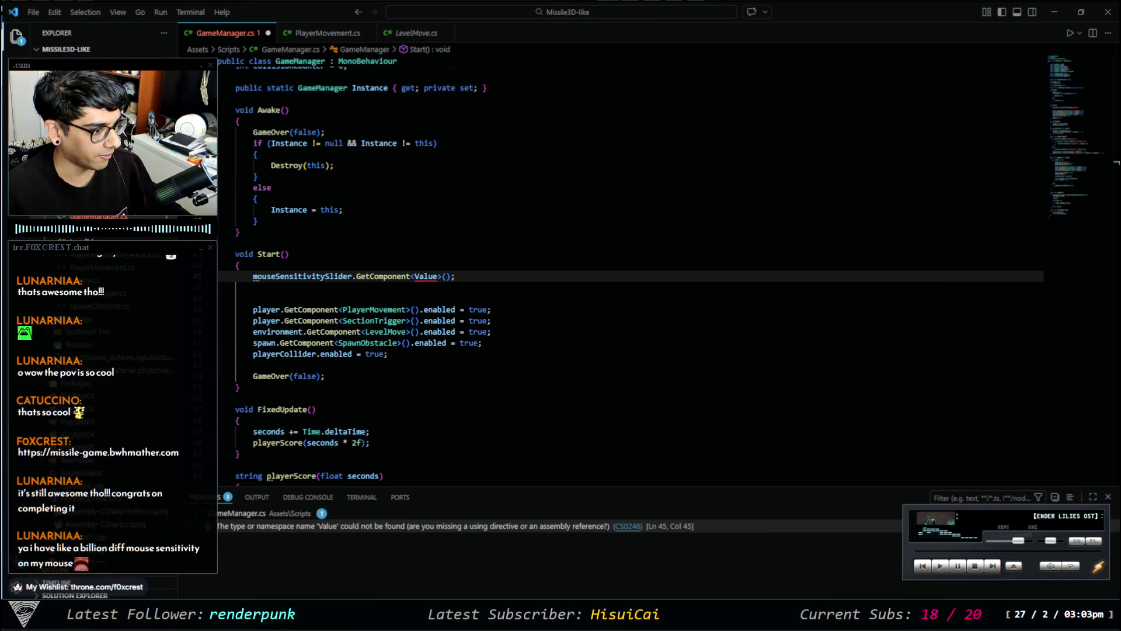
key(alt+Tab)
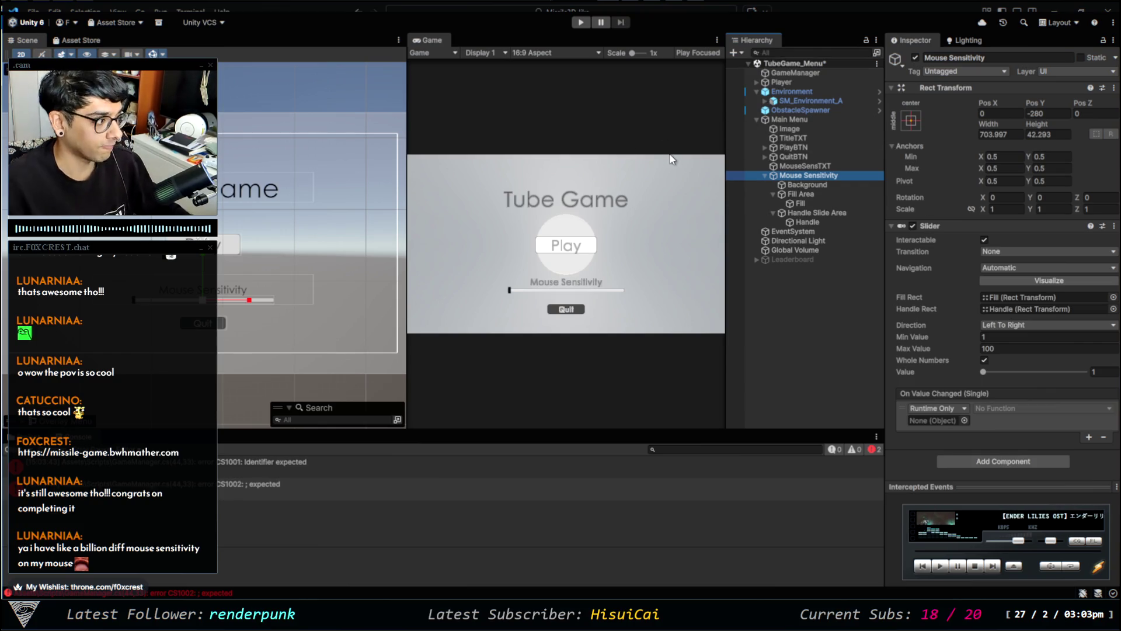
Set the slider's On Value Changed to Editor And Runtime, targeting Mouse Sensitivity's Slider.value.
click(815, 174)
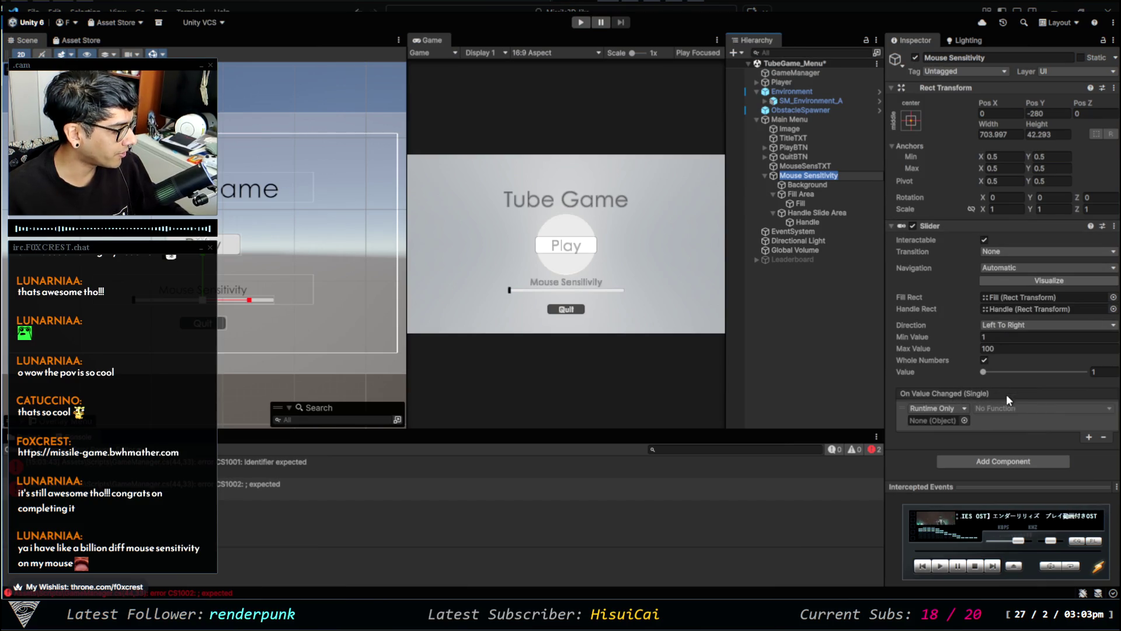
click(963, 408)
click(965, 429)
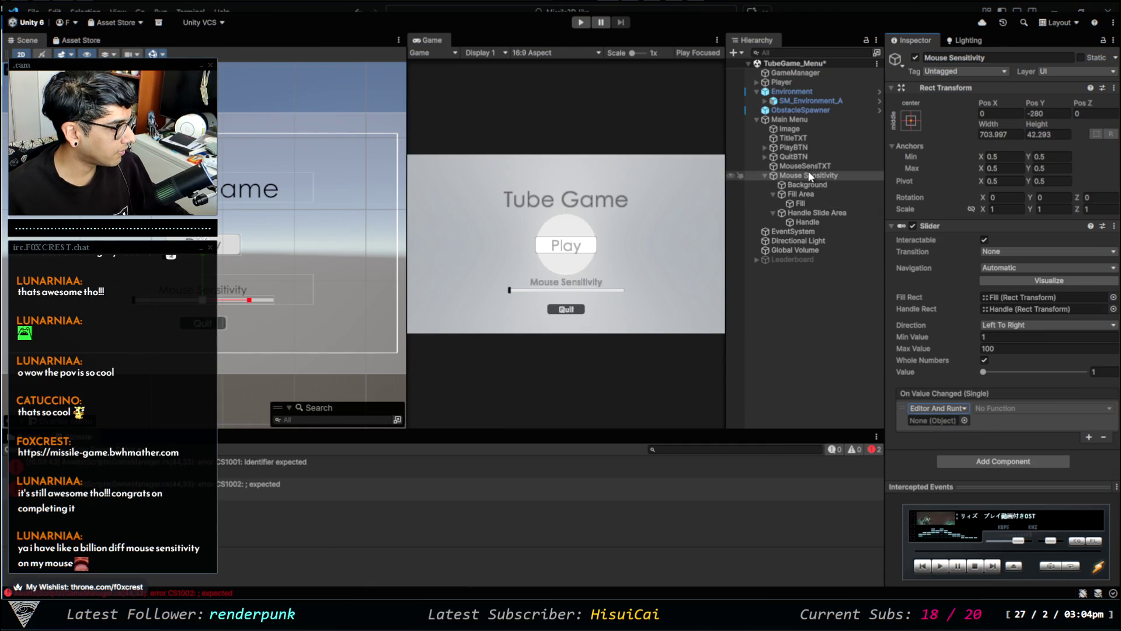
drag(811, 172, 938, 420)
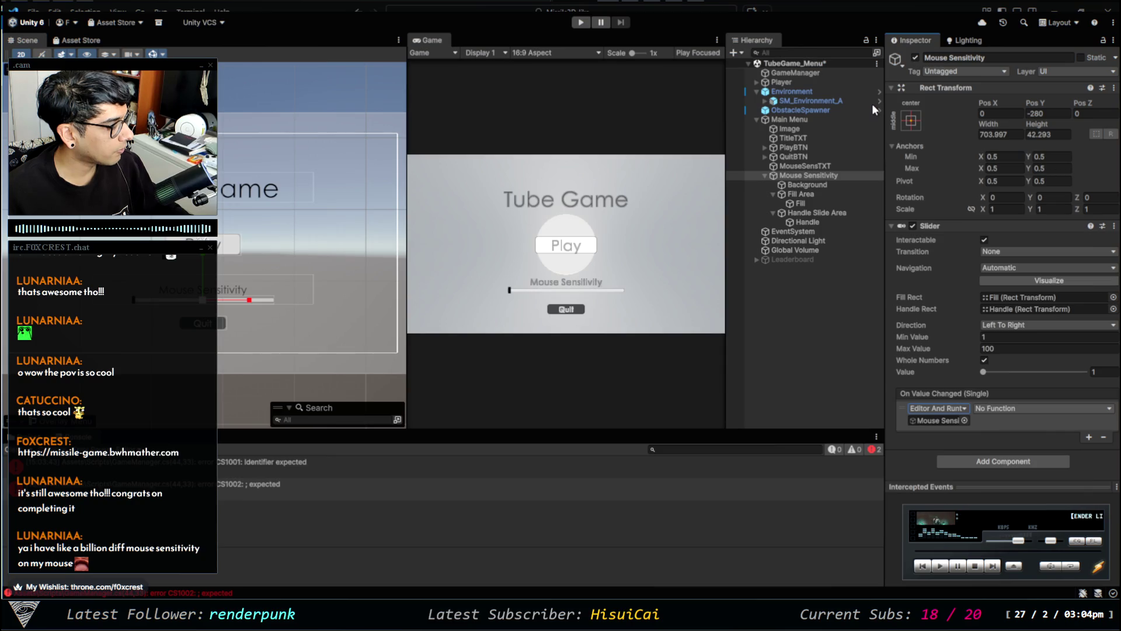
click(1029, 414)
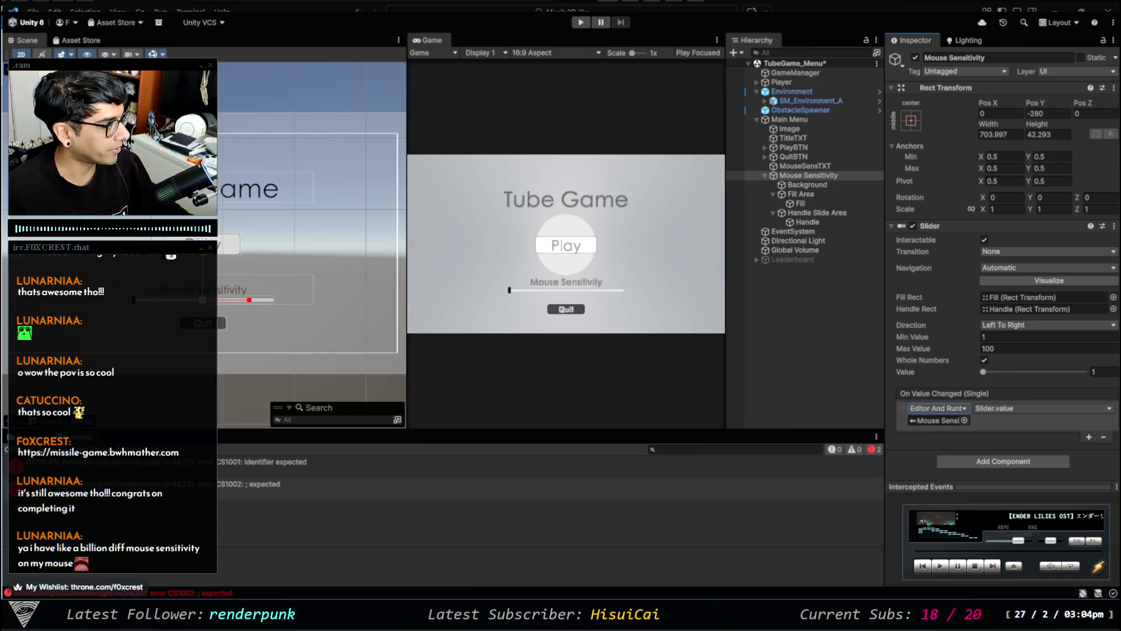
key(alt+Tab)
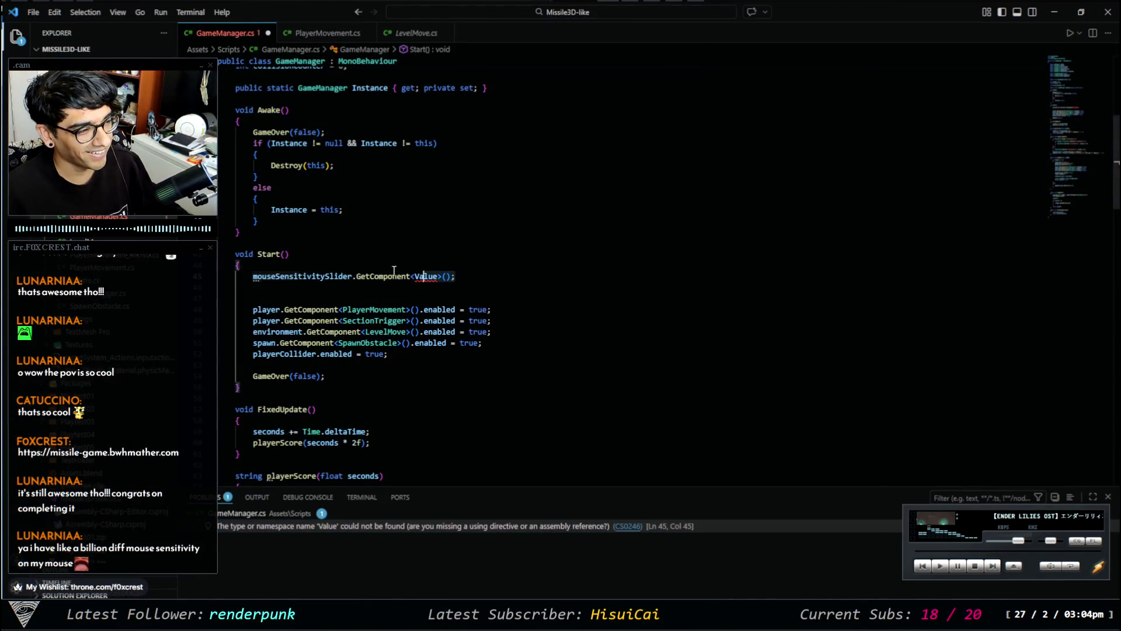
Replace Value with Slider in the GetComponent call, leaving it as GetComponent<Slider.value>().
click(366, 276)
click(437, 276)
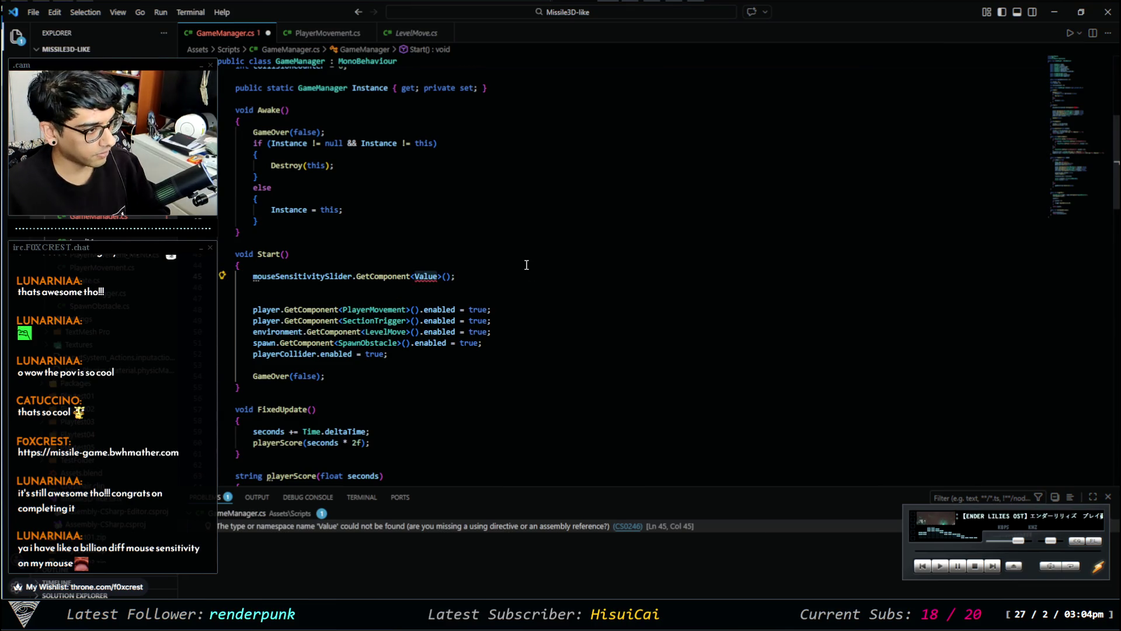
key(BackSpace)
key(BackSpace)
key(BackSpace)
text(slider)
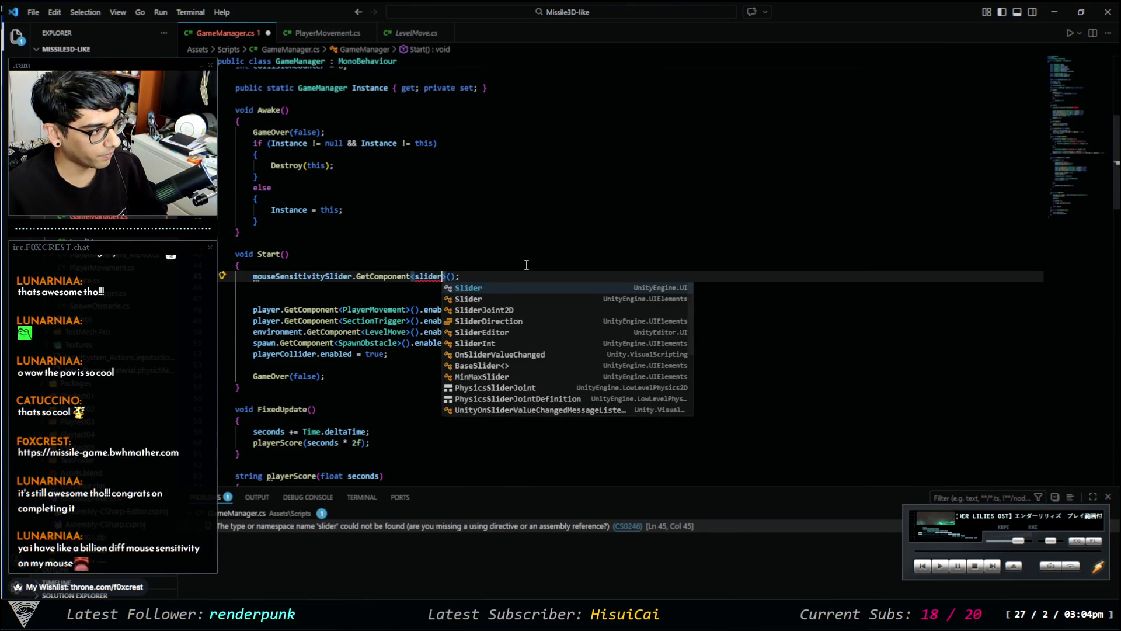
key(Tab)
text(.value)
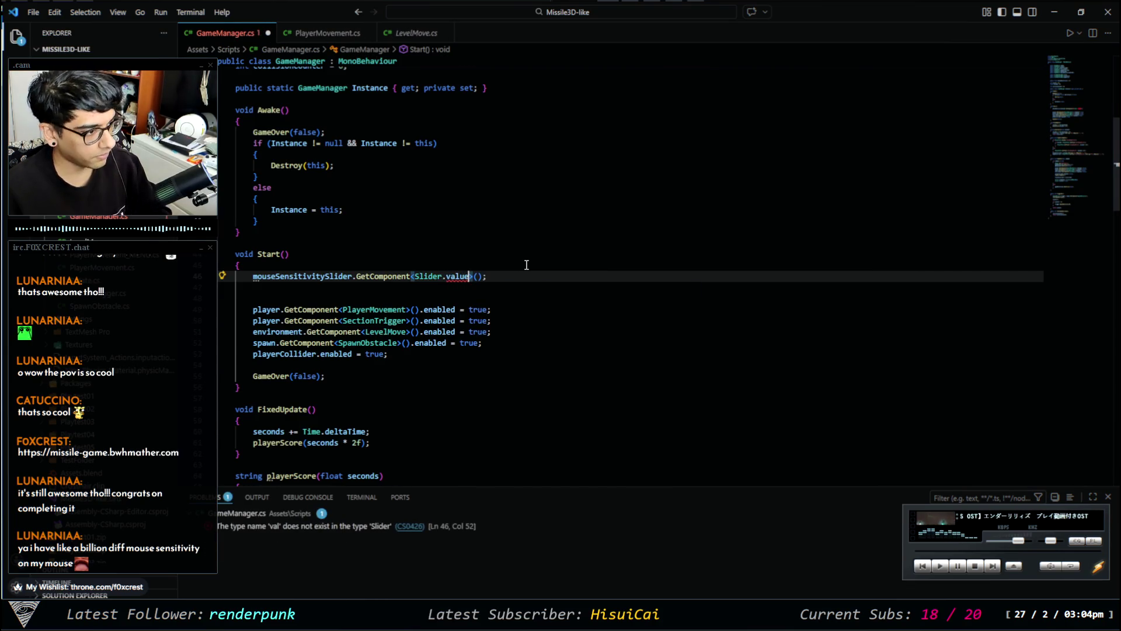
key(BackSpace)
key(BackSpace)
key(BackSpace)
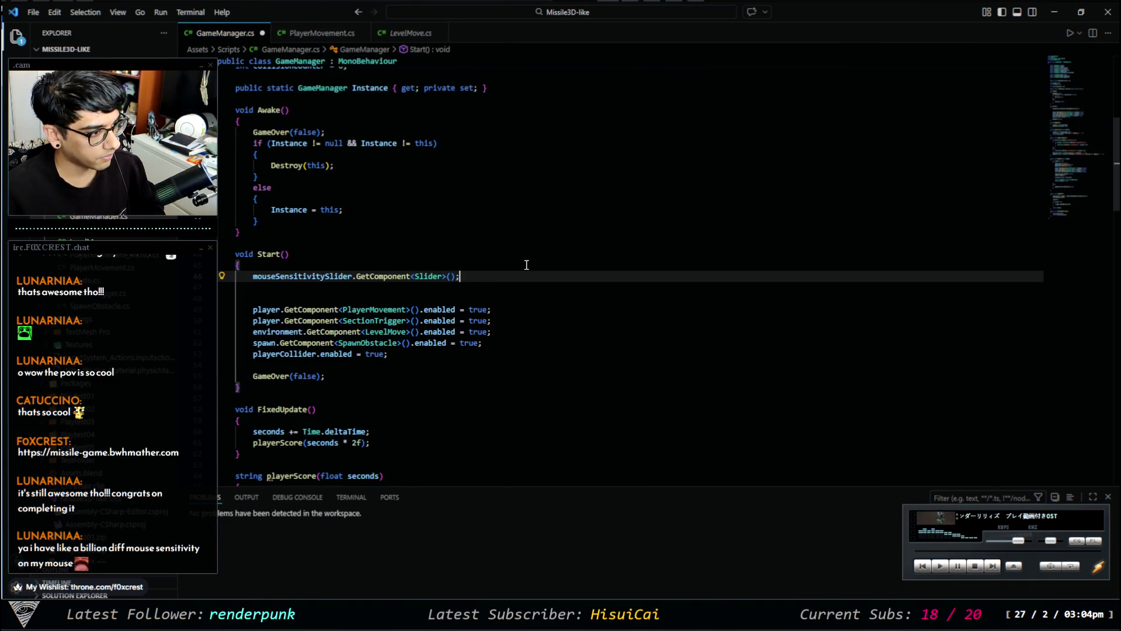
key(Return)
key(Down)
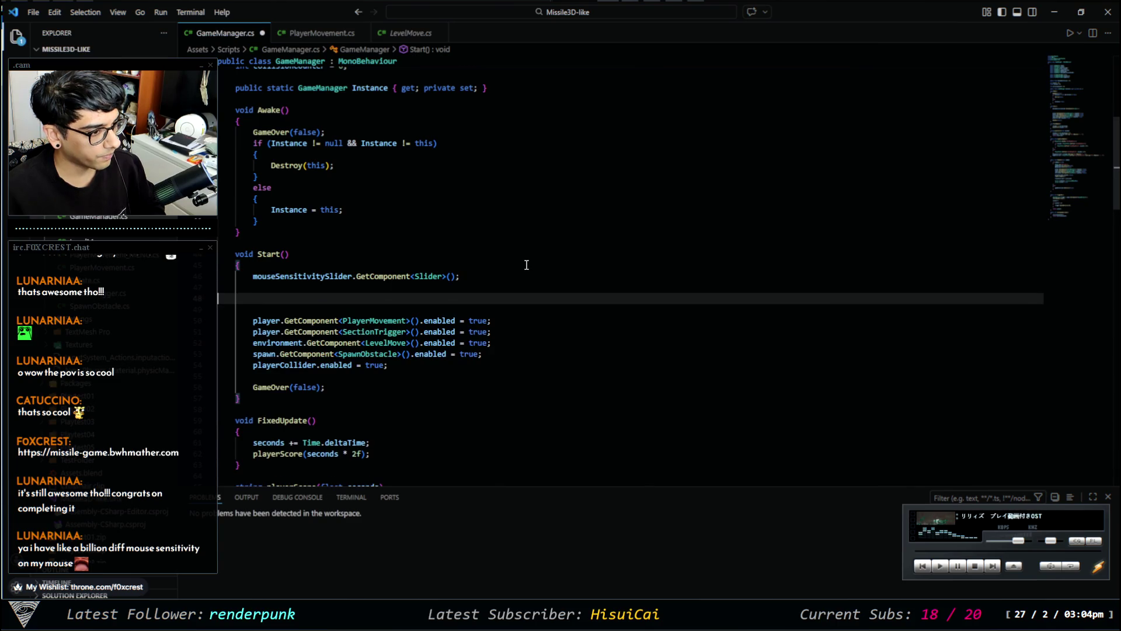
key(ctrl+z)
key(ctrl+z)
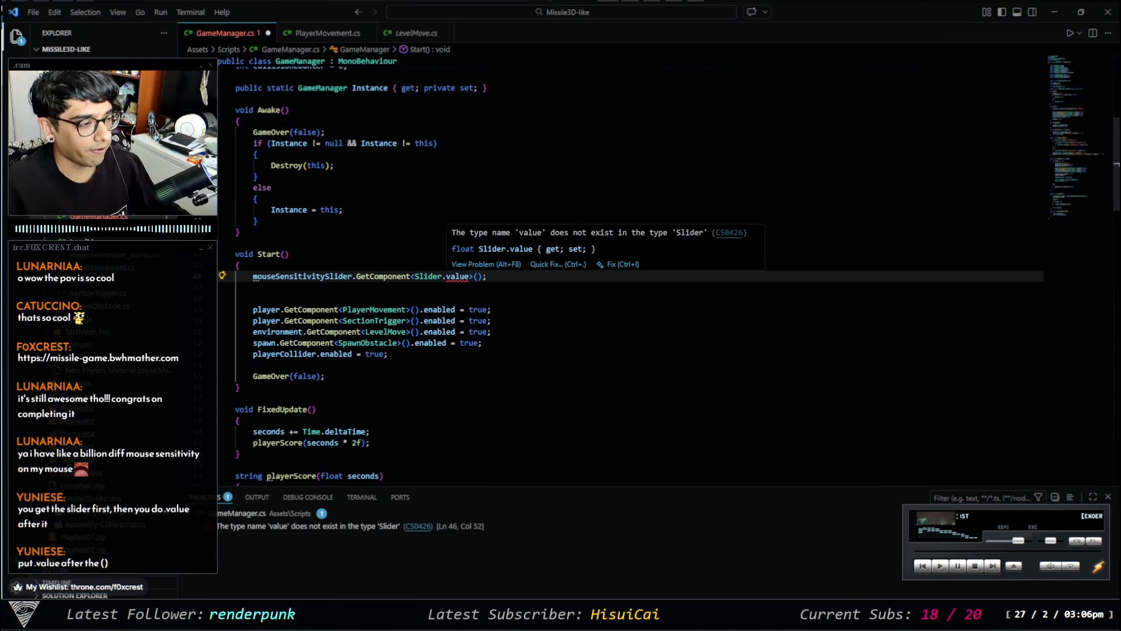
Make line 46 assign the slider lookup to a Sensitivity variable, removing the duplicated mouseSensitivitySlider.
double_click(458, 277)
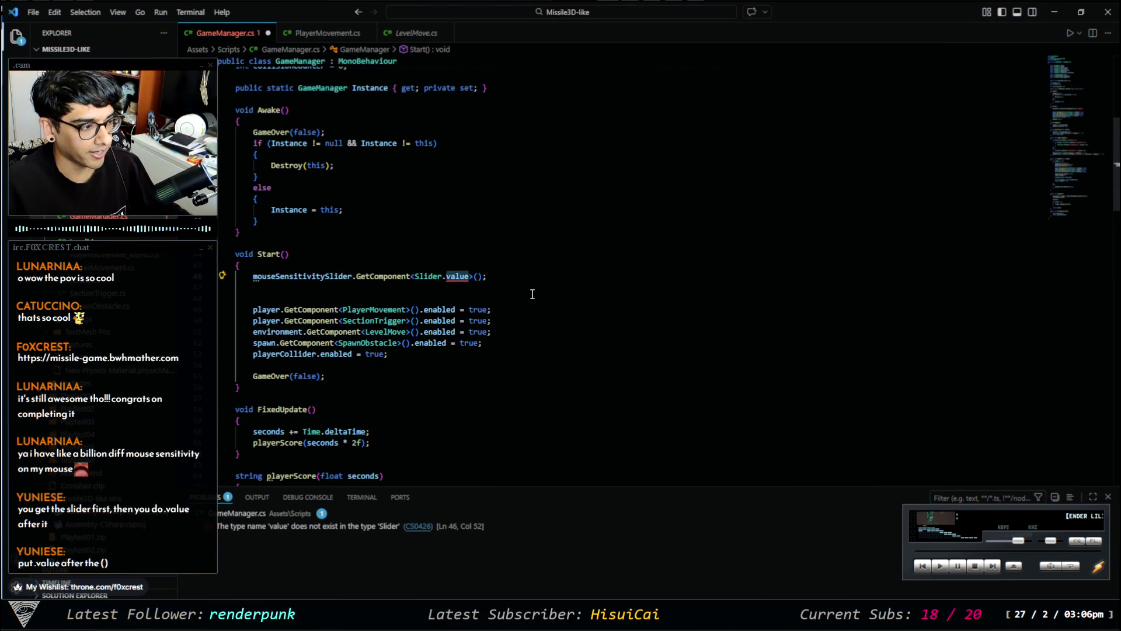
click(253, 276)
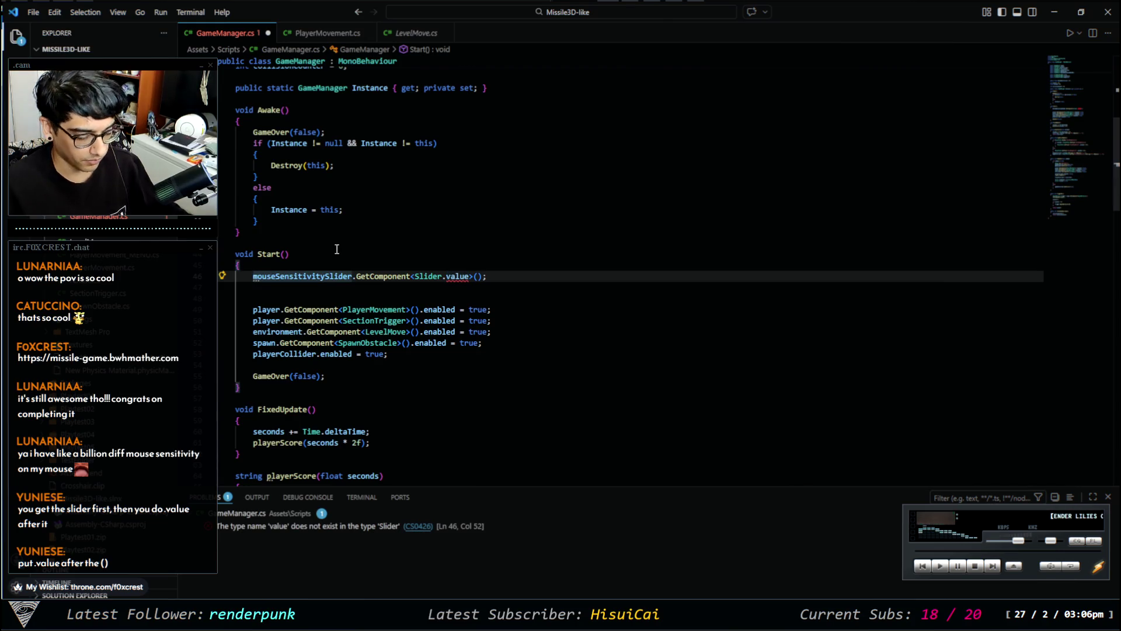
text(mouse)
key(Down)
key(Tab)
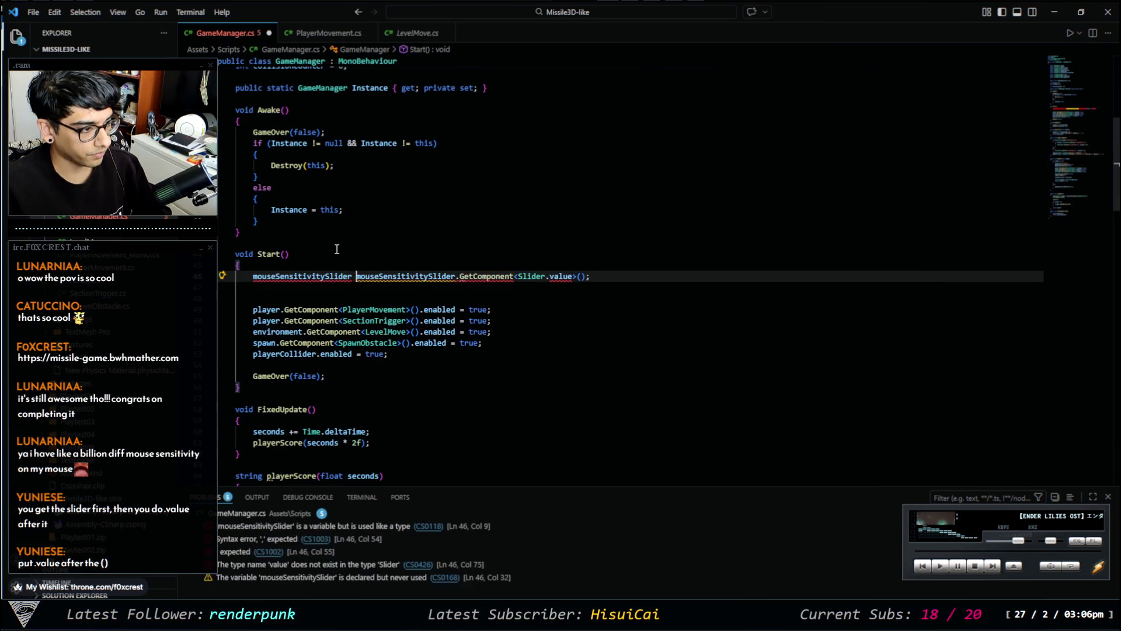
text(Sens)
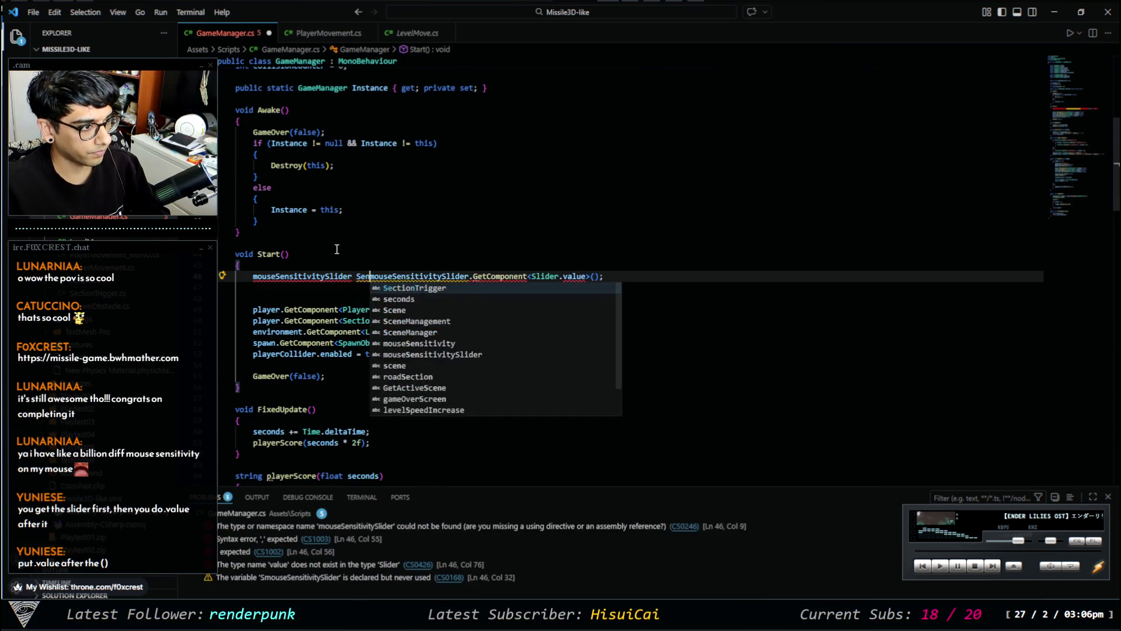
text(iti)
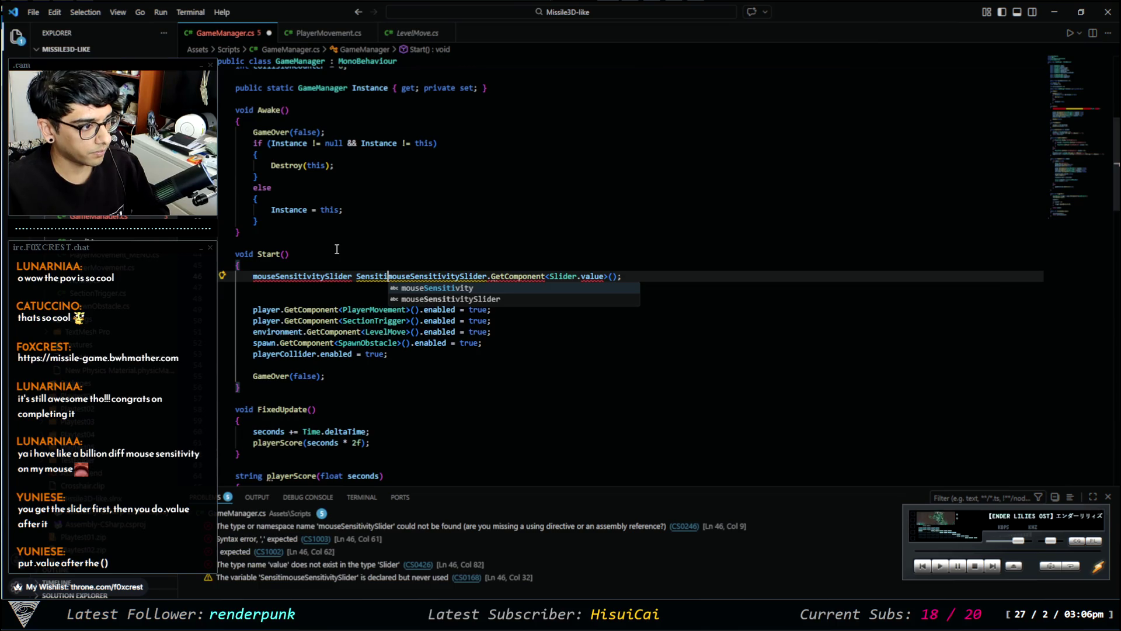
text(tivity =)
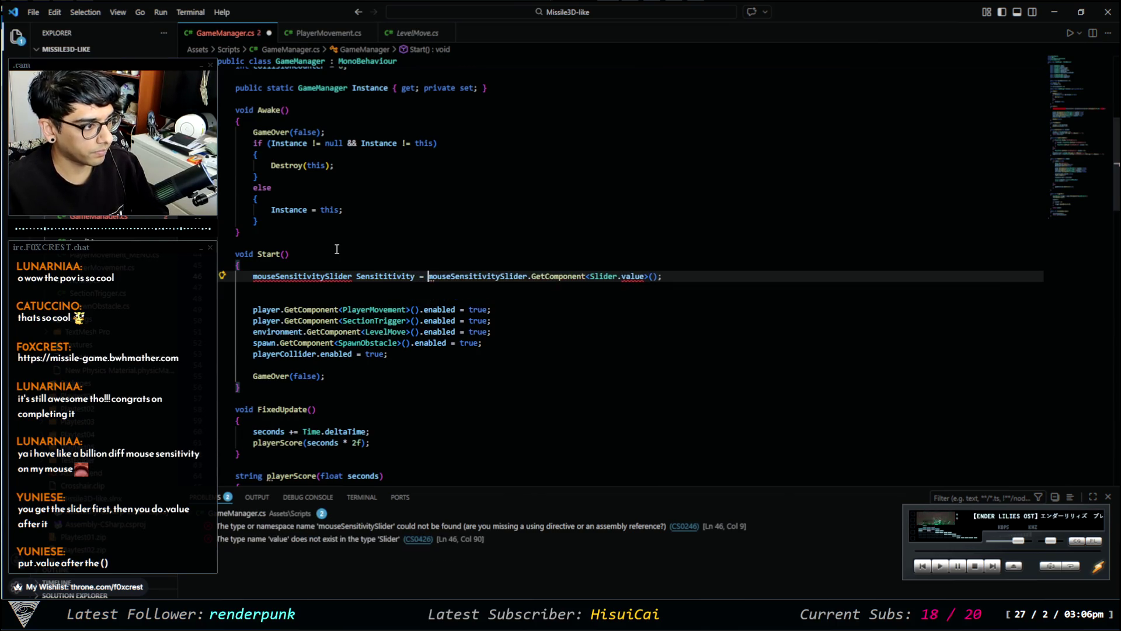
double_click(308, 276)
key(BackSpace)
key(Delete)
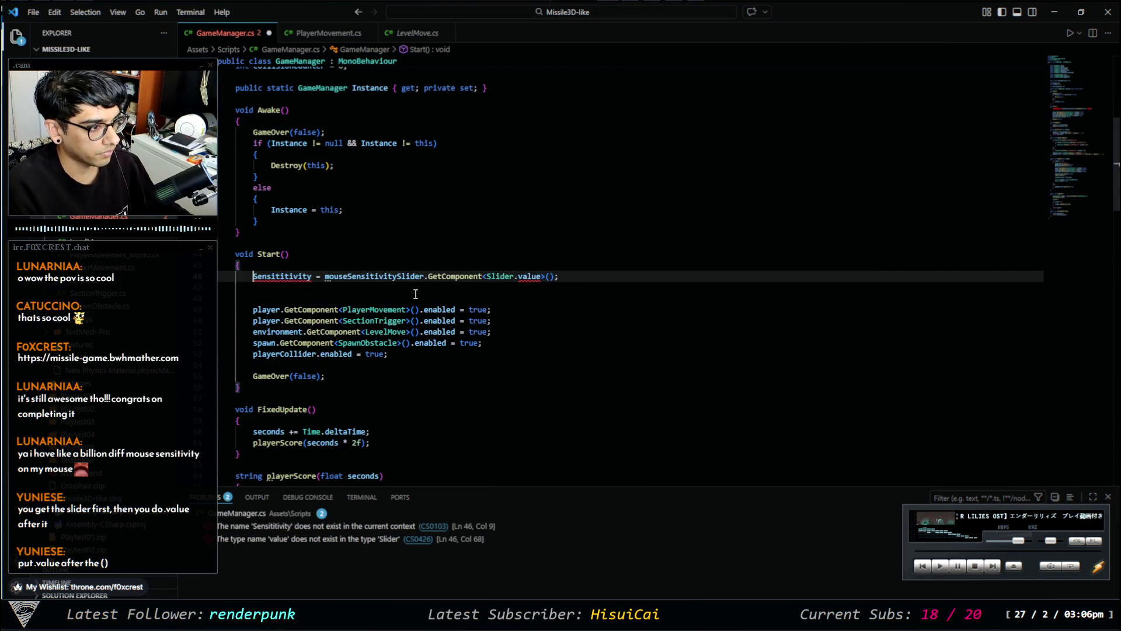
Delete the Sensitivity variable and move .value outside the GetComponent<Slider>() brackets.
scroll(272, 332, up, 2)
double_click(286, 332)
key(BackSpace)
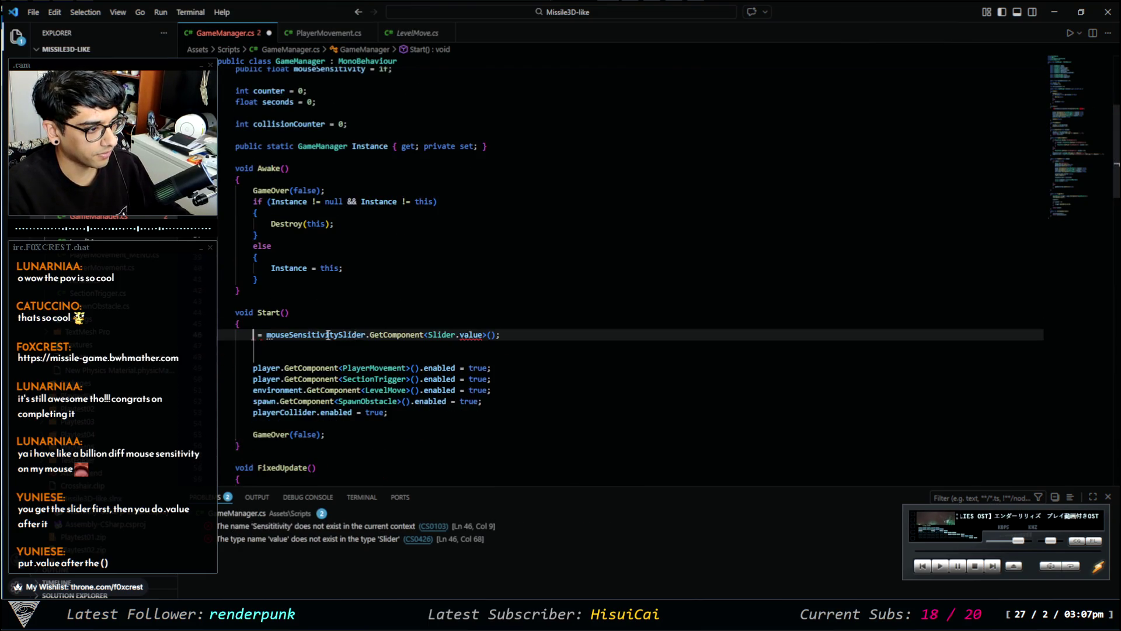
click(276, 335)
key(BackSpace)
key(BackSpace)
double_click(462, 335)
key(BackSpace)
key(BackSpace)
key(Right)
key(Right)
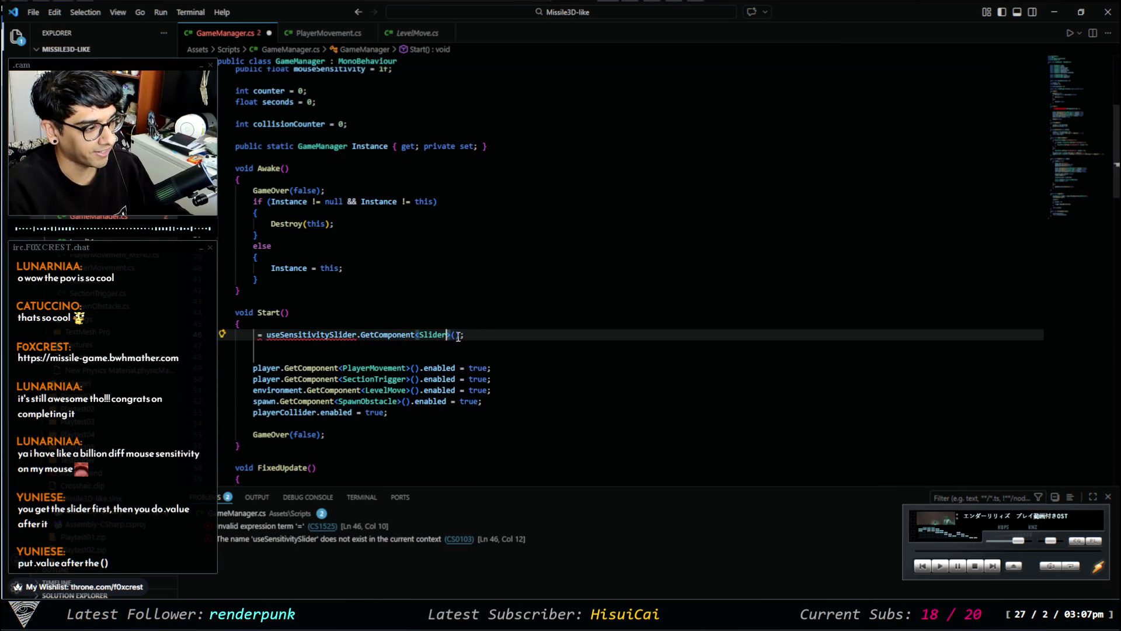
text(.value)
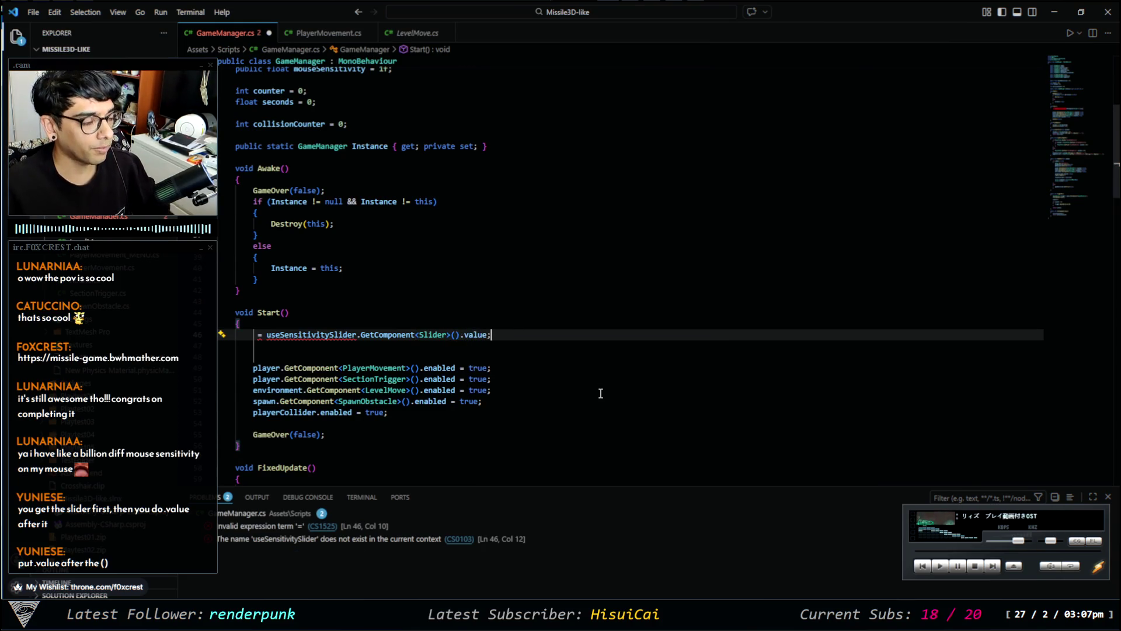
Remove the stray equals sign and retype the line start as mouseSensitivitySlider.
click(266, 334)
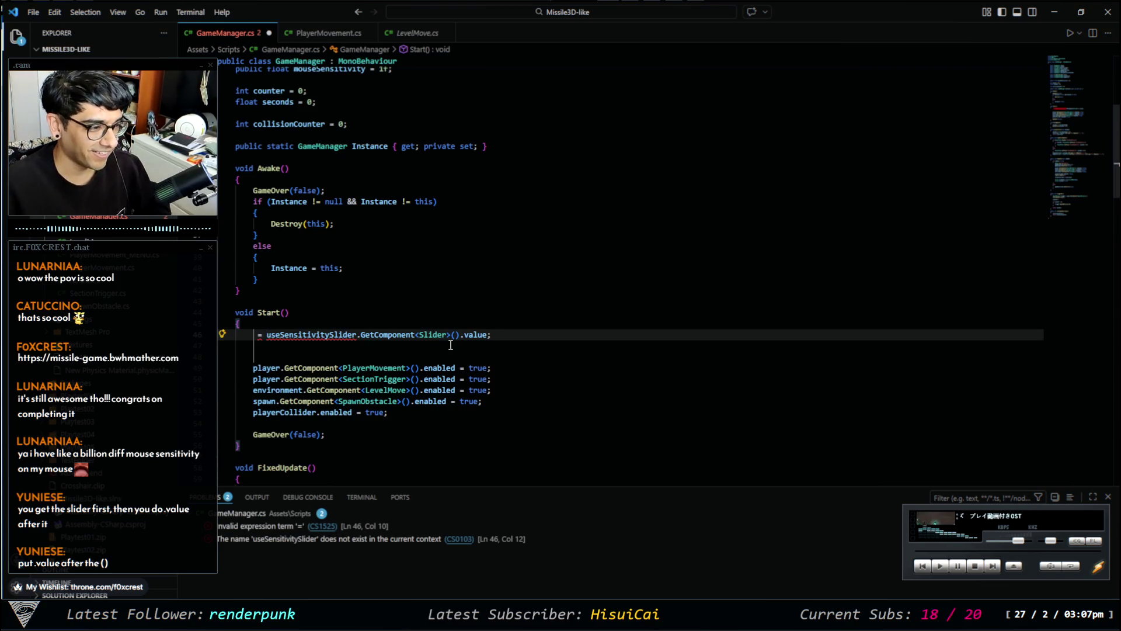
key(BackSpace)
key(BackSpace)
text(Mo)
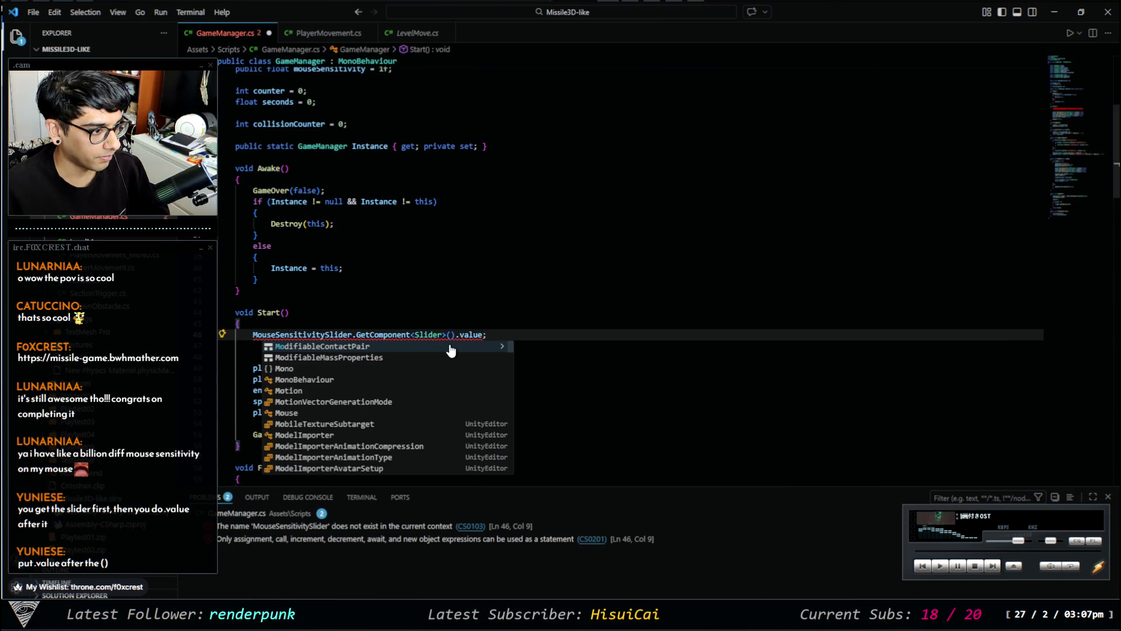
key(Escape)
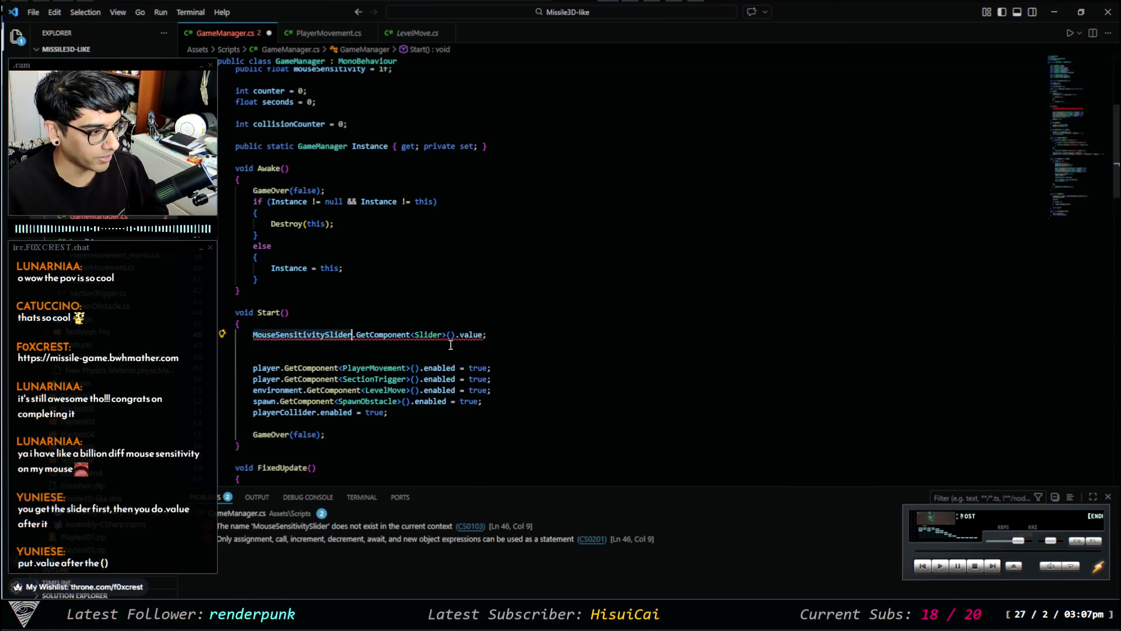
key(ctrl+BackSpace)
text(mouse)
key(Down)
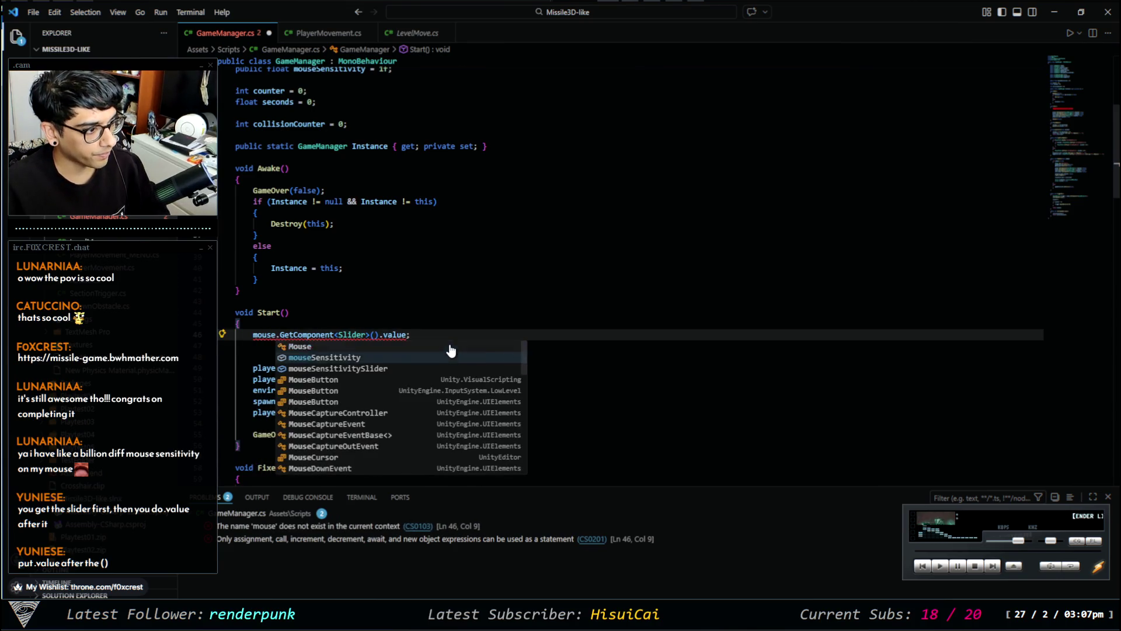
key(Return)
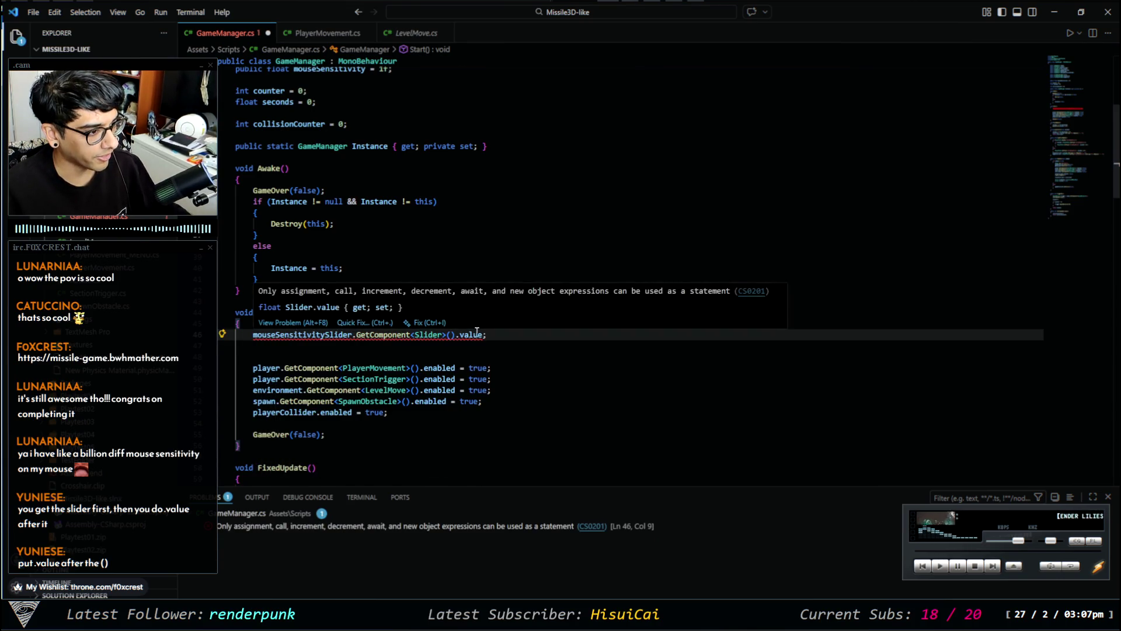
scroll(470, 330, up, 3)
scroll(484, 320, down, 3)
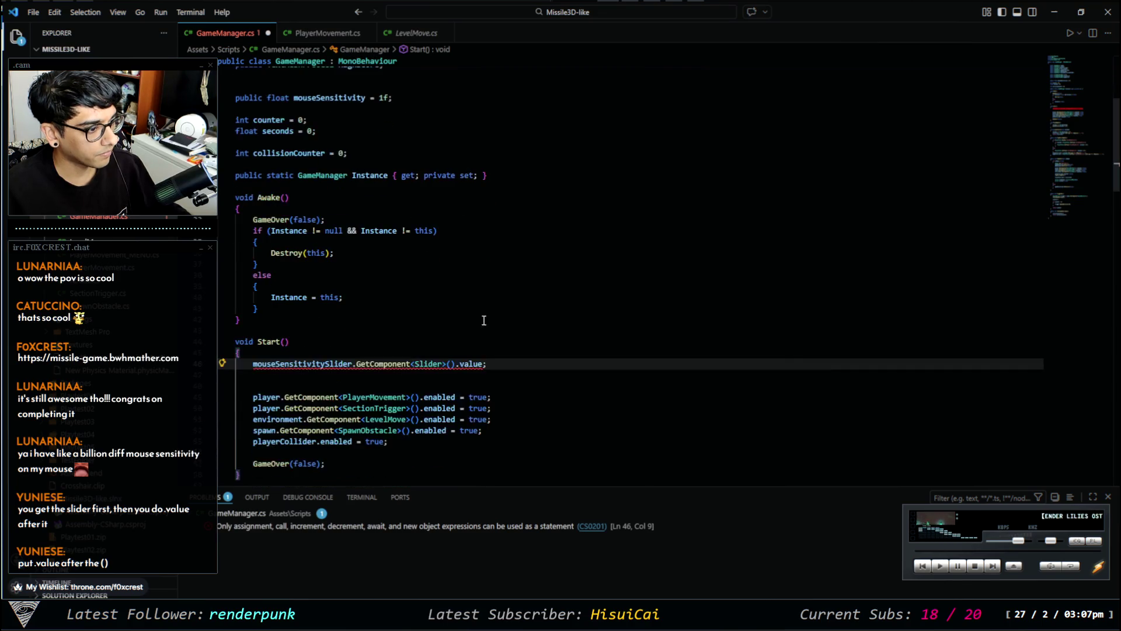
Make line 46 read mouseSensitivity = mouseSensitivitySlider.GetComponent<Slider>().value in GameManager's Start().
click(484, 365)
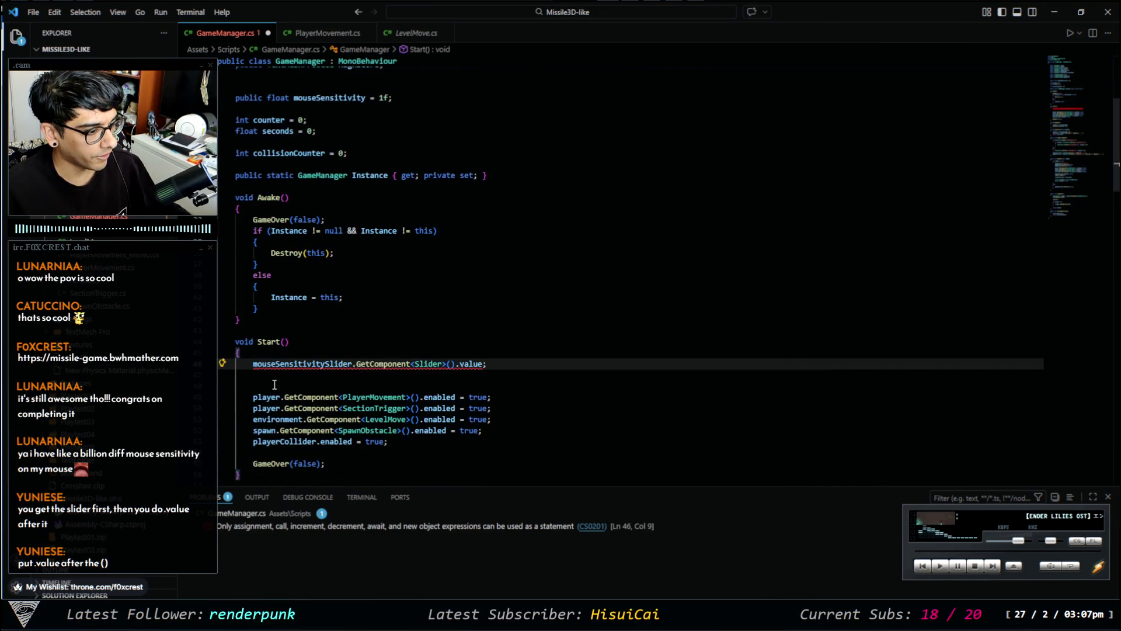
click(366, 529)
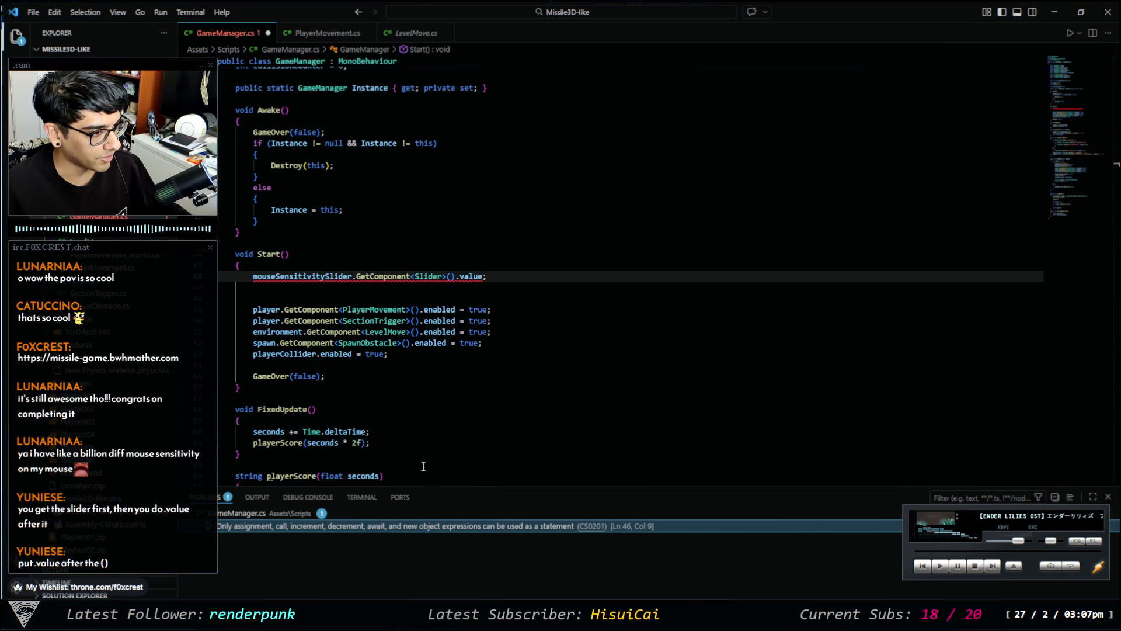
click(254, 276)
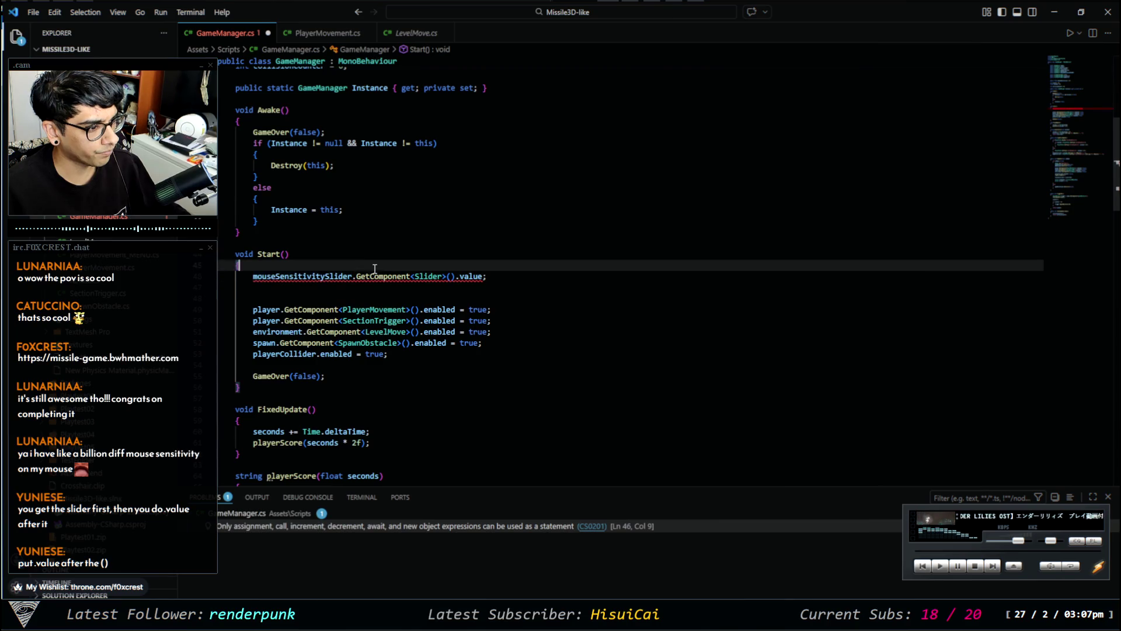
key(Return)
key(Up)
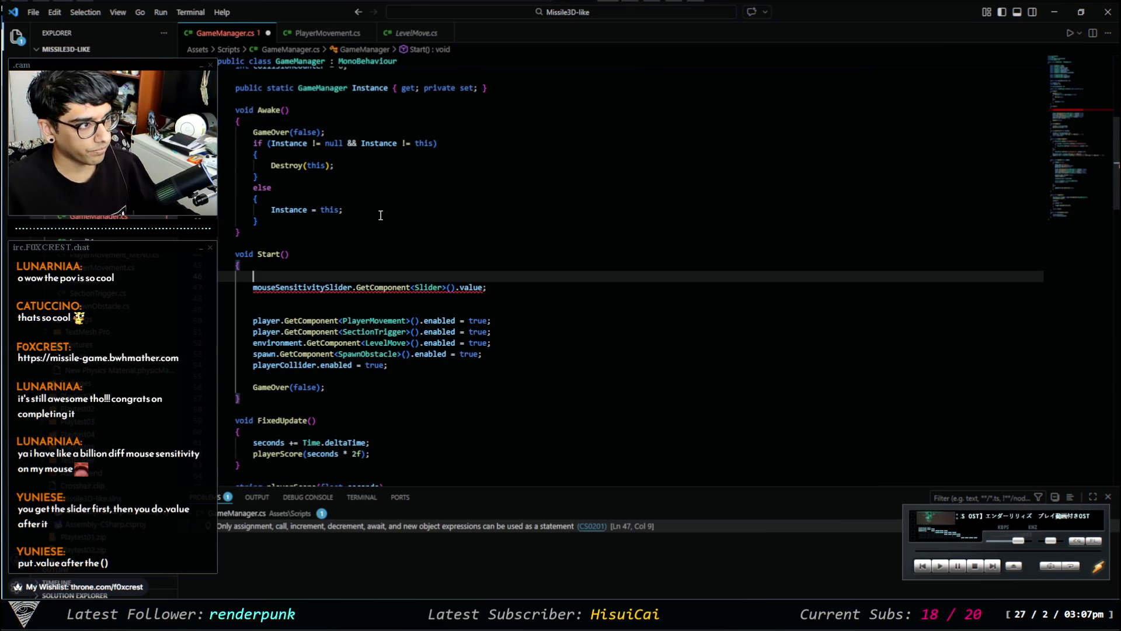
scroll(385, 217, up, 2)
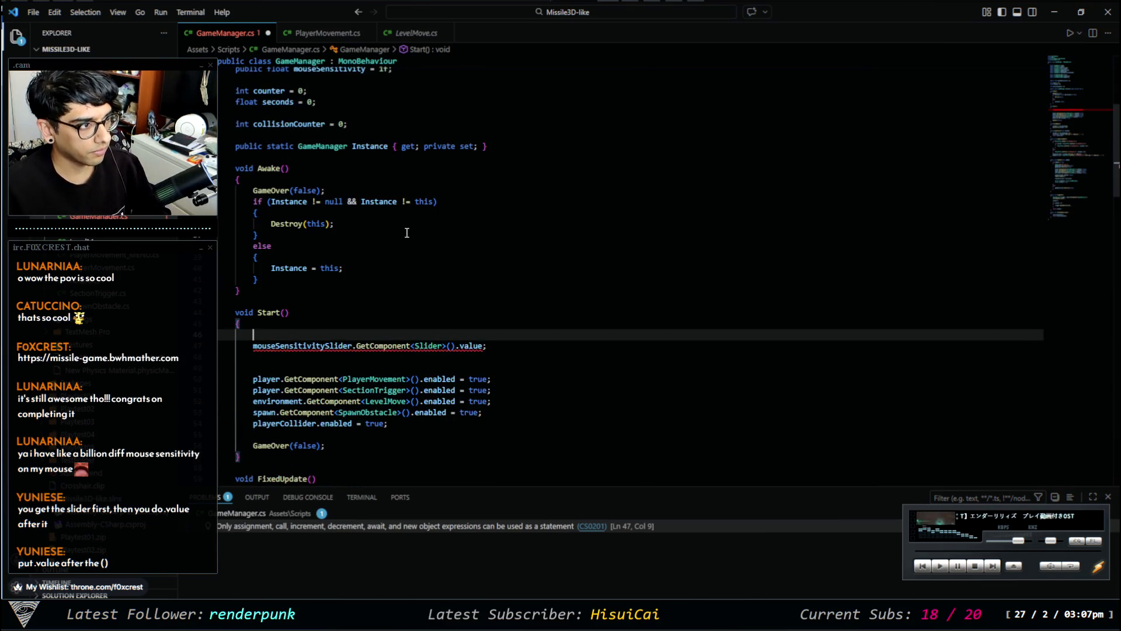
text(mouse)
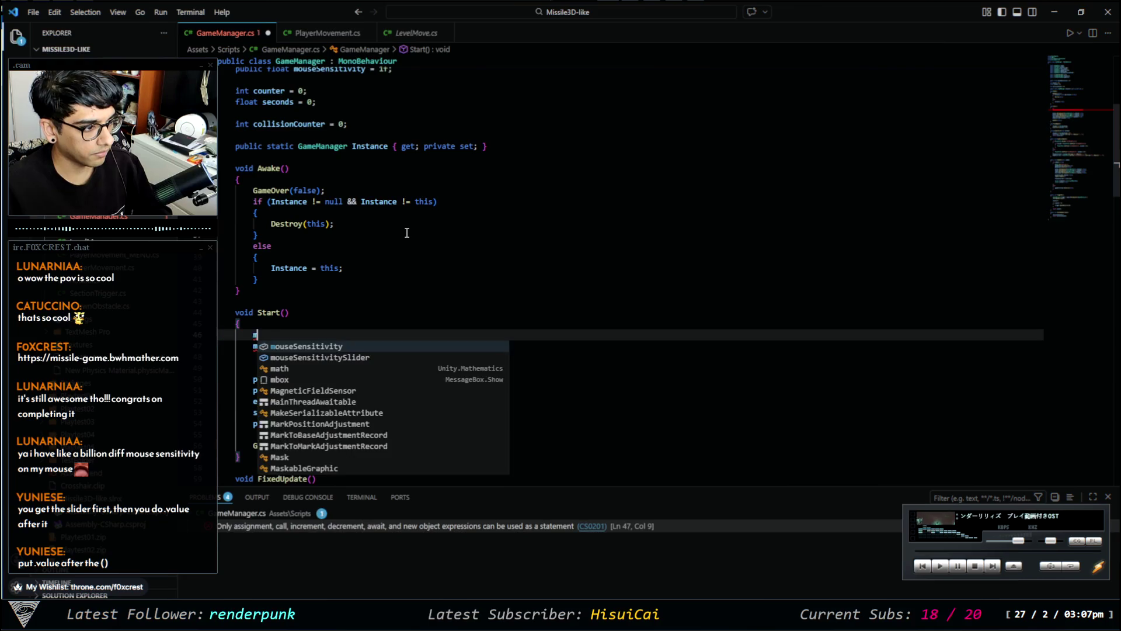
key(Down)
key(Return)
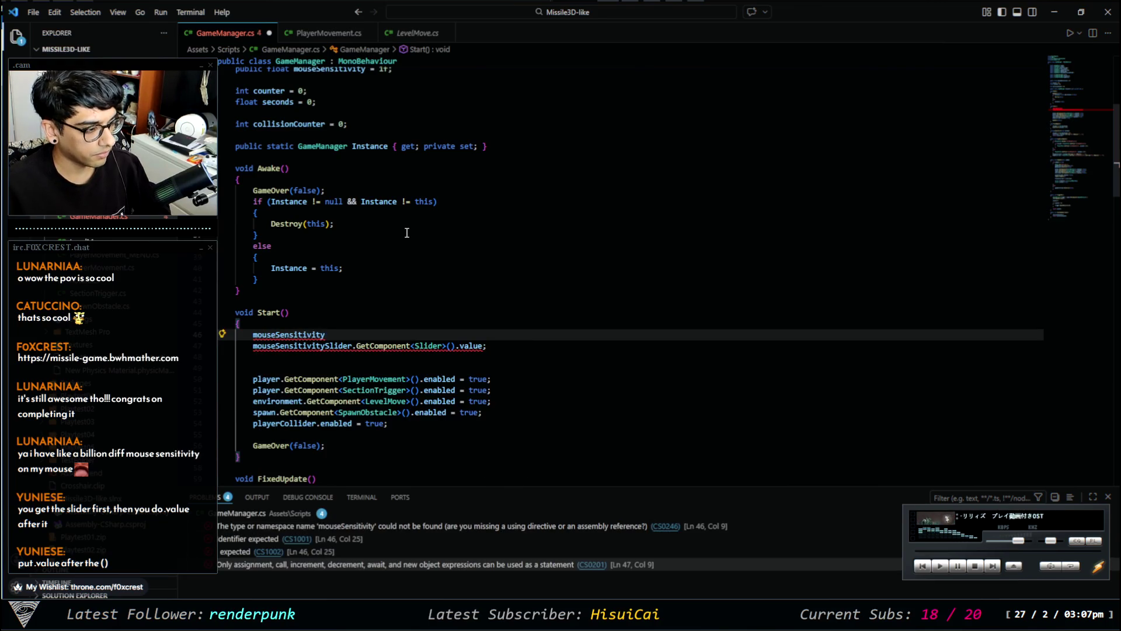
text( =)
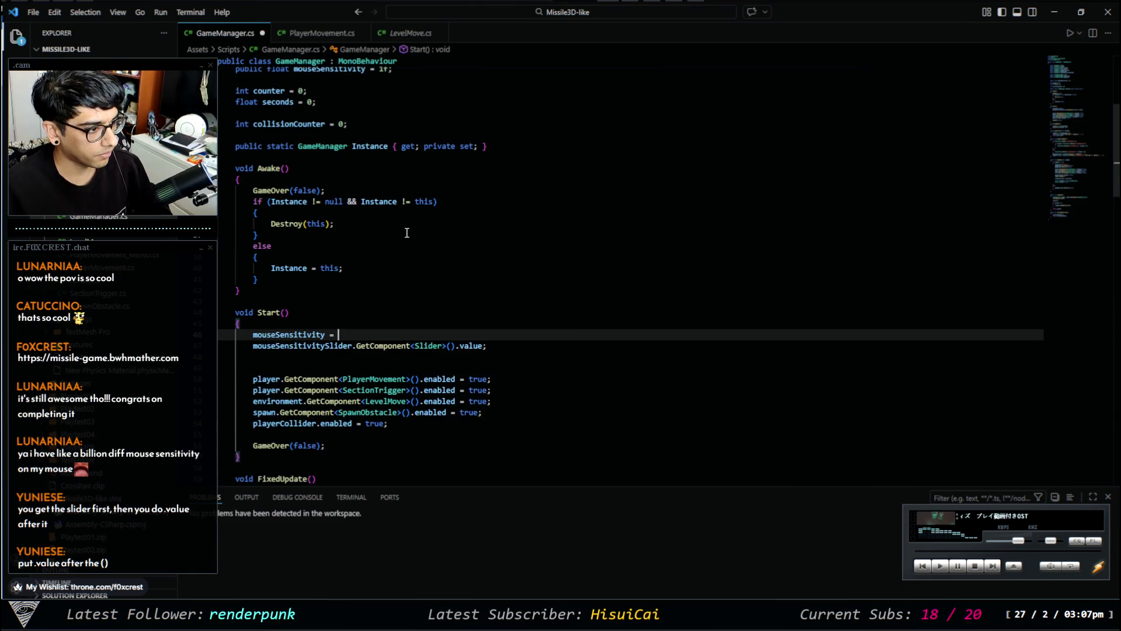
key(ctrl+Delete)
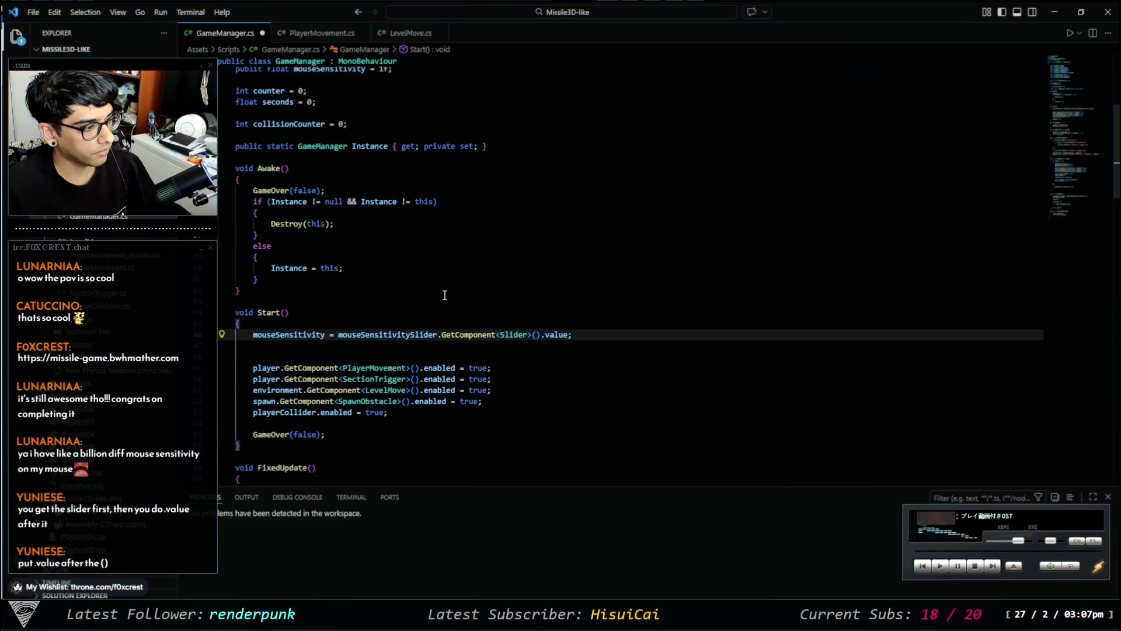
click(582, 334)
Save GameManager.cs and move into Start() of the PlayerMovement script.
key(ctrl+s)
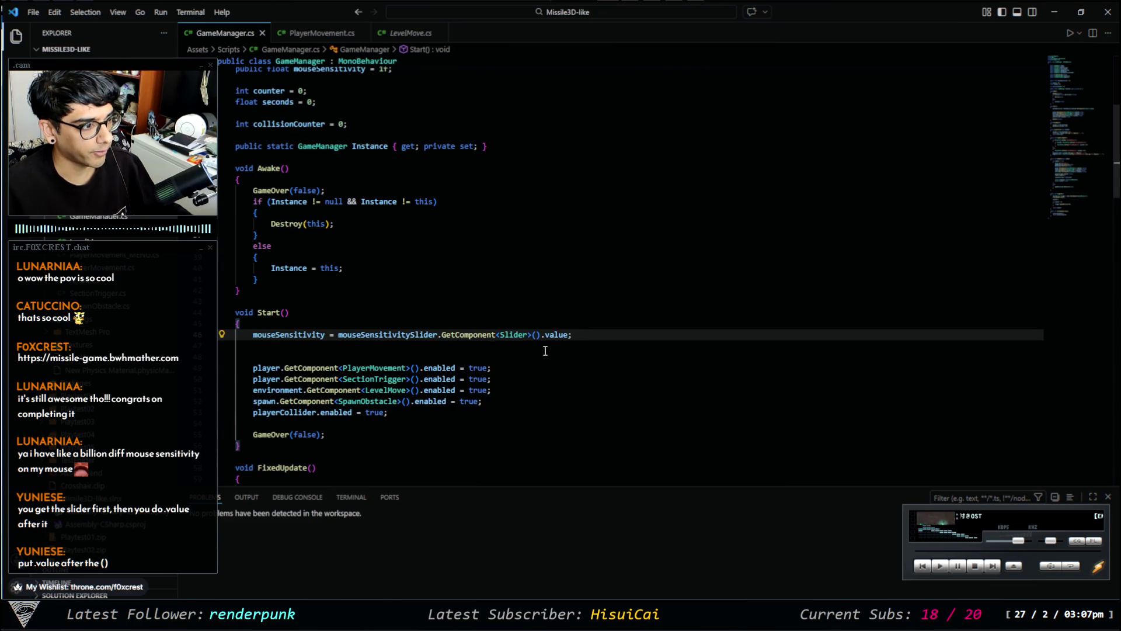
scroll(572, 347, down, 2)
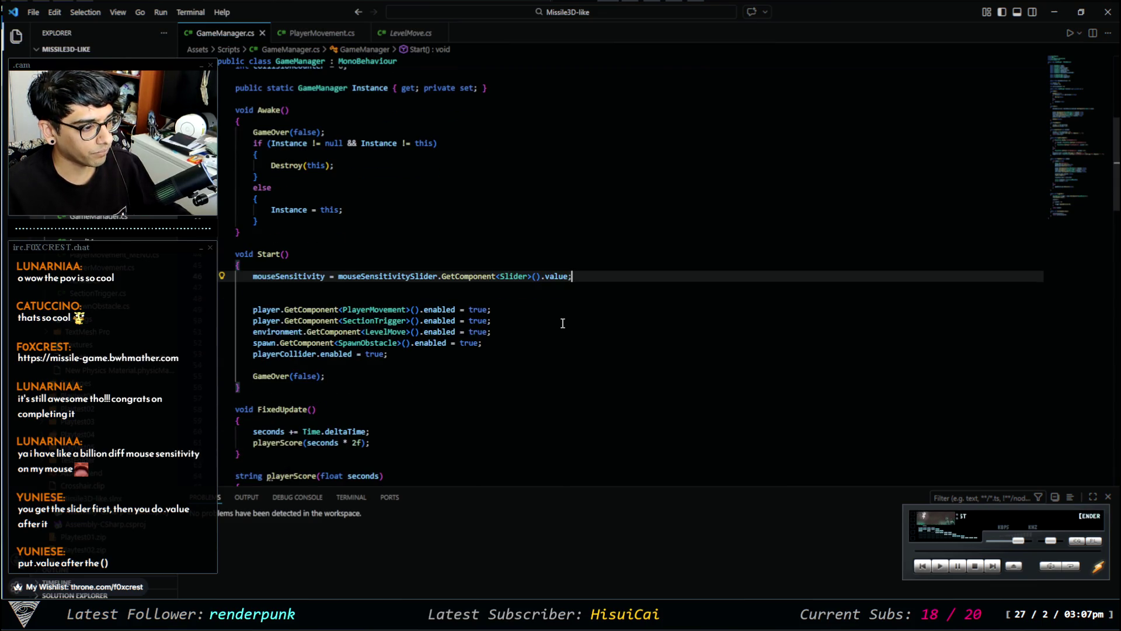
scroll(560, 321, down, 3)
scroll(541, 310, up, 1)
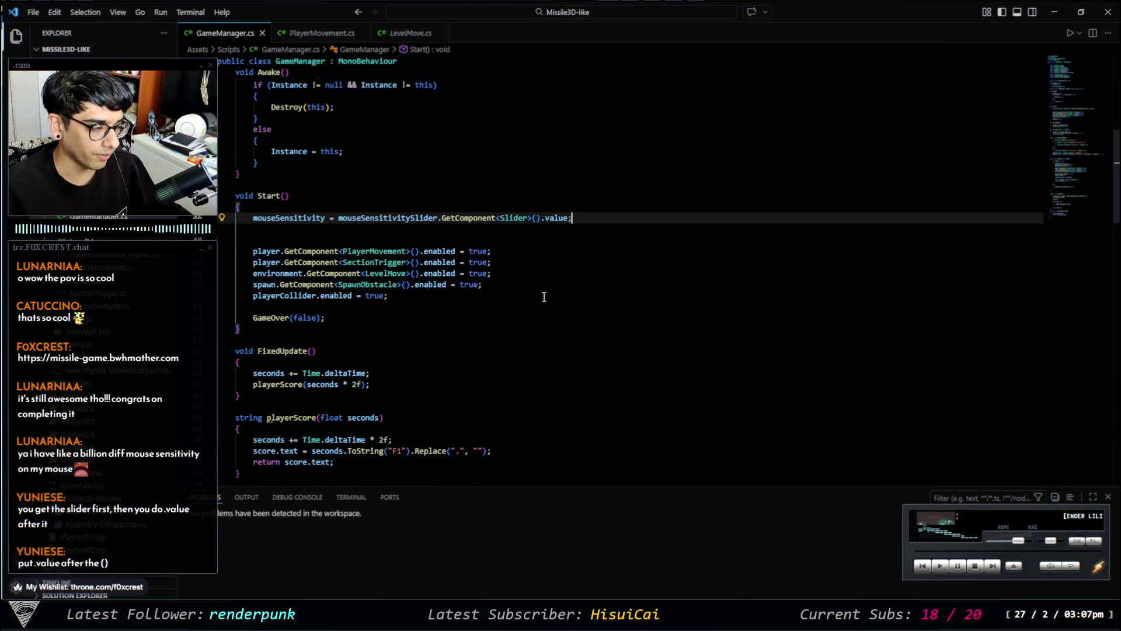
scroll(565, 243, up, 1)
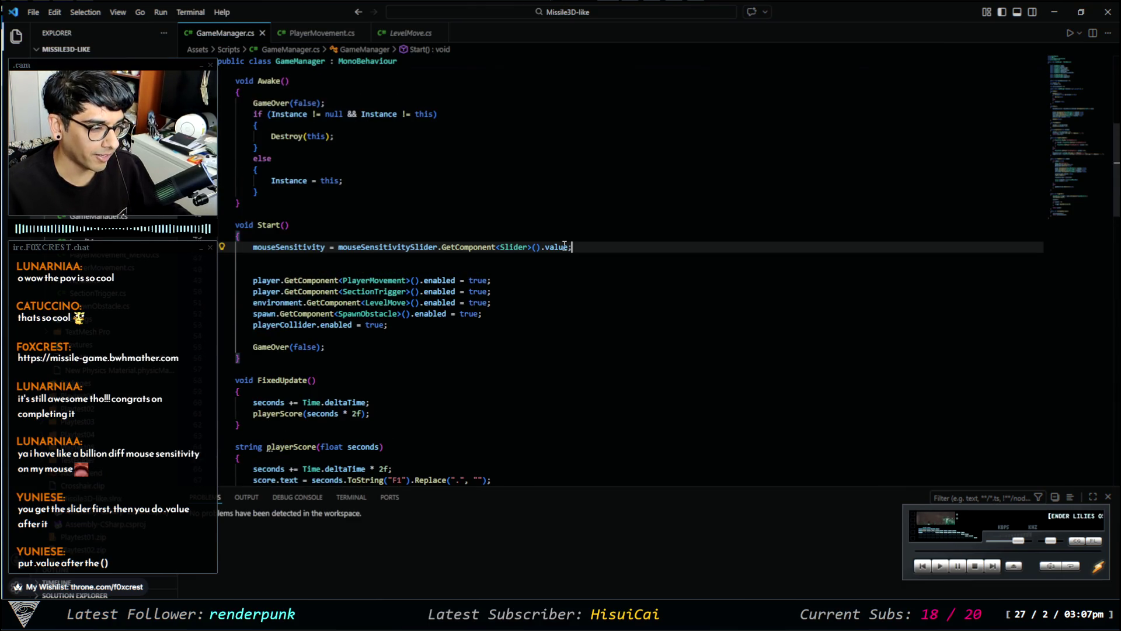
scroll(564, 267, up, 1)
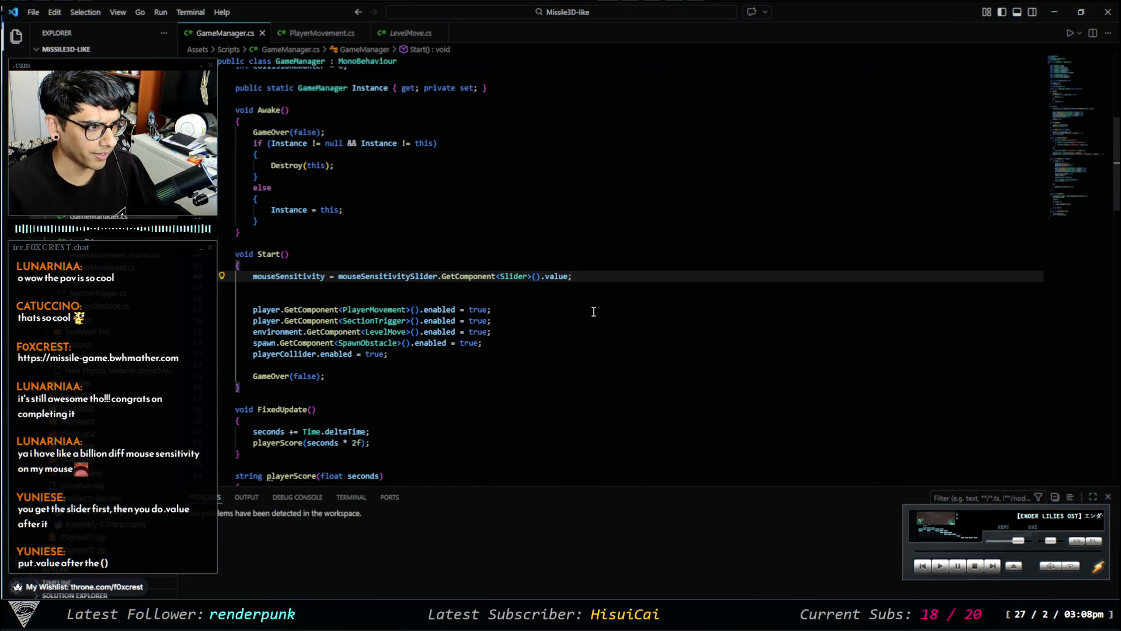
scroll(593, 311, up, 3)
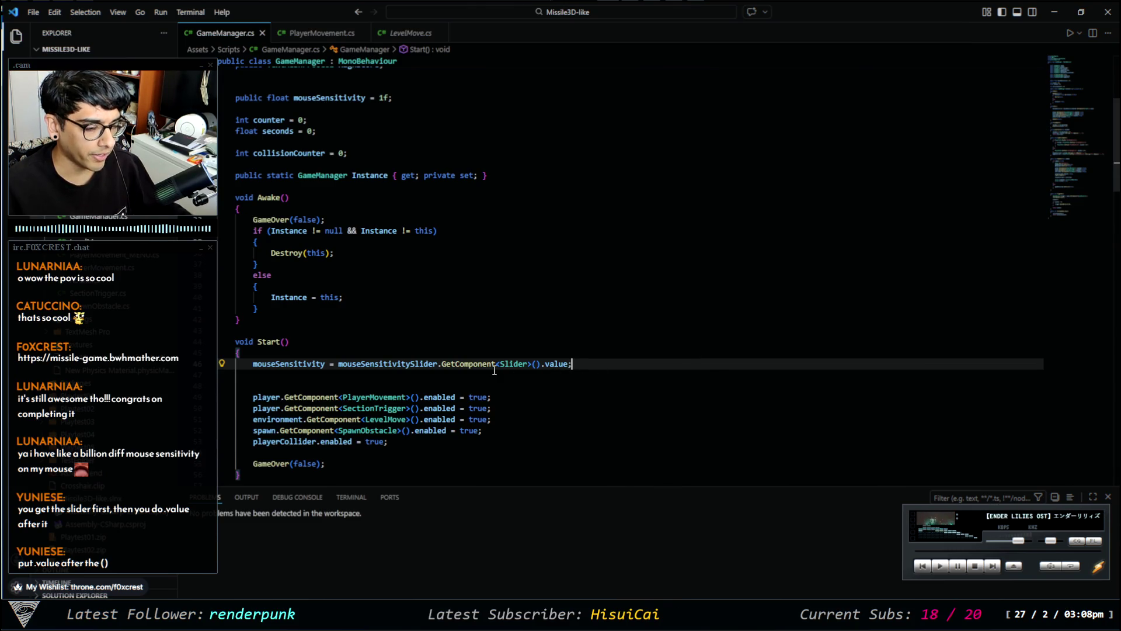
click(310, 35)
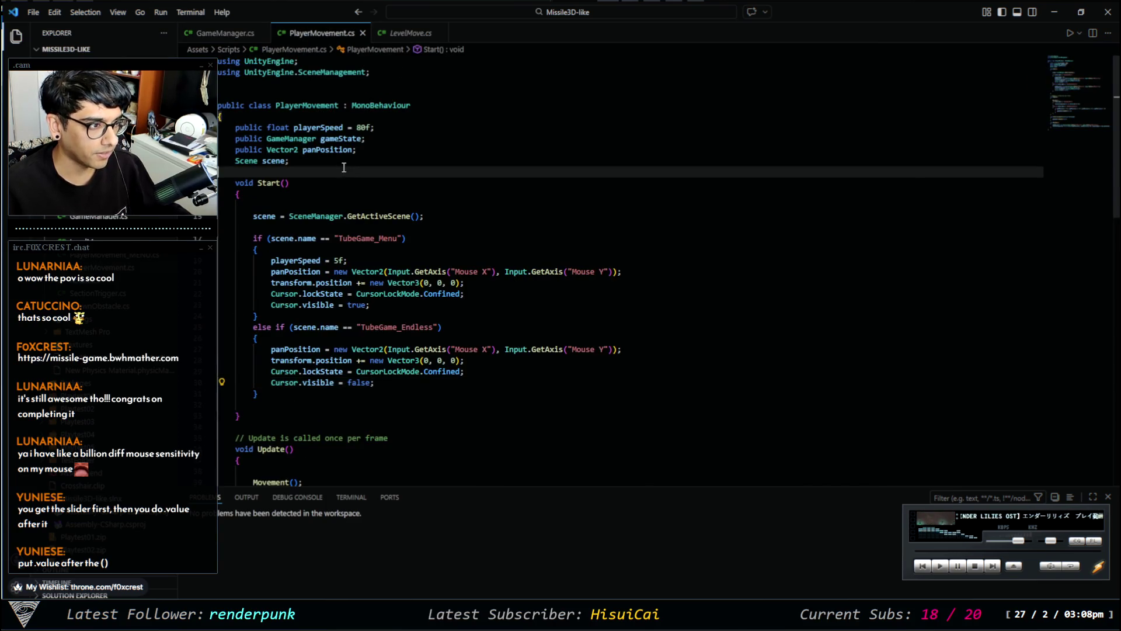
click(334, 205)
Add a GameManager.Instance.mouseSensitivity line at the top of PlayerMovement's Start(), then view GameManager.cs.
click(359, 190)
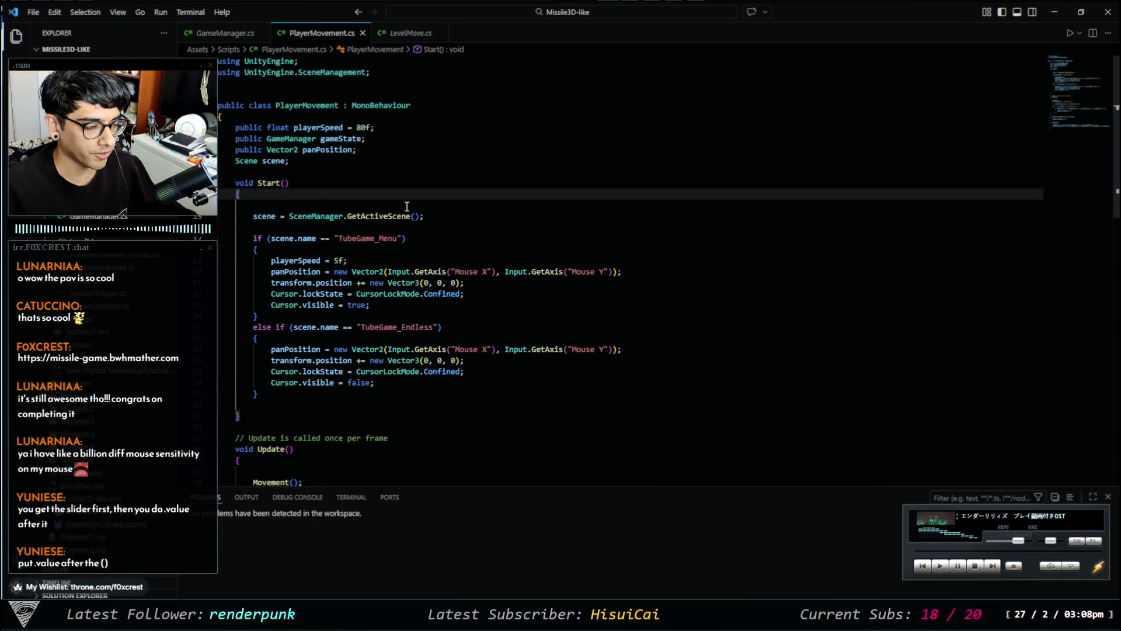
key(Return)
key(Return)
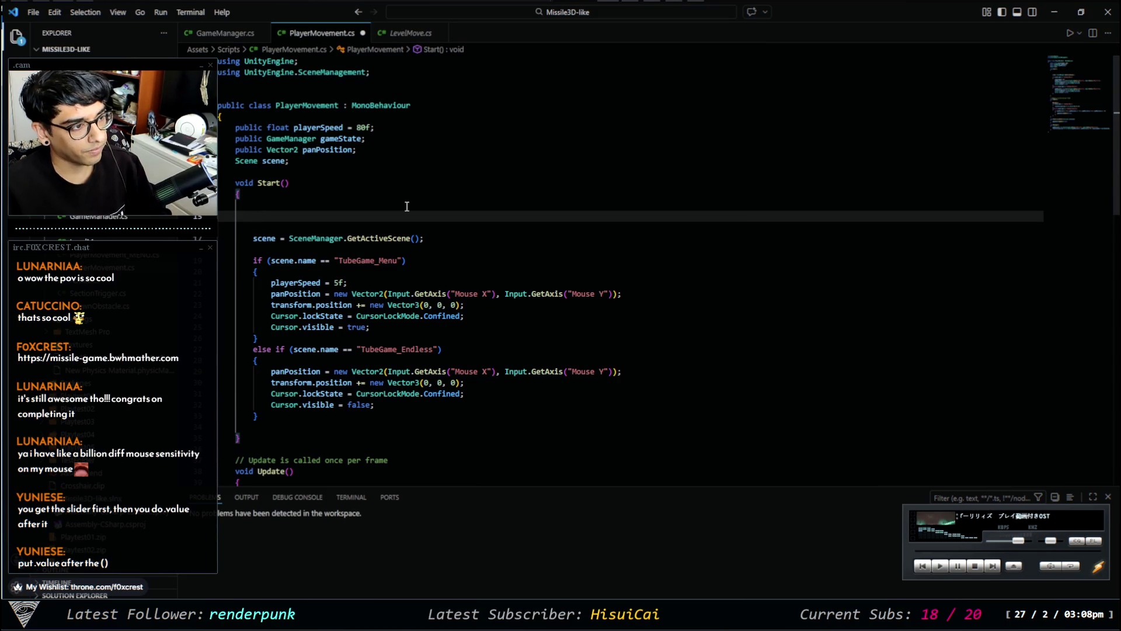
text(game)
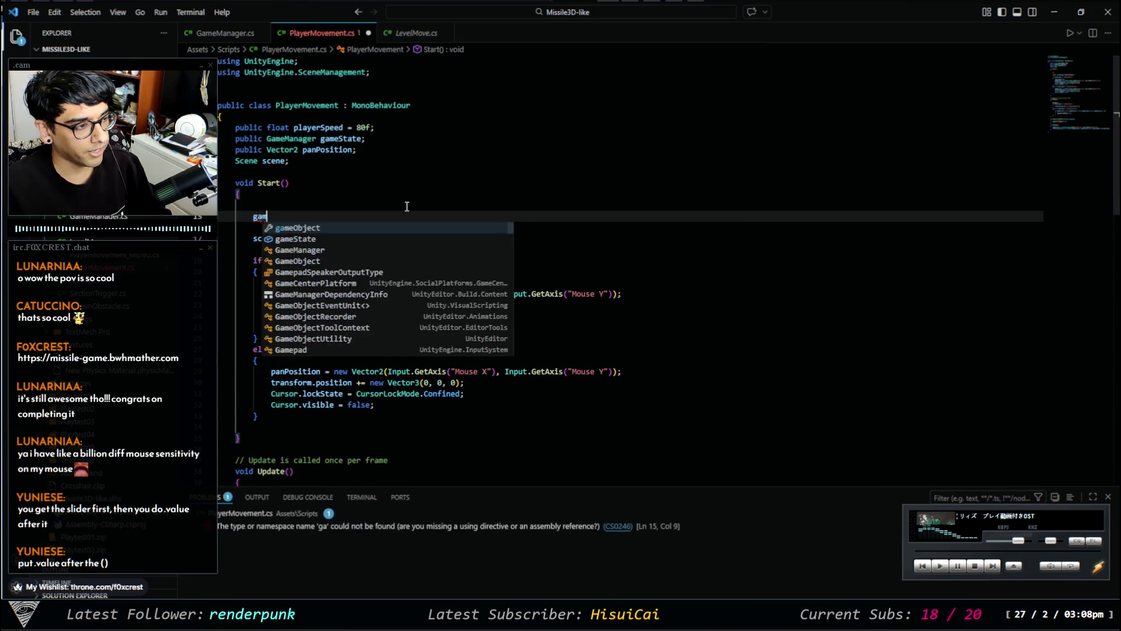
key(Down)
key(Down)
key(Tab)
text(.)
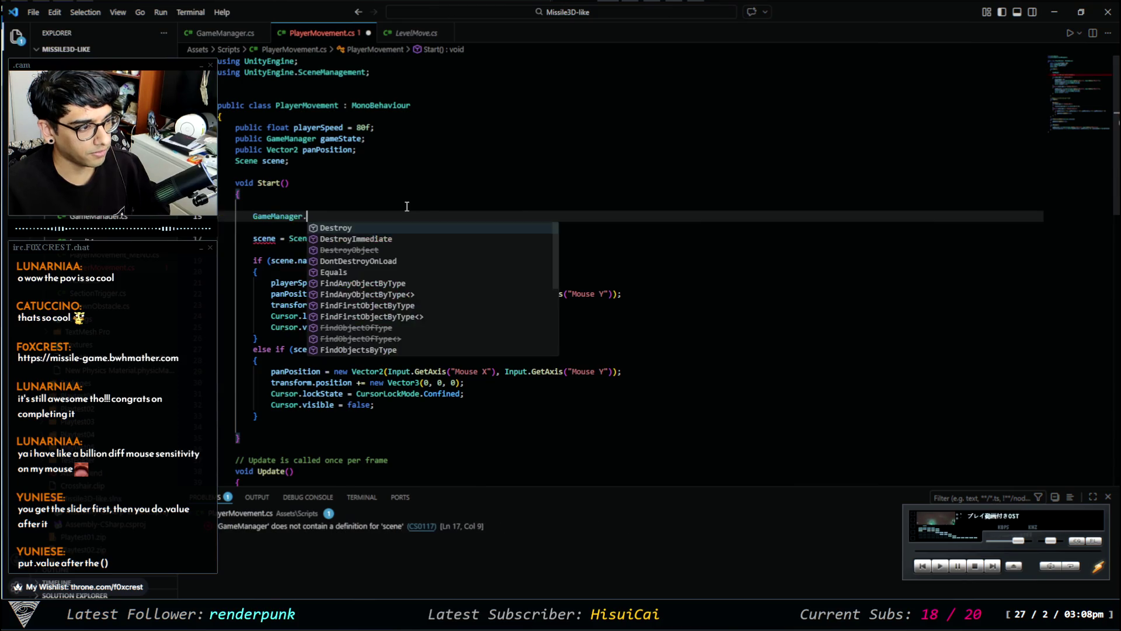
text(Ins)
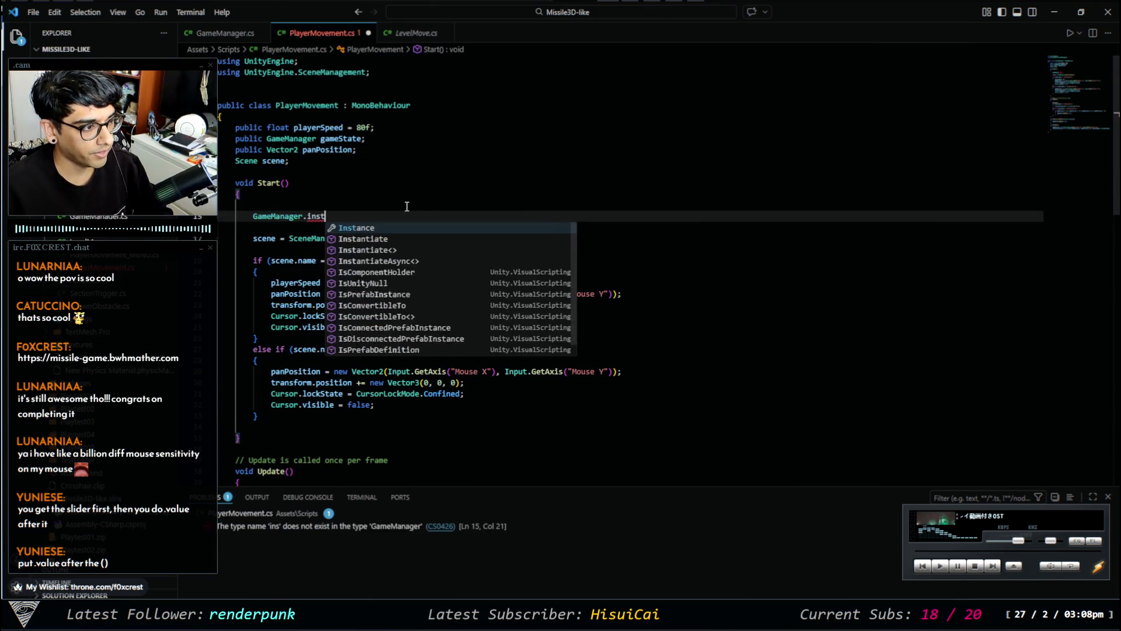
key(Tab)
text(.)
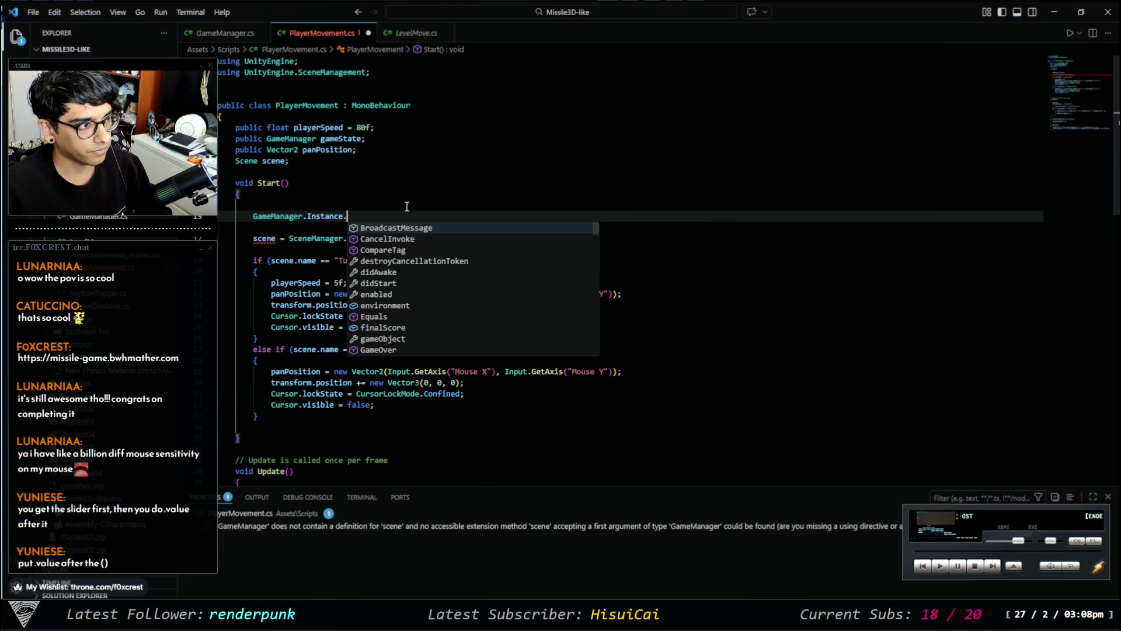
text(m)
key(Tab)
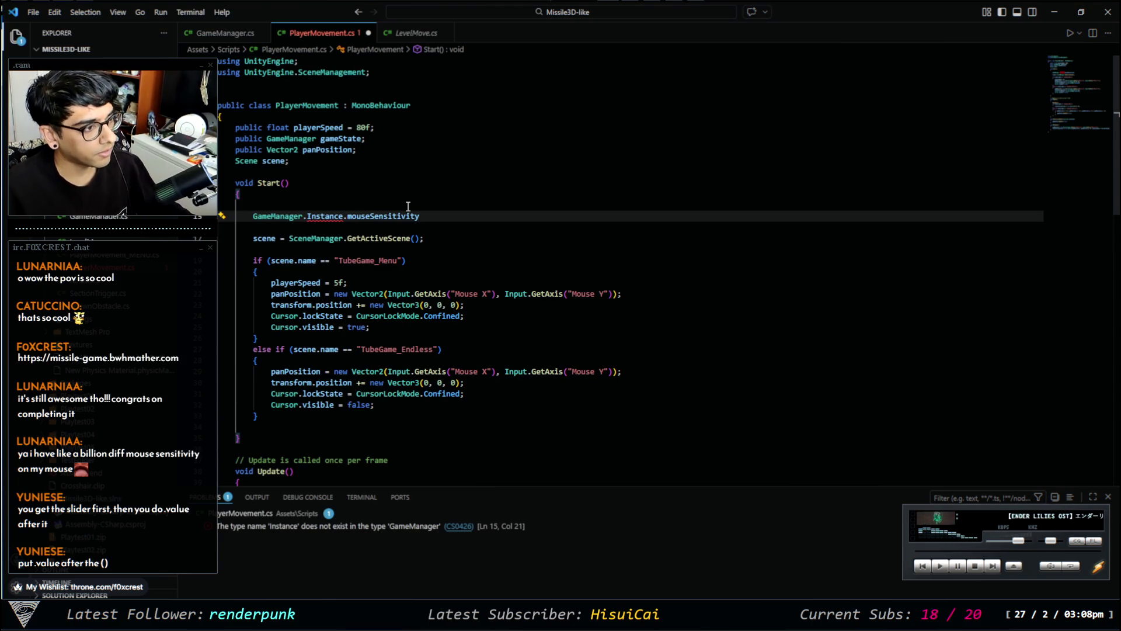
mouse_move(330, 217)
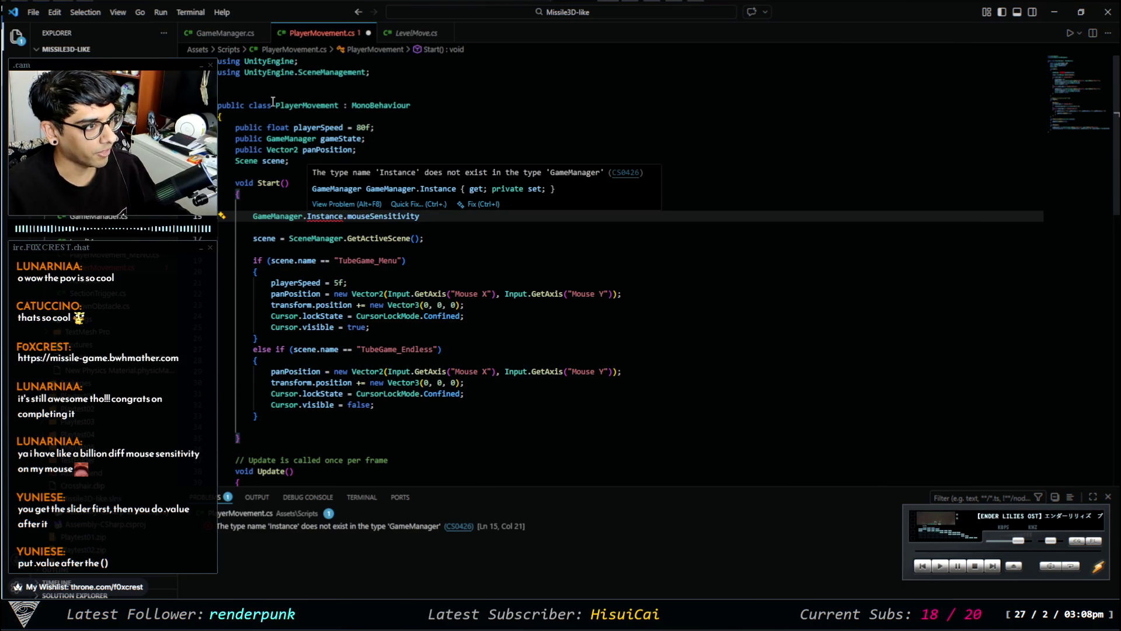
click(223, 33)
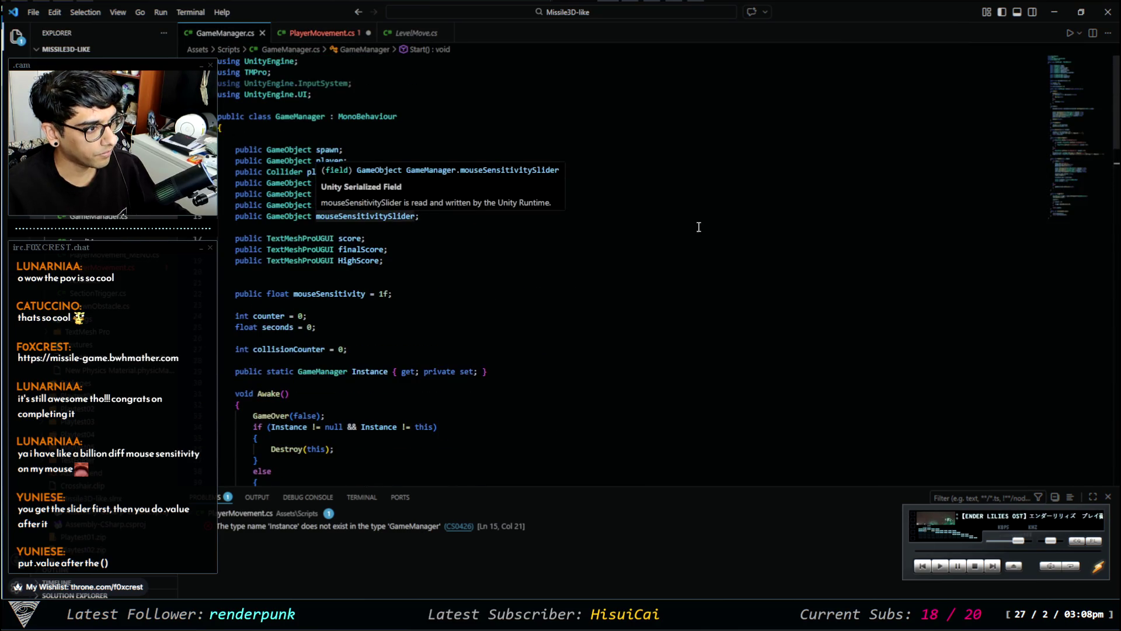
Highlight the Instance property's uses in GameManager.cs to check it.
click(445, 267)
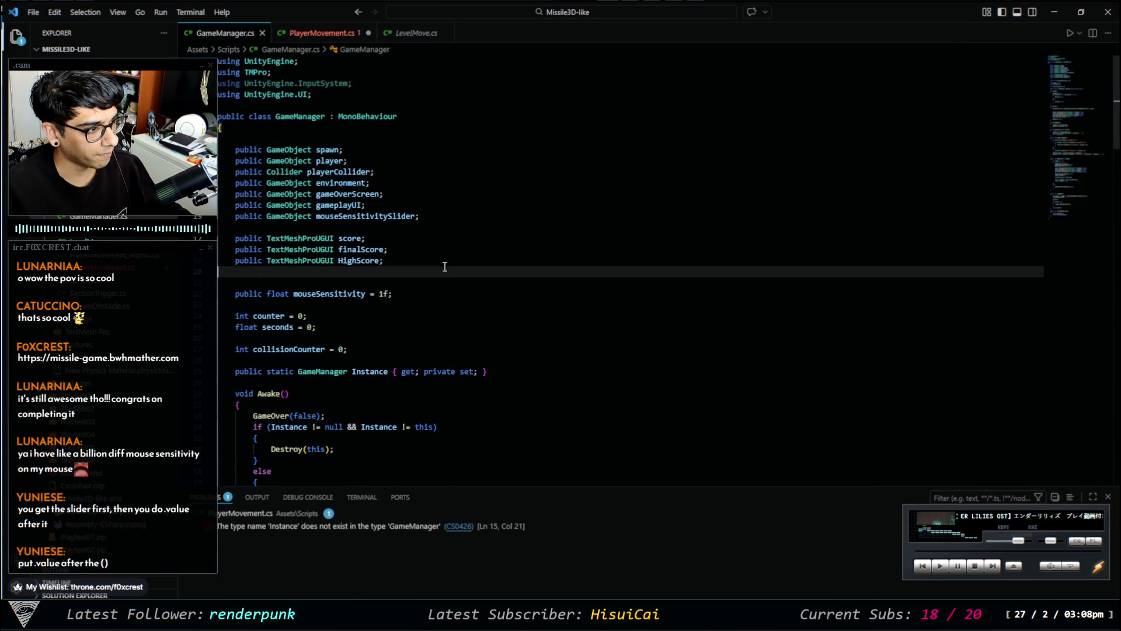
scroll(444, 267, down, 3)
double_click(370, 284)
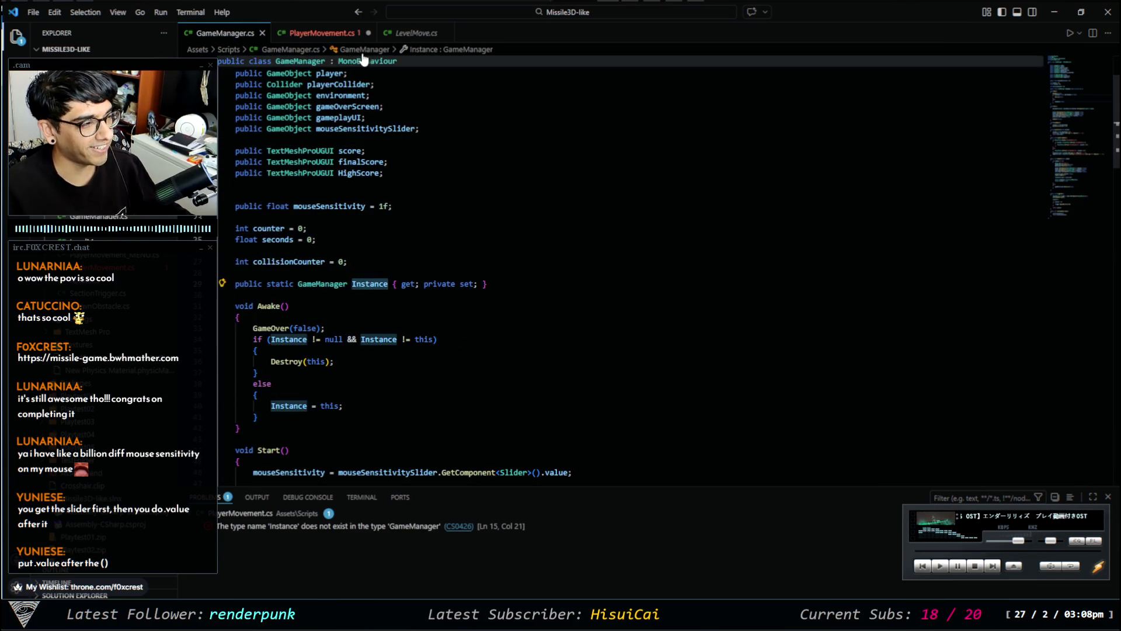
Back in PlayerMovement.cs, autocomplete mouseSensitivity and end the statement with a semicolon.
click(324, 33)
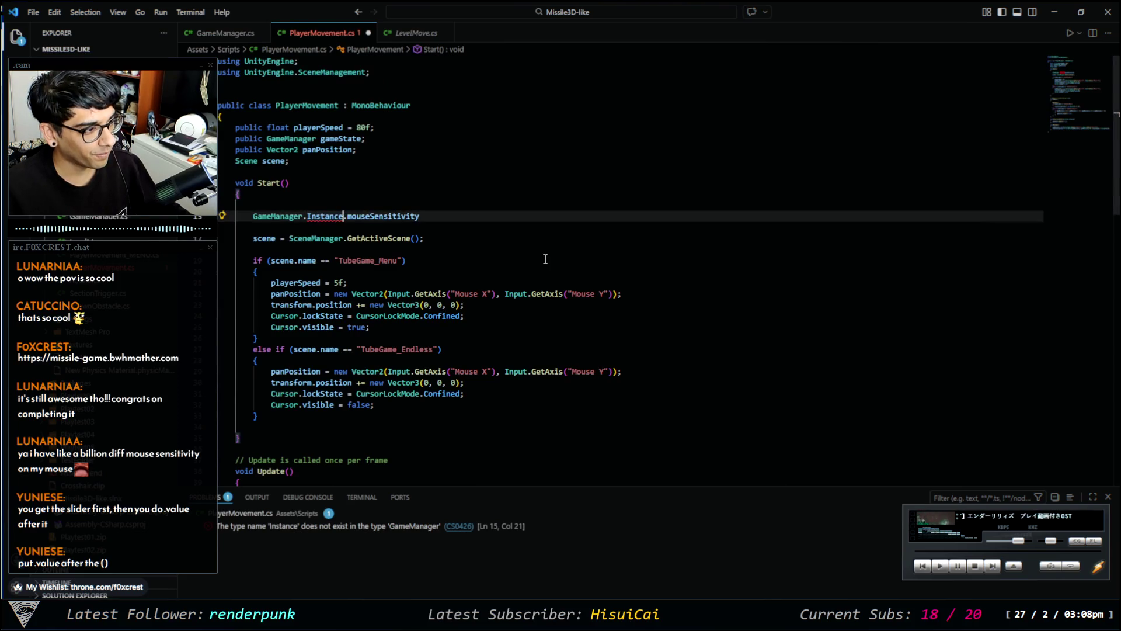
key(BackSpace)
key(BackSpace)
key(ctrl+shift+Left)
key(Right)
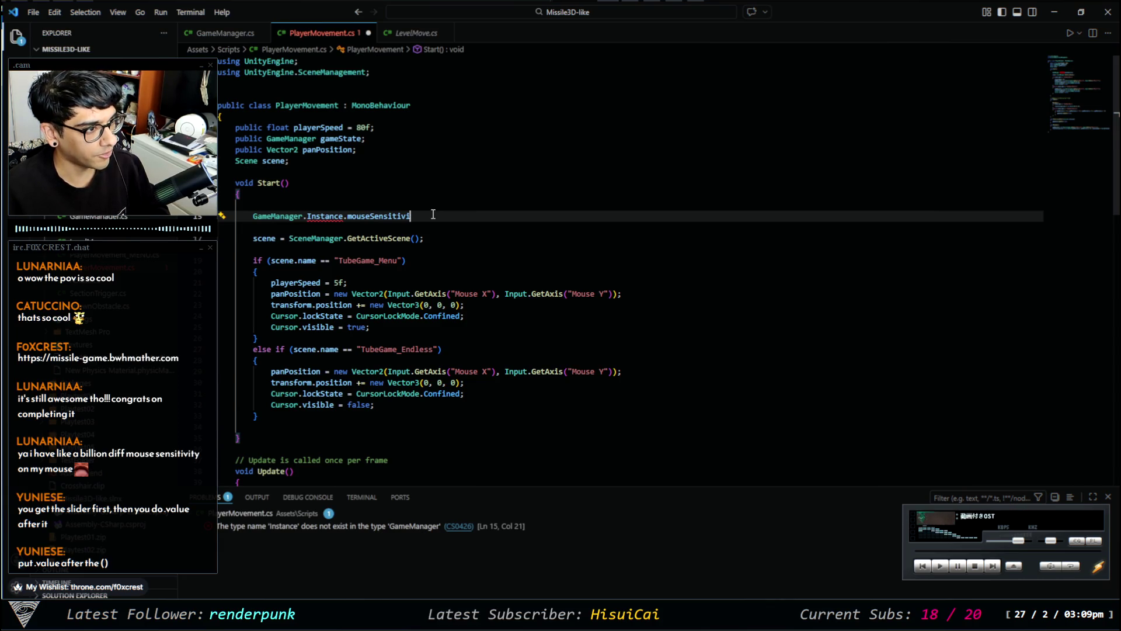
key(ctrl+Left)
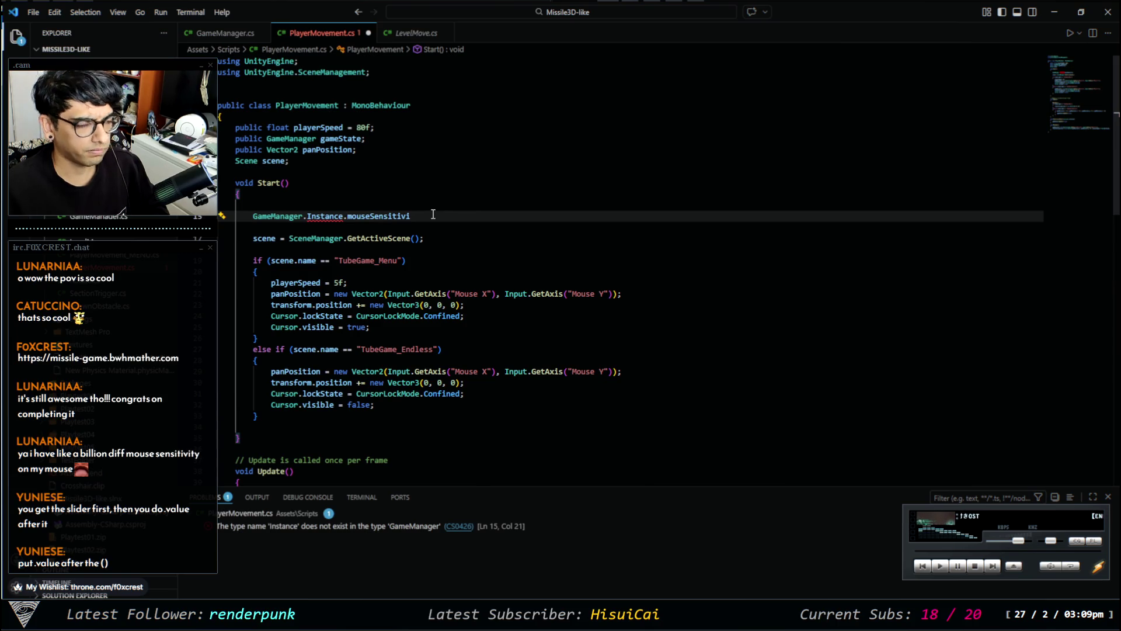
key(ctrl+Left)
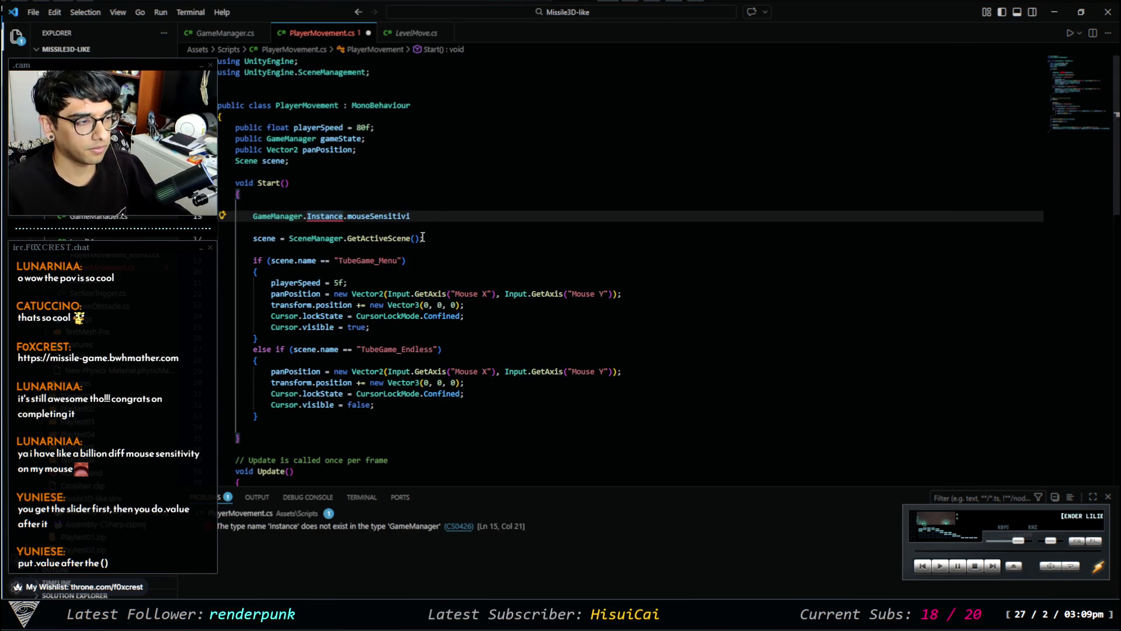
click(415, 216)
click(427, 216)
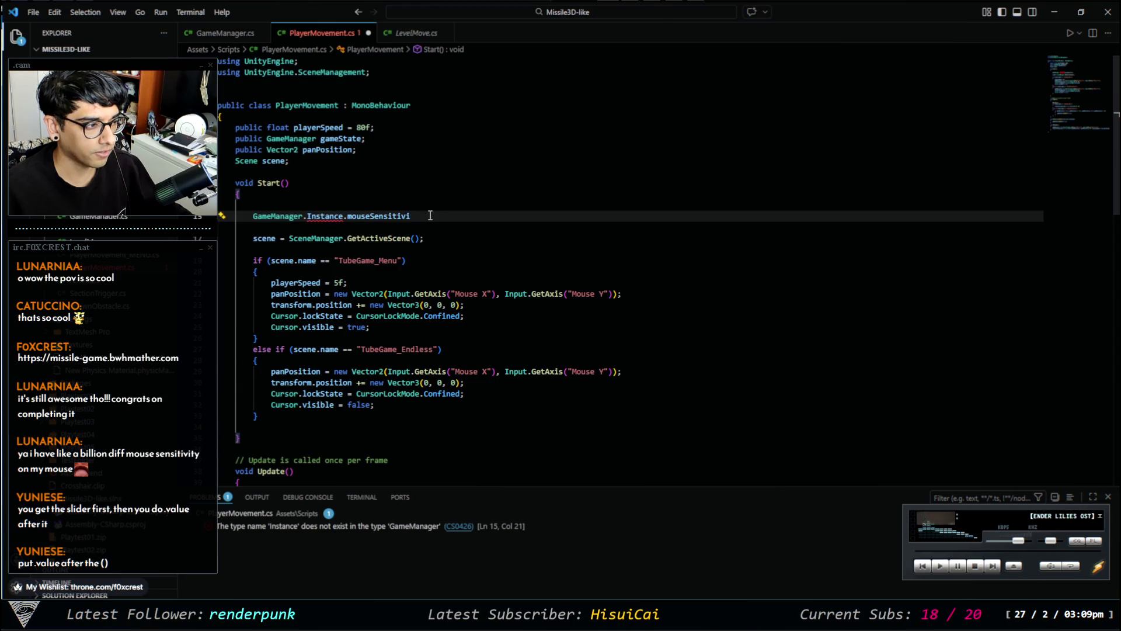
text(t)
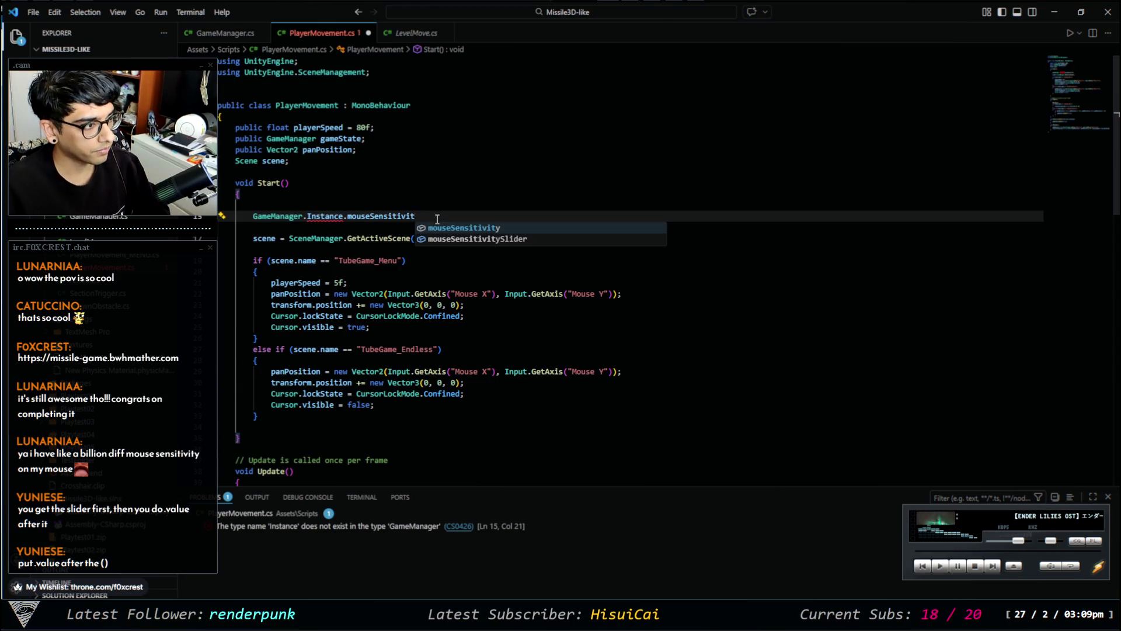
key(Tab)
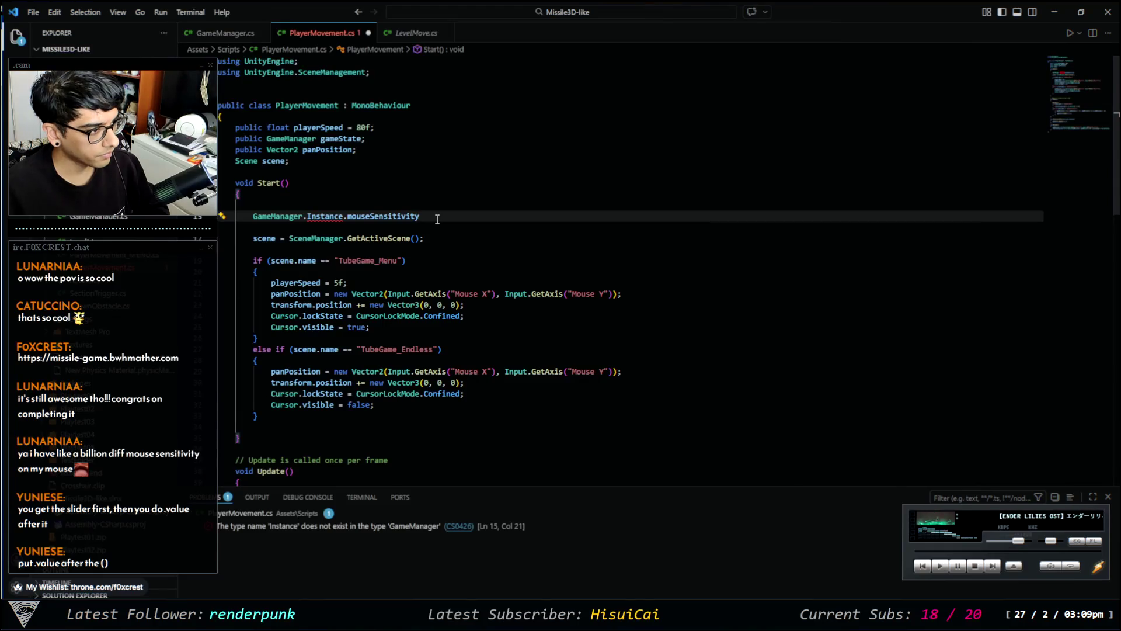
text(;)
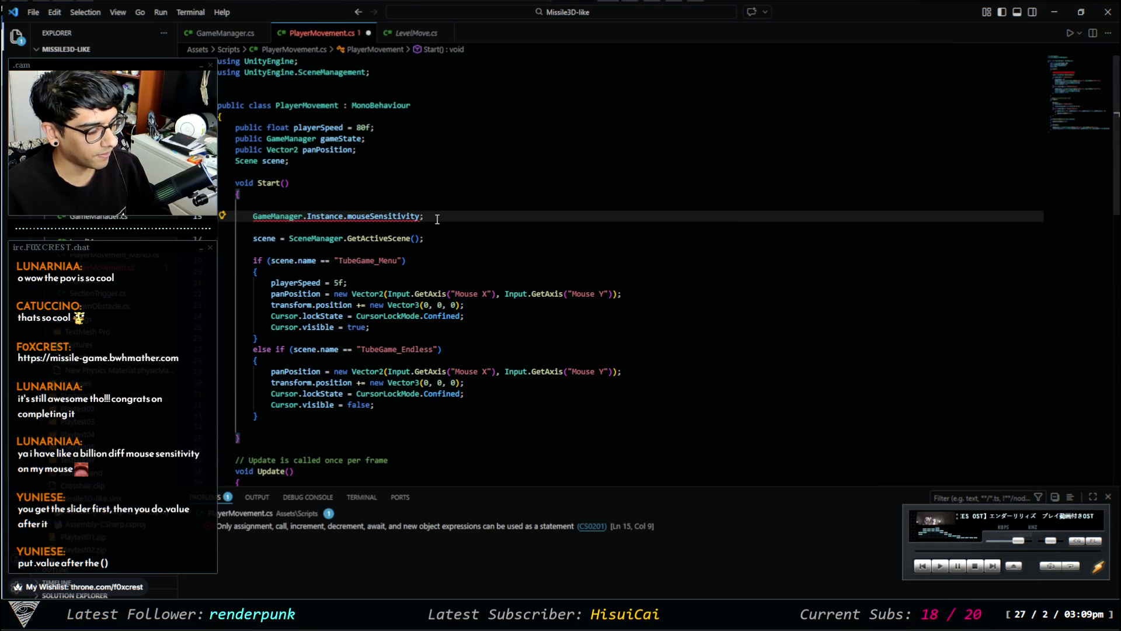
Turn the mouseSensitivity line into an assignment by replacing its semicolon with '='.
key(BackSpace)
text(=)
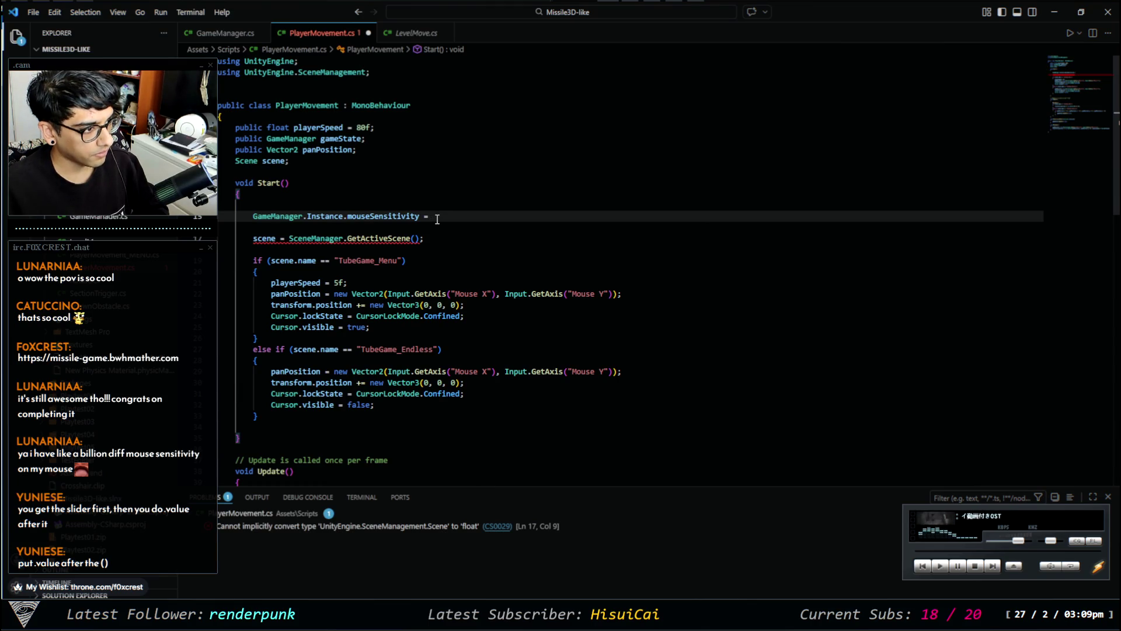
text(player)
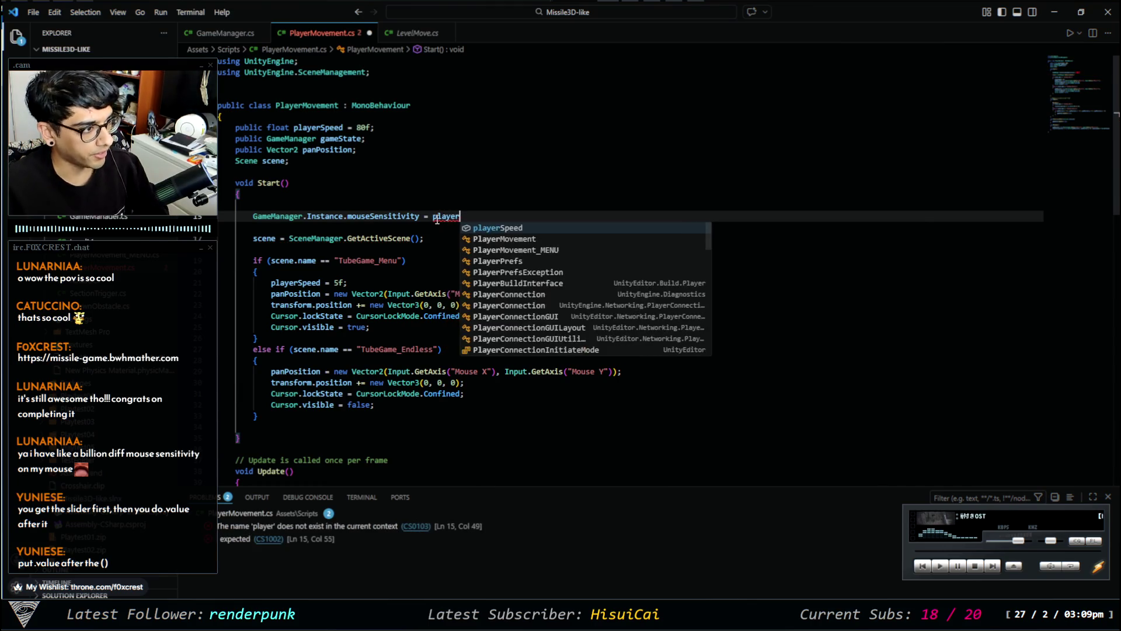
text(s)
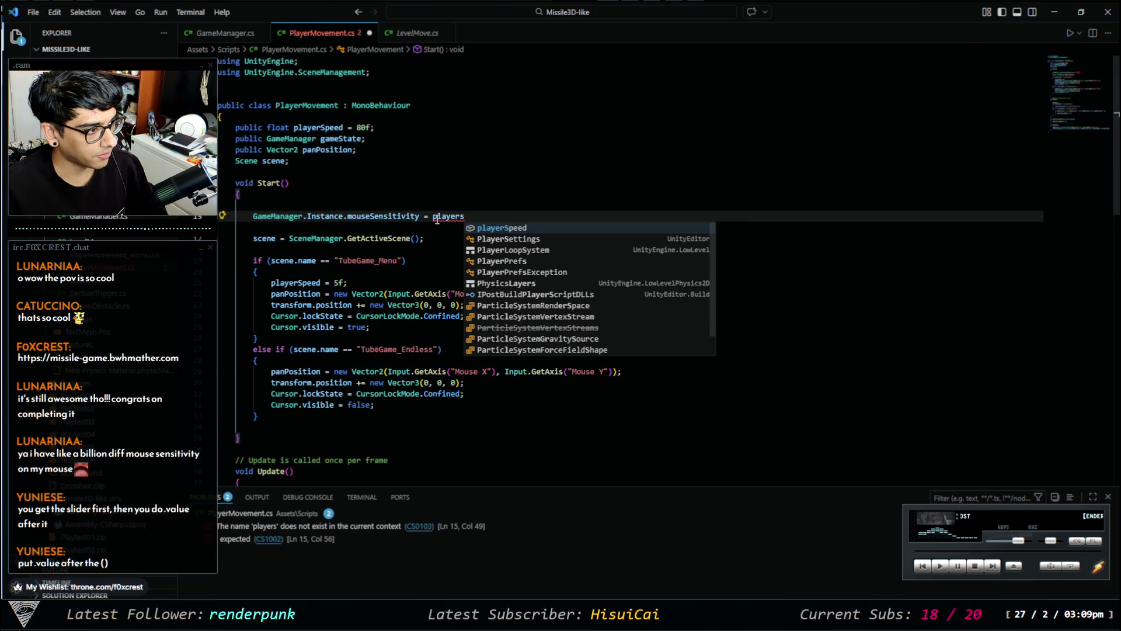
key(BackSpace)
key(BackSpace)
key(BackSpace)
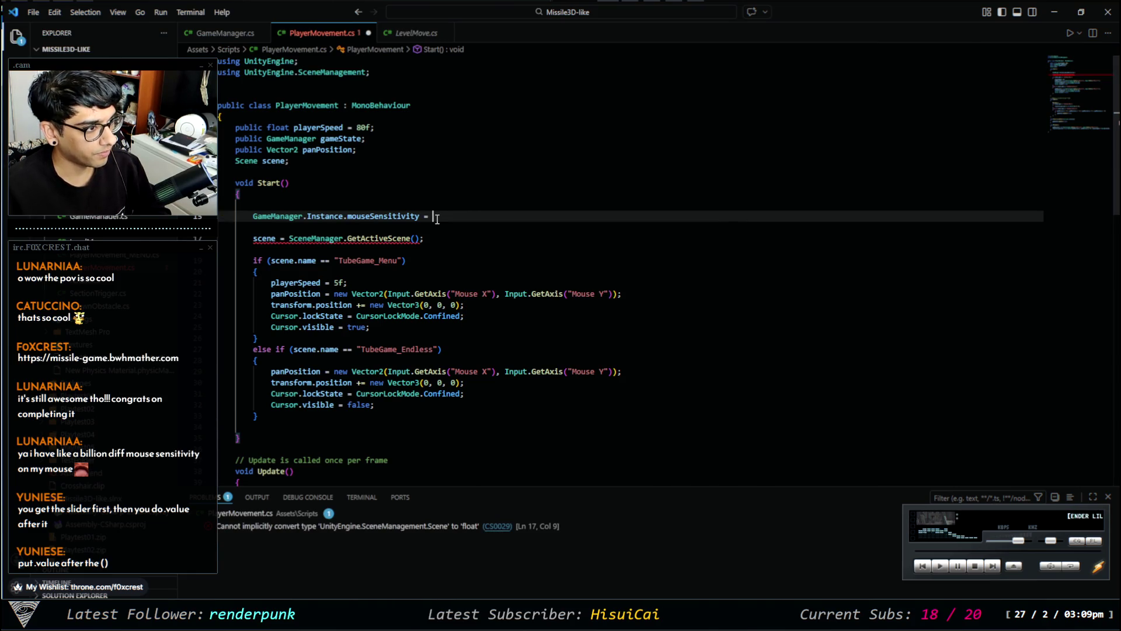
text(mous)
key(BackSpace)
key(BackSpace)
key(BackSpace)
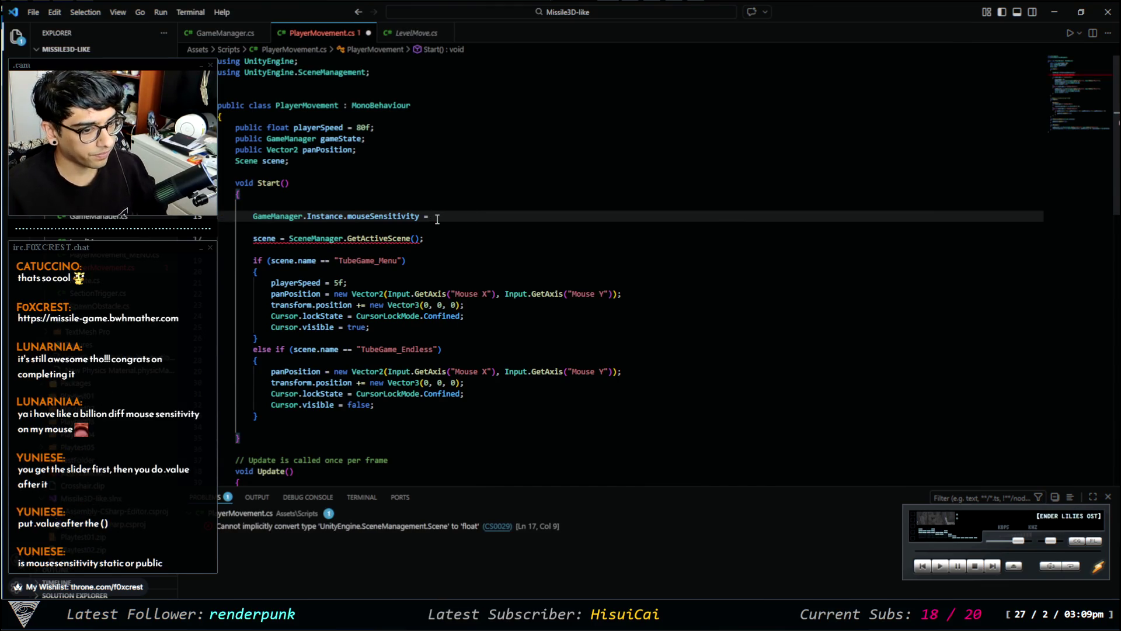
Complete the right side as GameManager.Instance.mouseSensitivity * playerSpeed; using copy-paste and autocomplete.
key(ctrl+shift+Left)
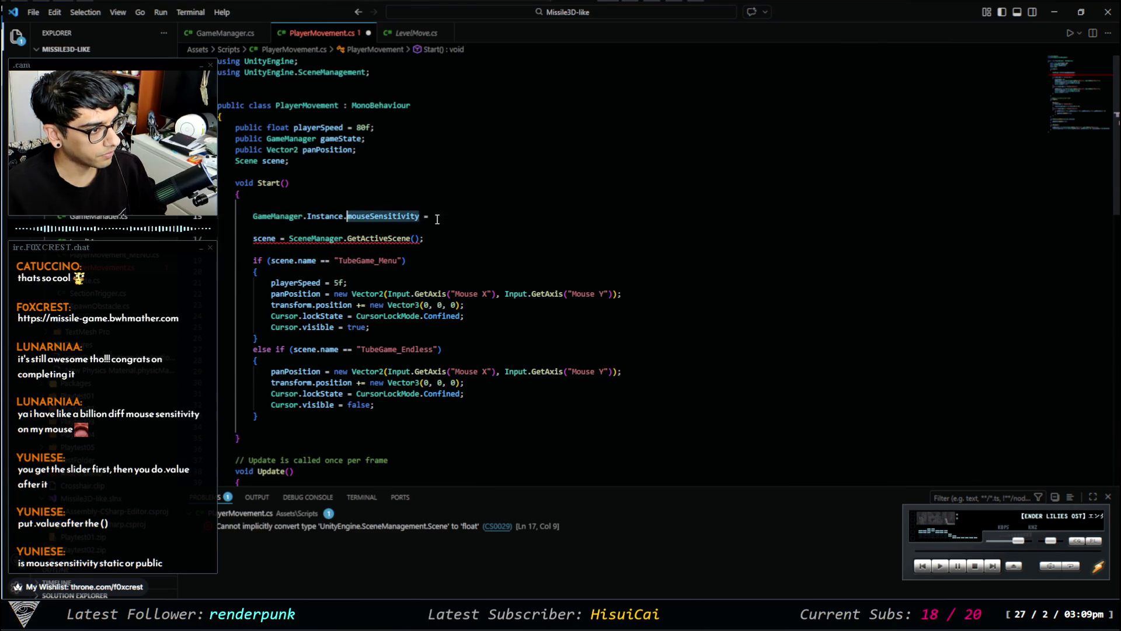
key(ctrl+shift+Left)
key(ctrl+shift+Left)
key(ctrl+c)
key(ctrl+Right)
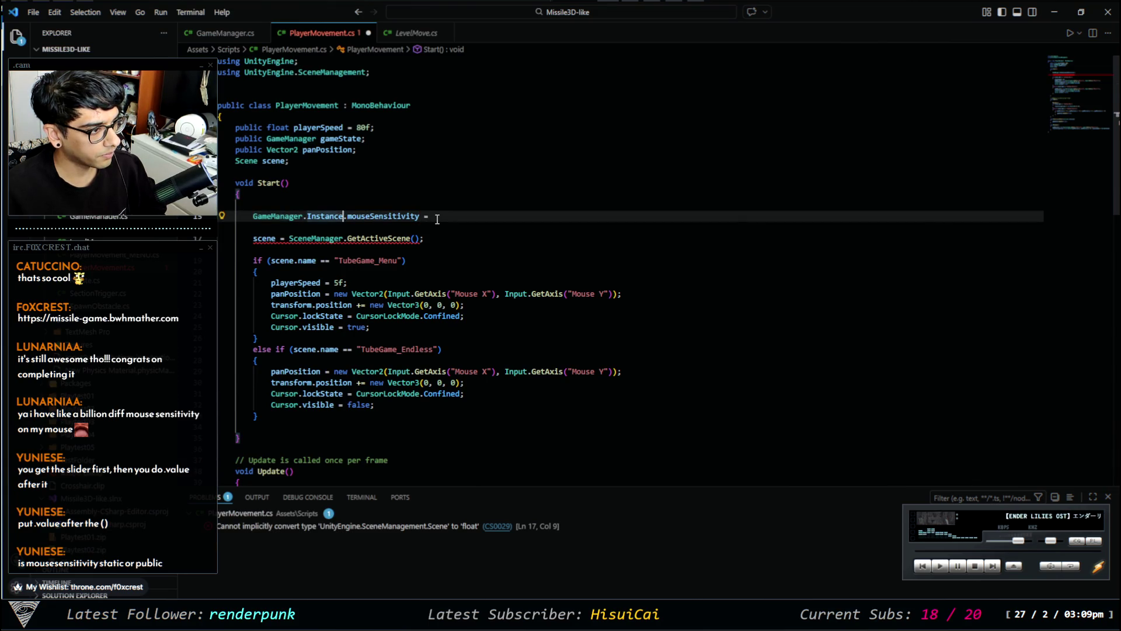
key(Down)
key(Down)
key(Up)
key(Up)
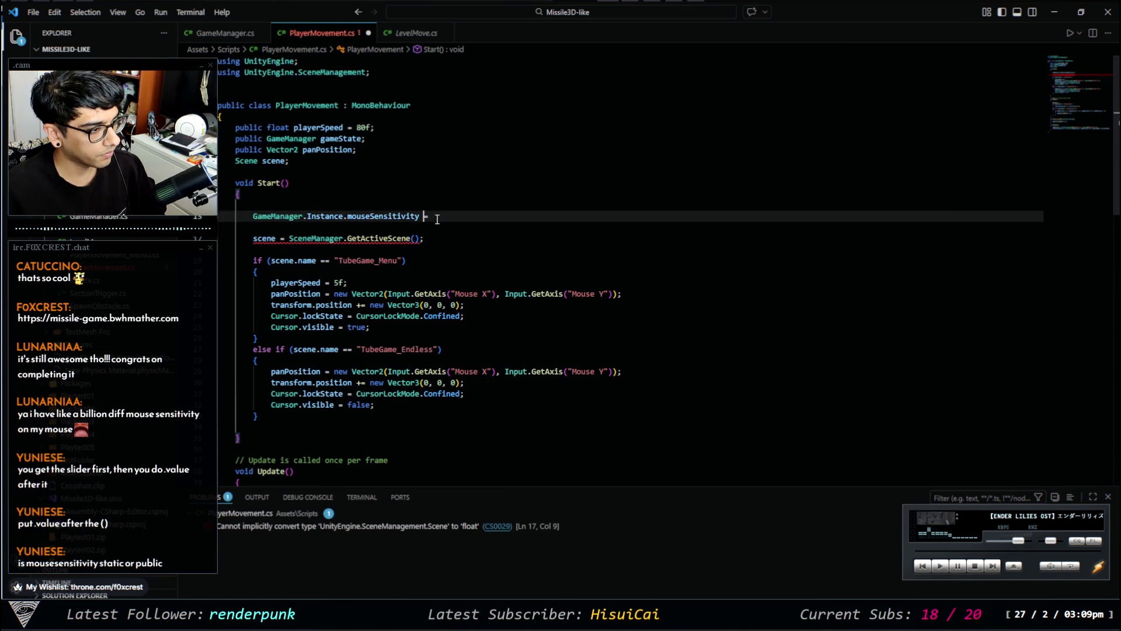
key(ctrl+v)
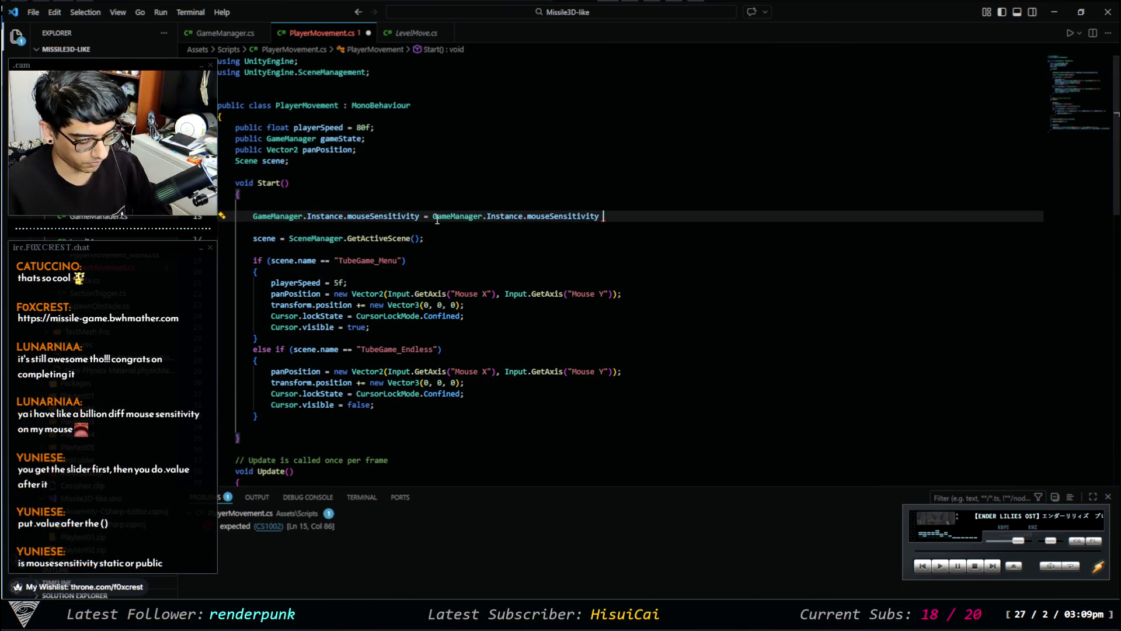
text(* )
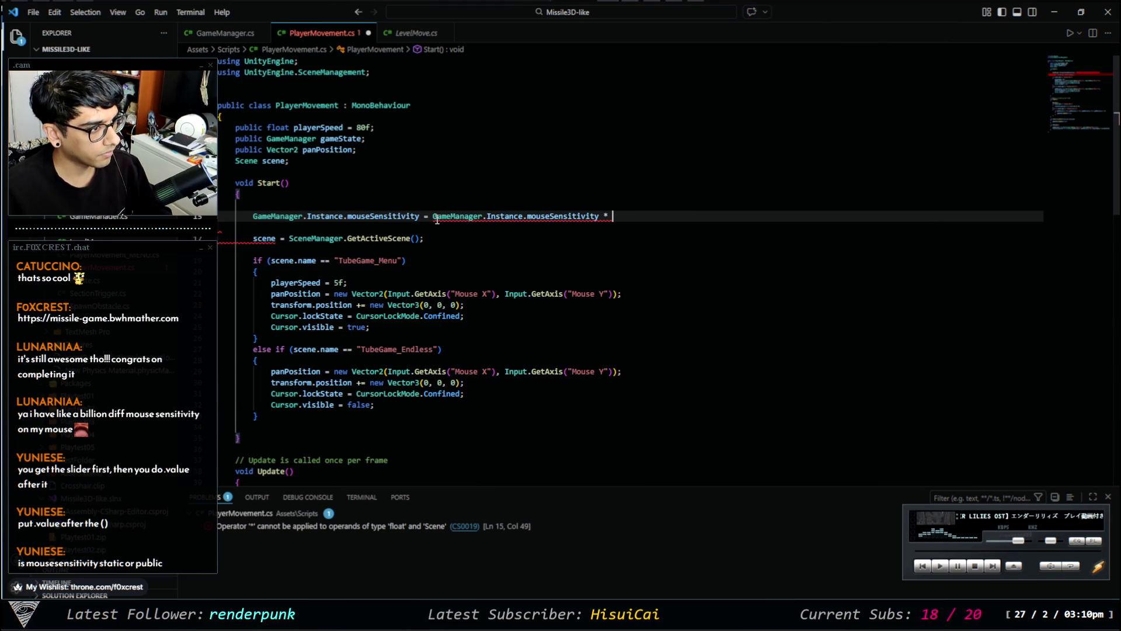
text(player)
key(Tab)
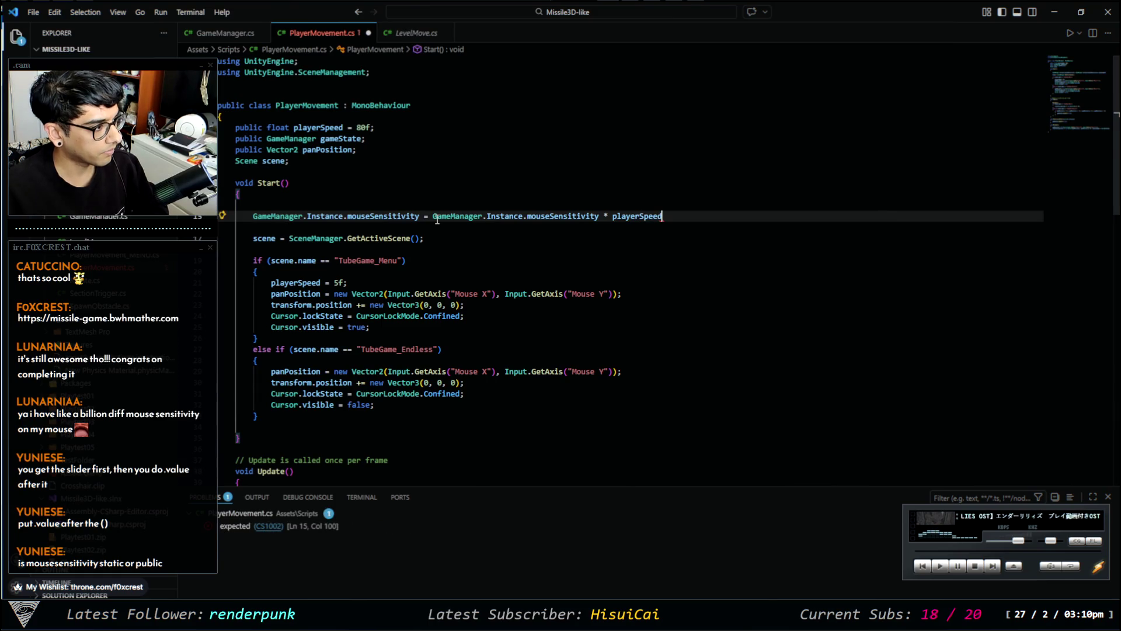
text(;)
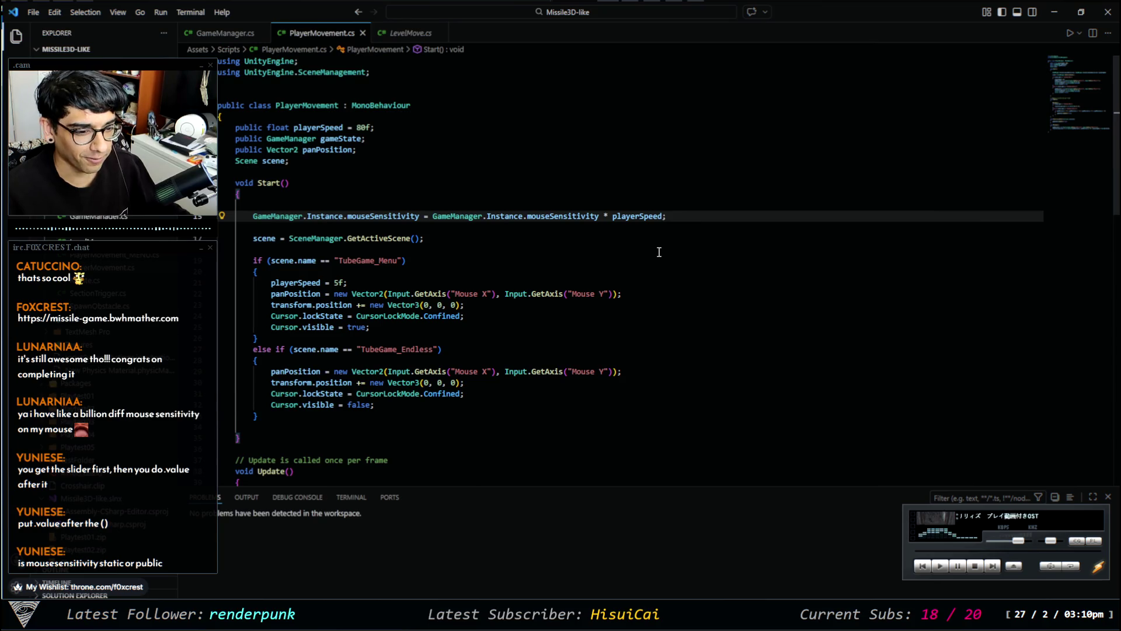
Confirm mouseSensitivity is declared public in GameManager.cs.
click(248, 33)
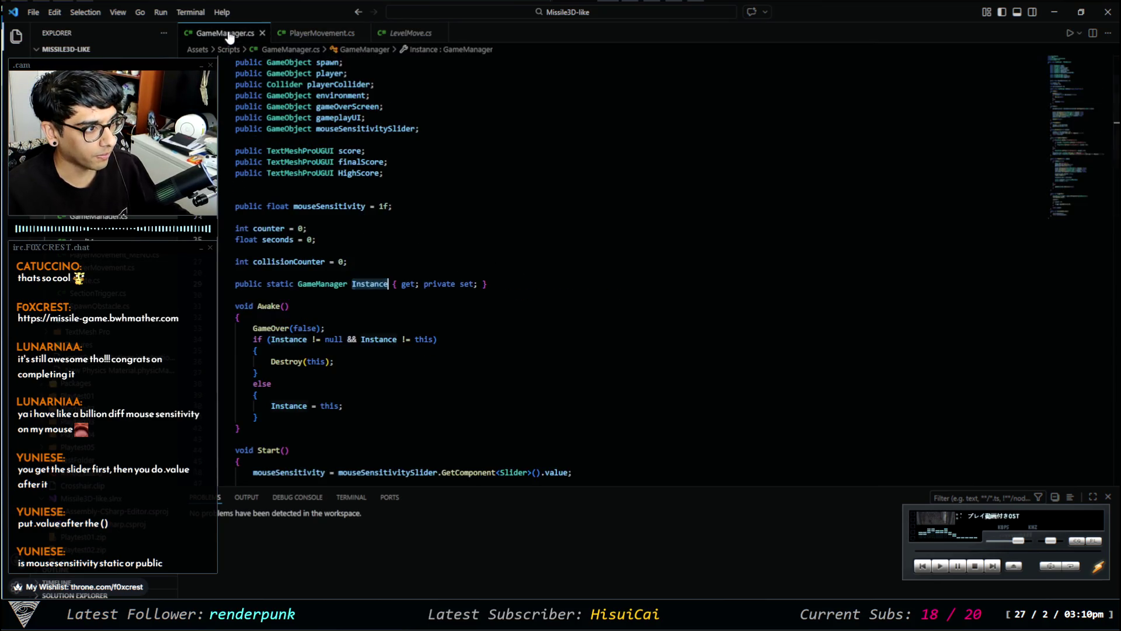
double_click(247, 208)
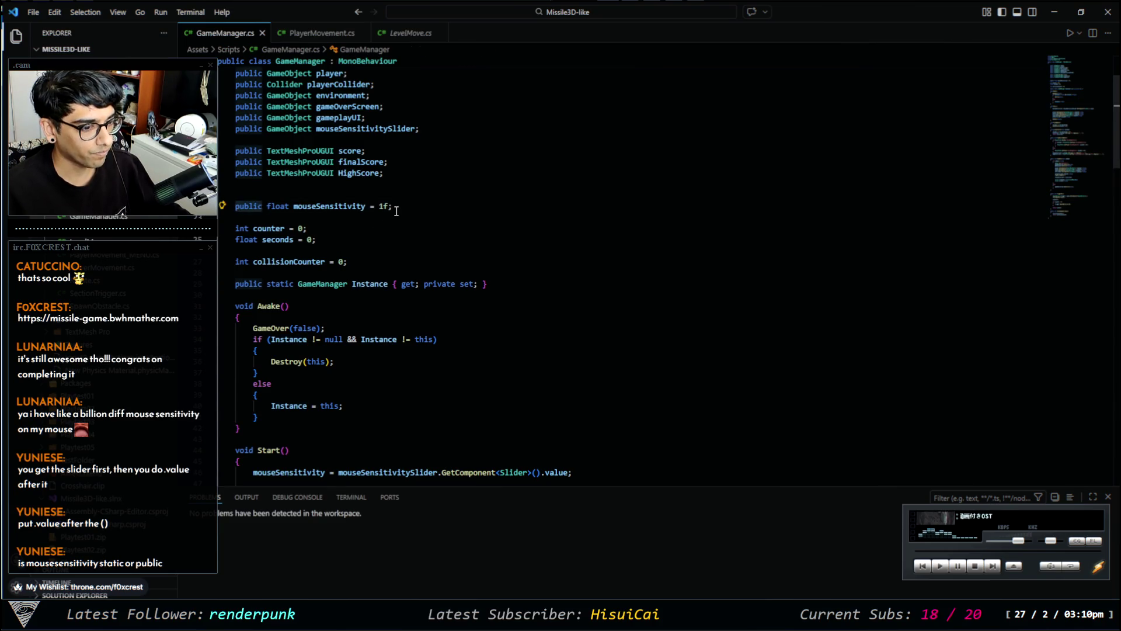
click(321, 34)
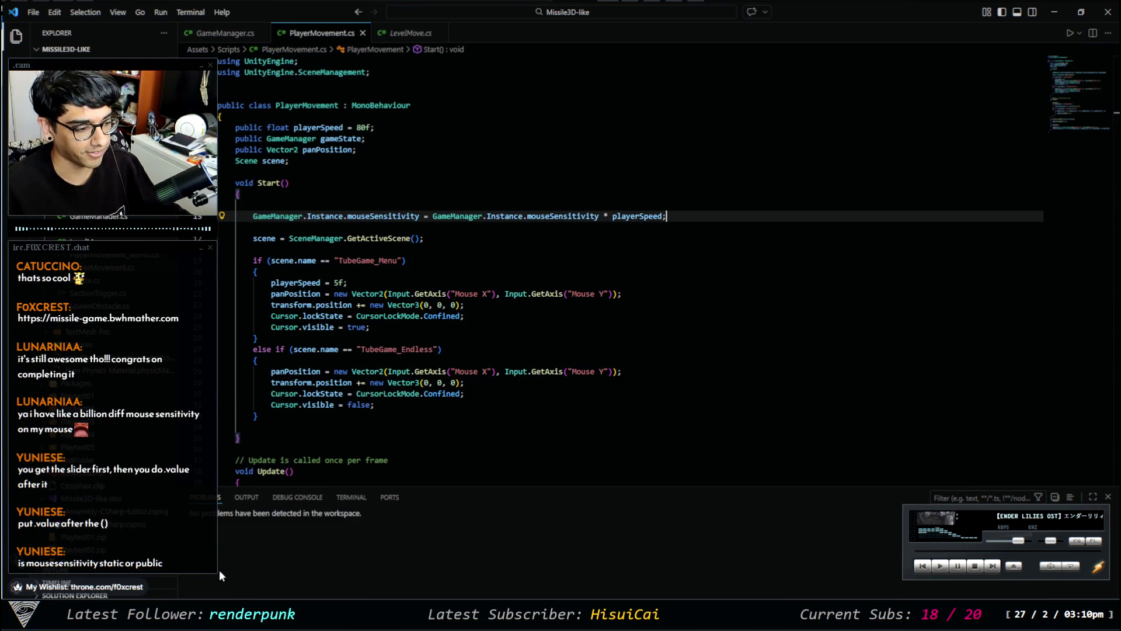
Set playerSpeed's starting value to 80f in PlayerMovement.cs and return to Unity 6.
double_click(359, 127)
text(80f)
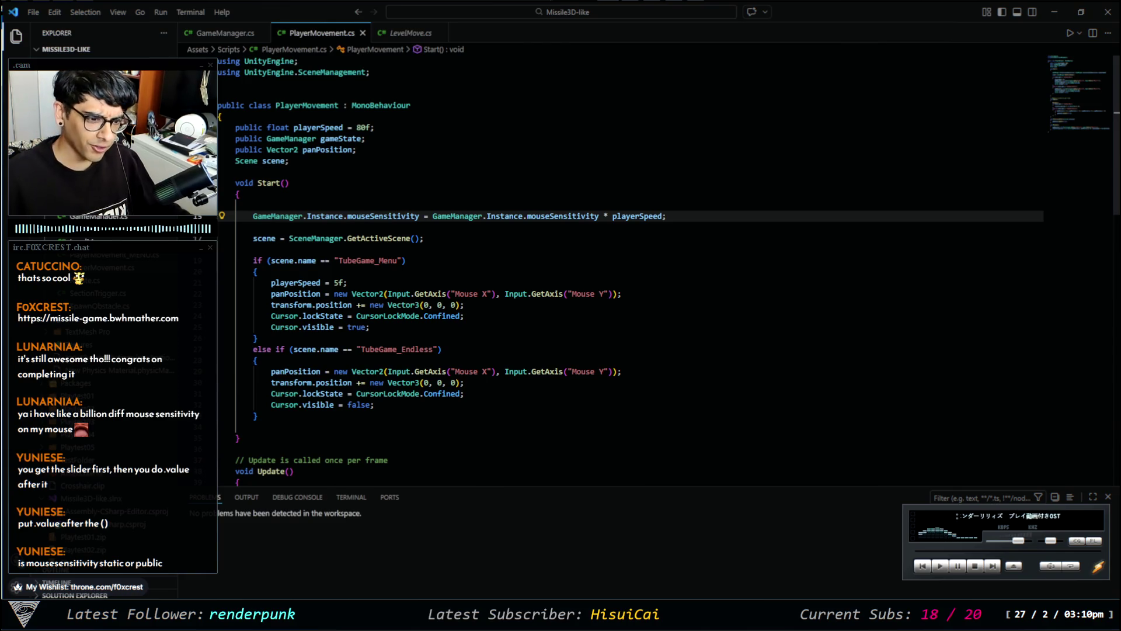
key(alt+Tab)
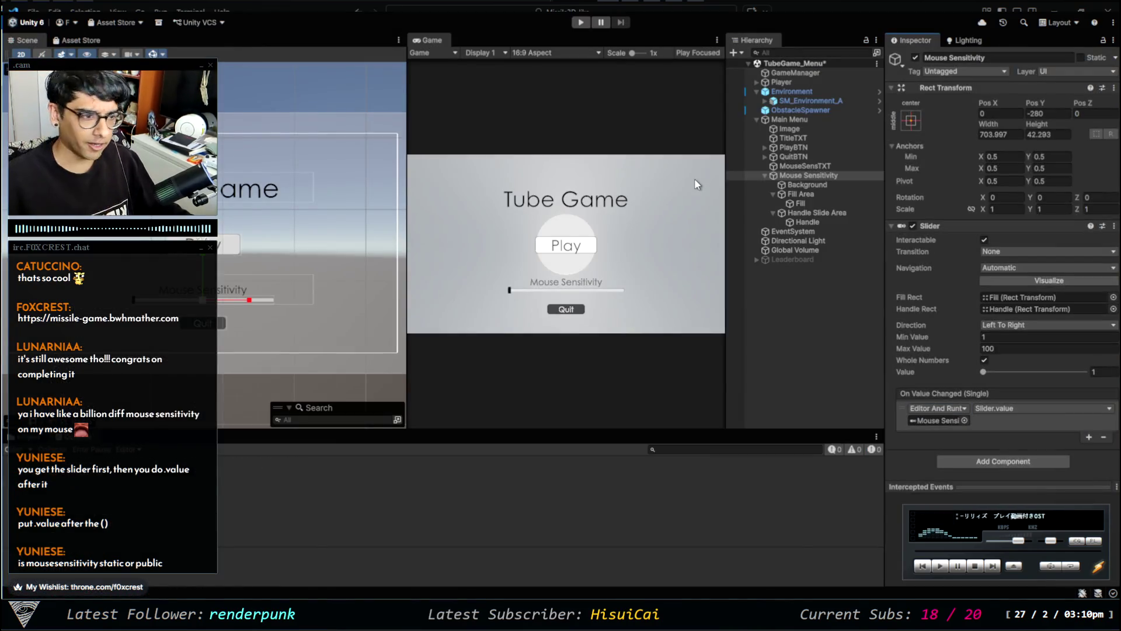
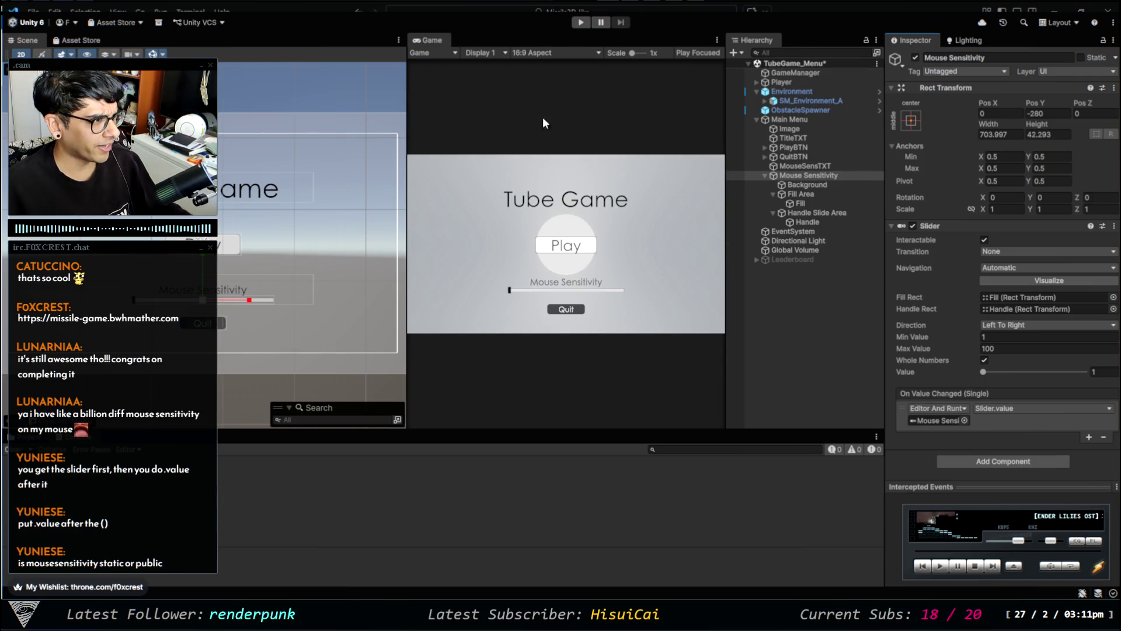
Set the Player's Player Speed to 50 in Player Movement, then enter Play mode.
click(801, 83)
click(1005, 323)
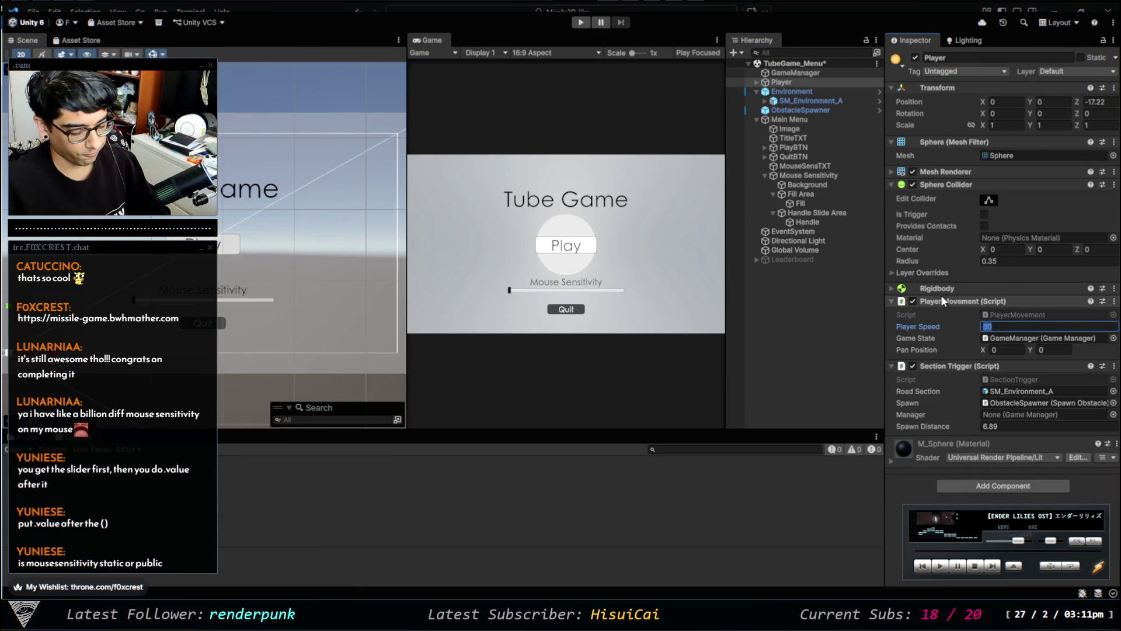
text(50)
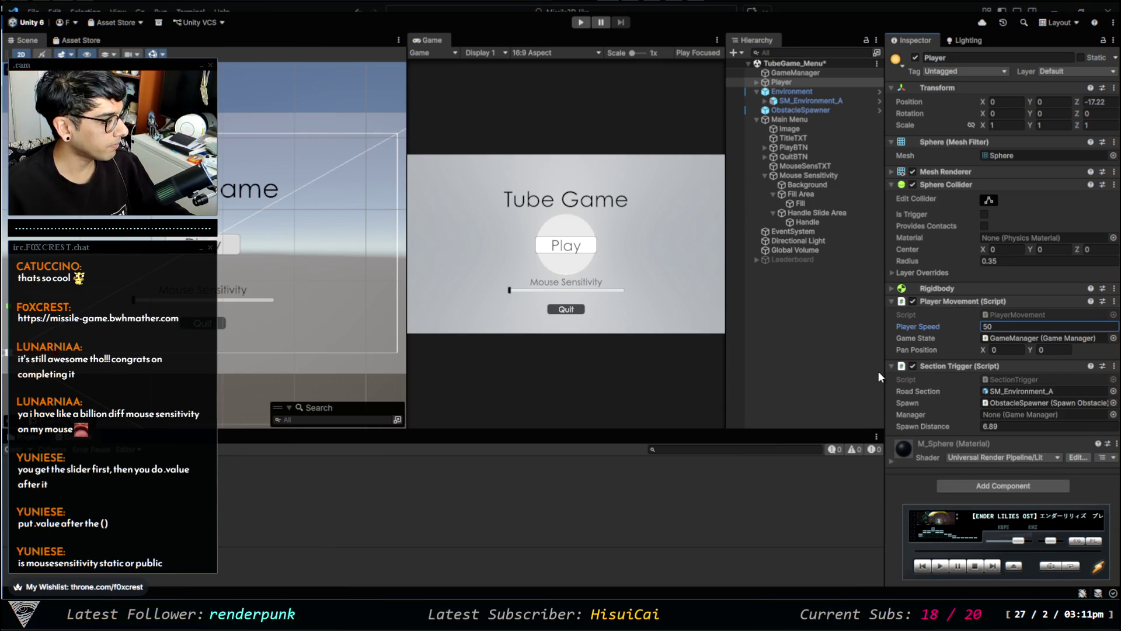
click(843, 354)
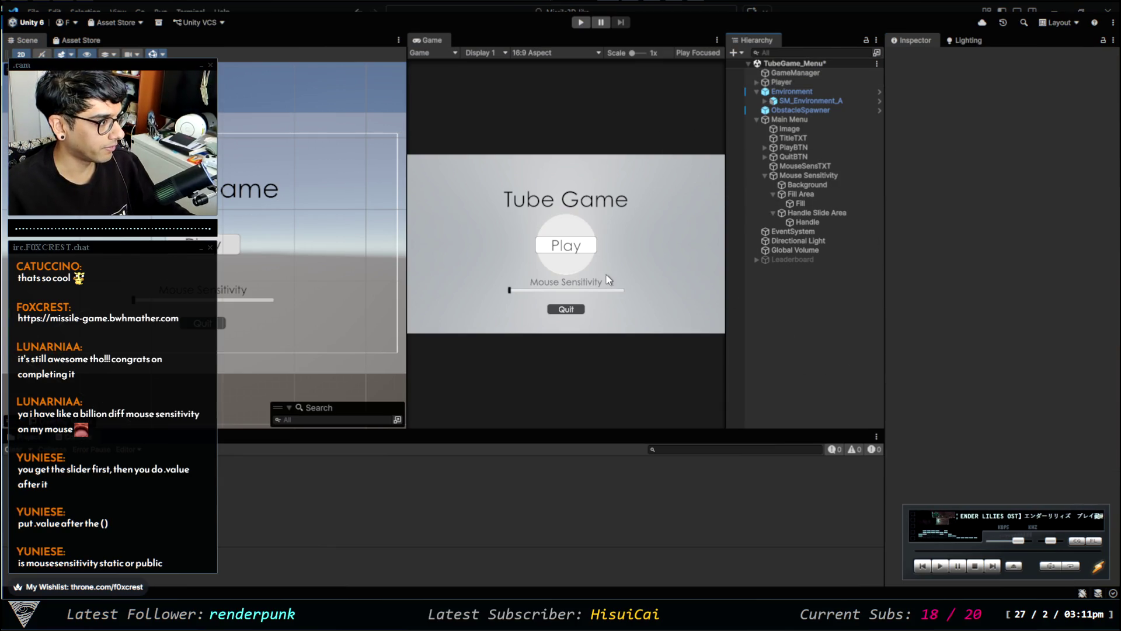
click(584, 23)
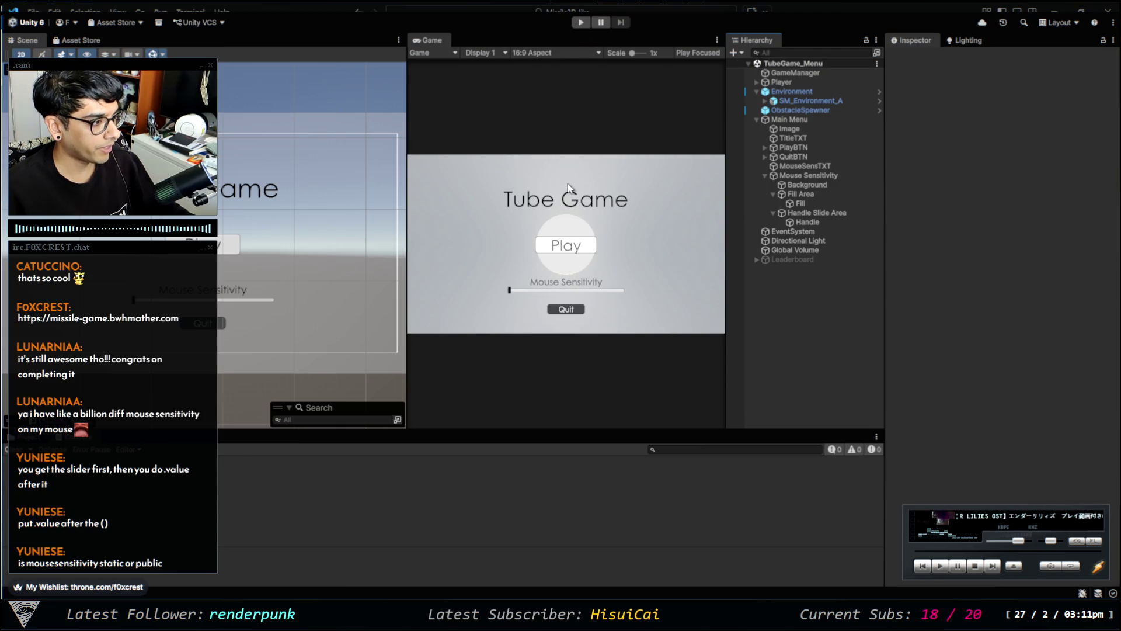
click(579, 25)
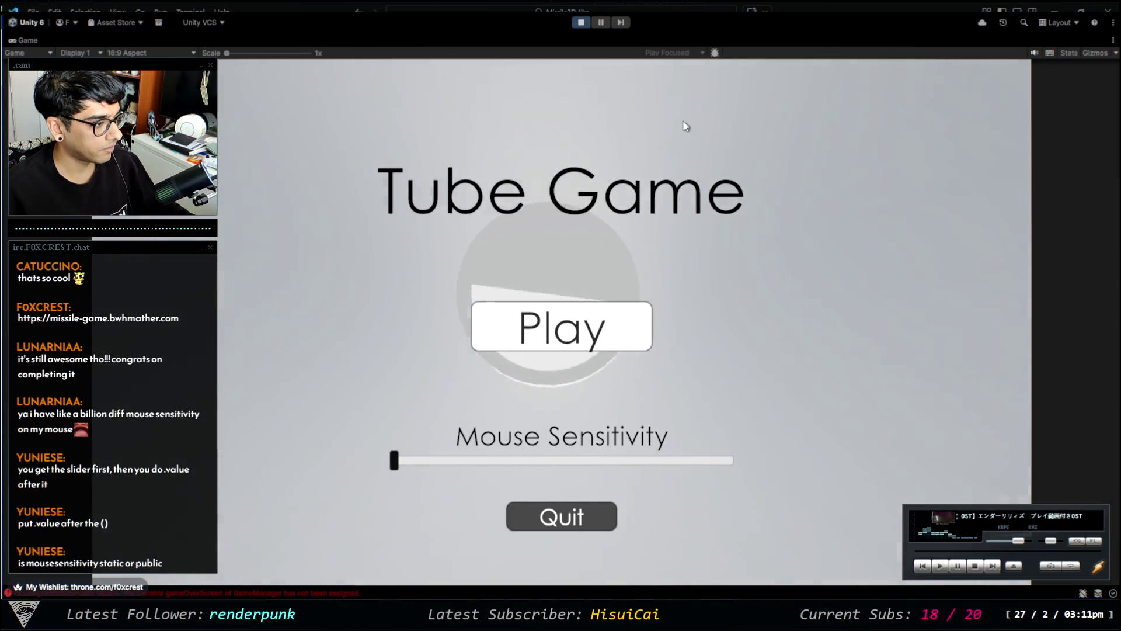
Play-test the menu twice with Mouse Sensitivity dragged to maximum, stopping each run.
drag(396, 461, 750, 463)
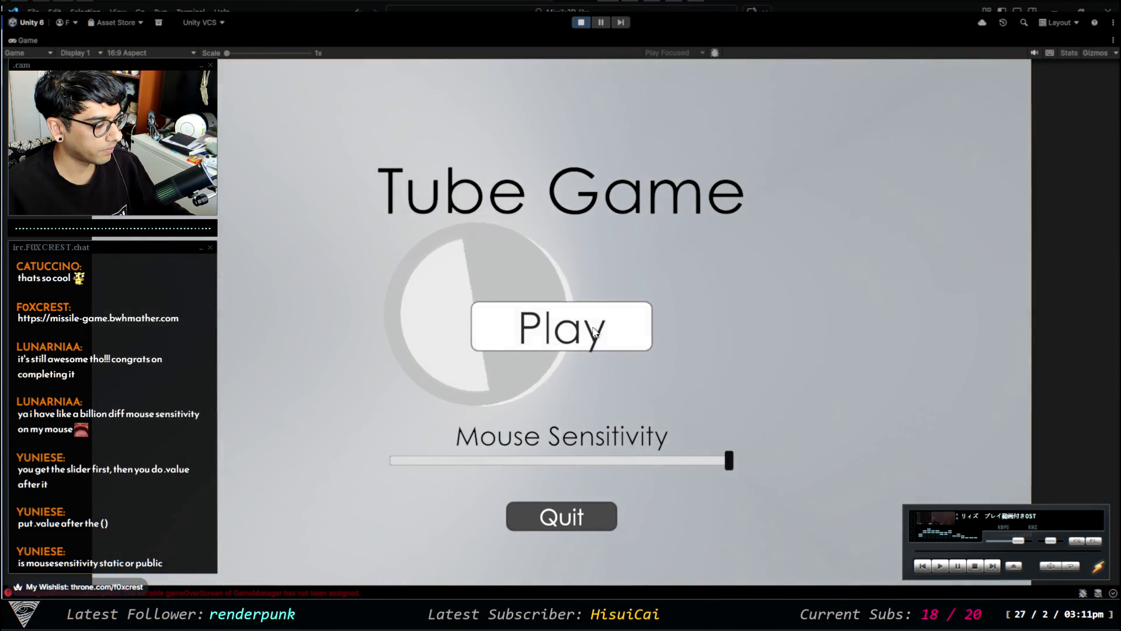
click(500, 321)
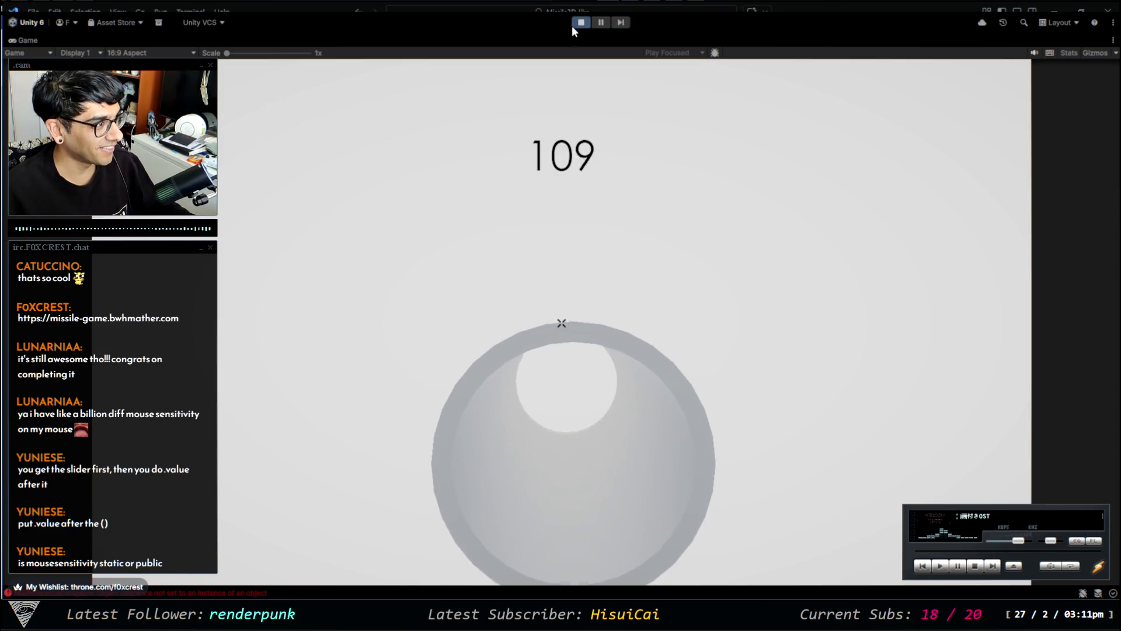
click(577, 23)
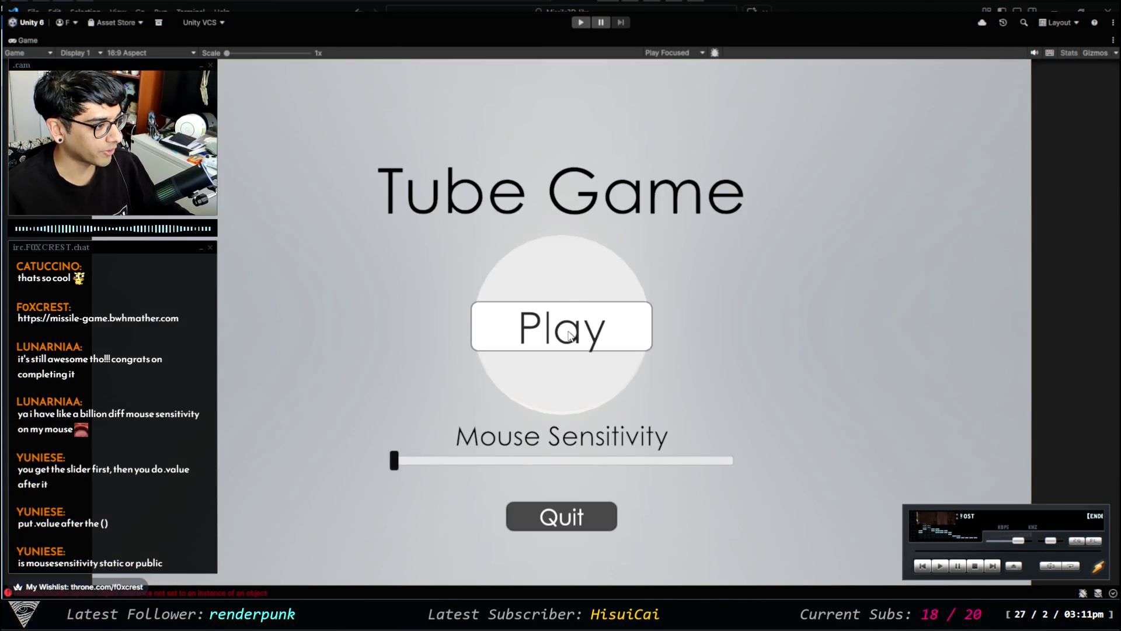
click(581, 23)
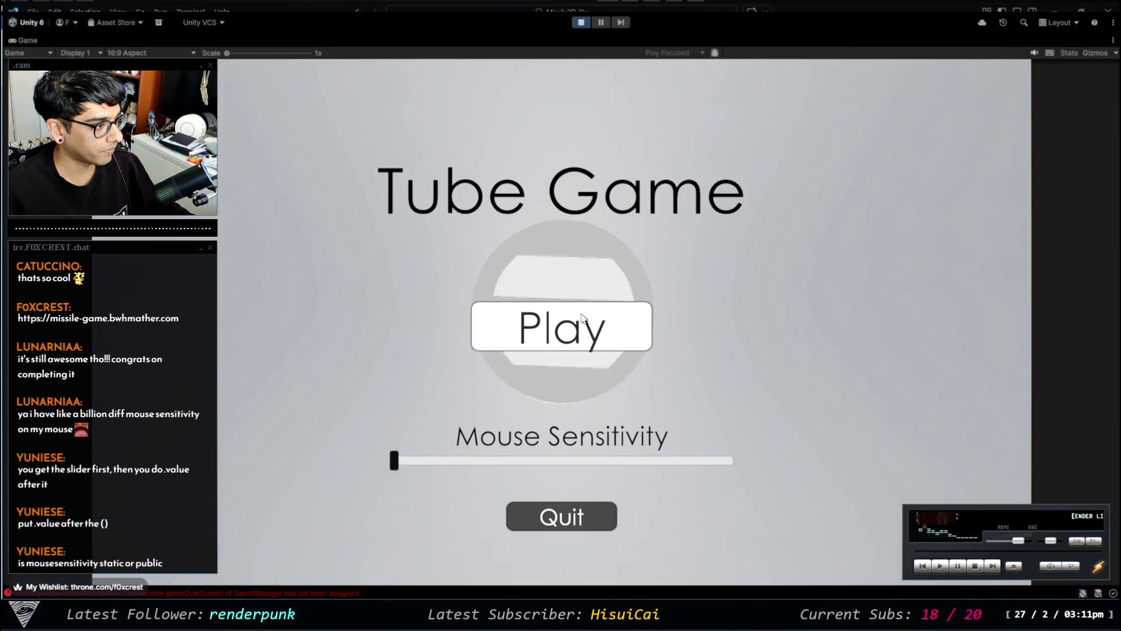
click(506, 461)
mouse_move(506, 461)
mouse_down()
mouse_move(693, 464)
mouse_move(729, 447)
mouse_move(753, 468)
mouse_up()
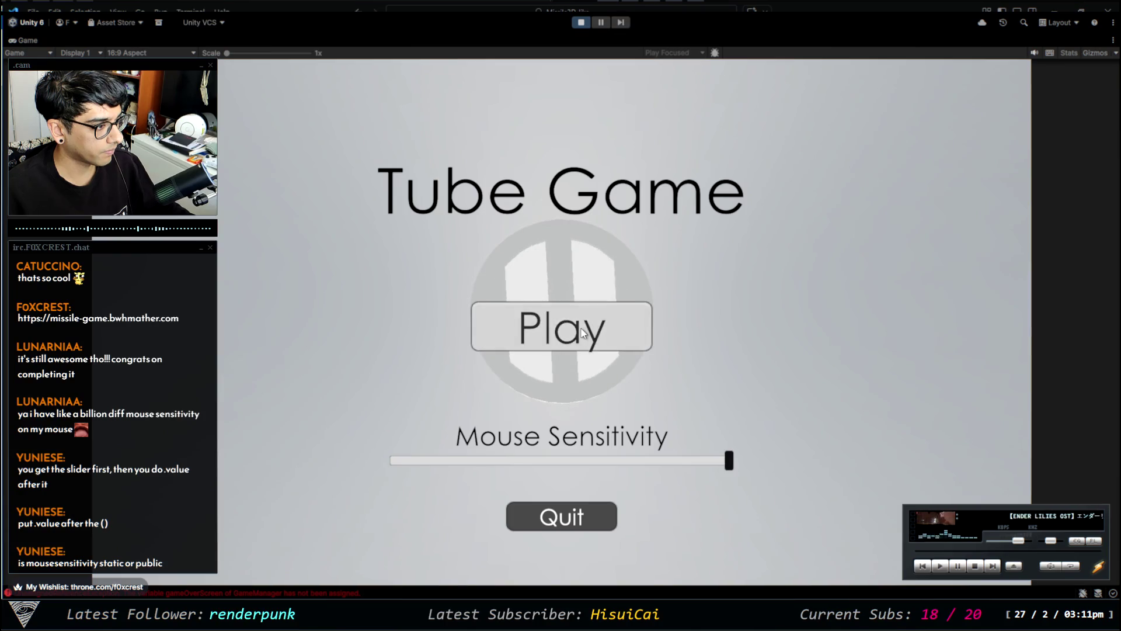
click(601, 345)
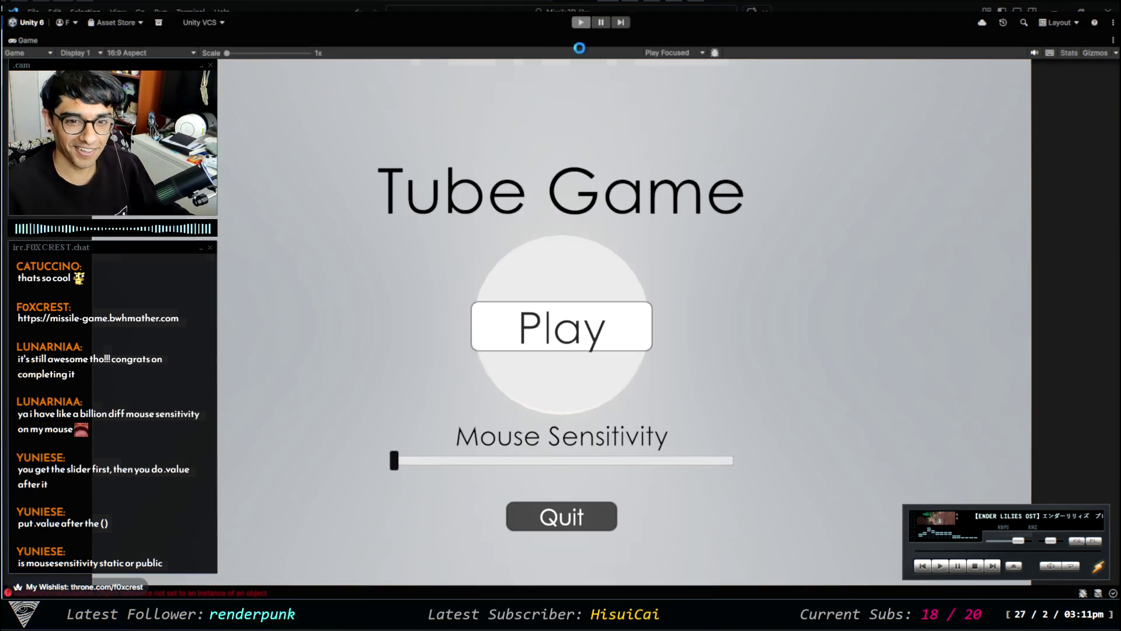
click(581, 24)
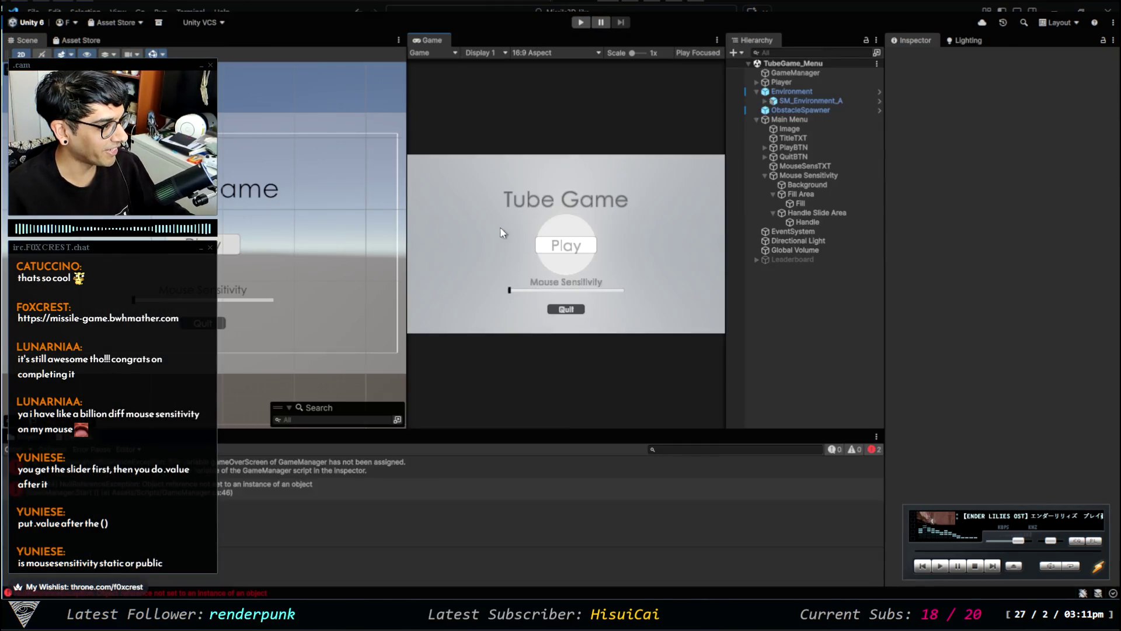
Read both GameManager console errors, check GameManager's script fields, then show the Project assets.
click(133, 476)
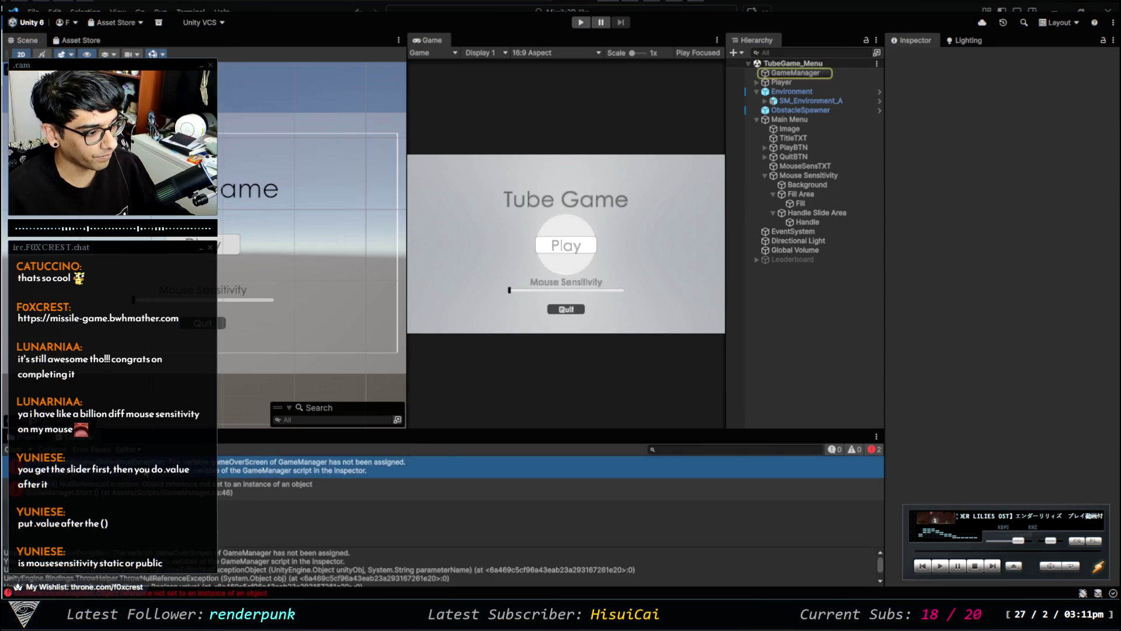
click(806, 73)
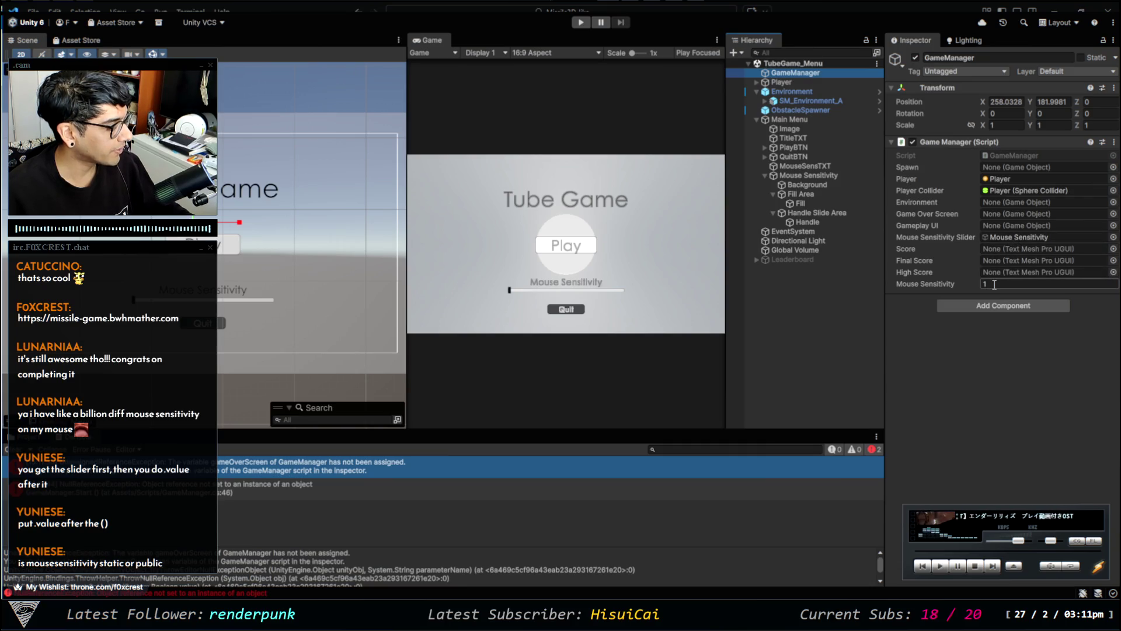
click(203, 496)
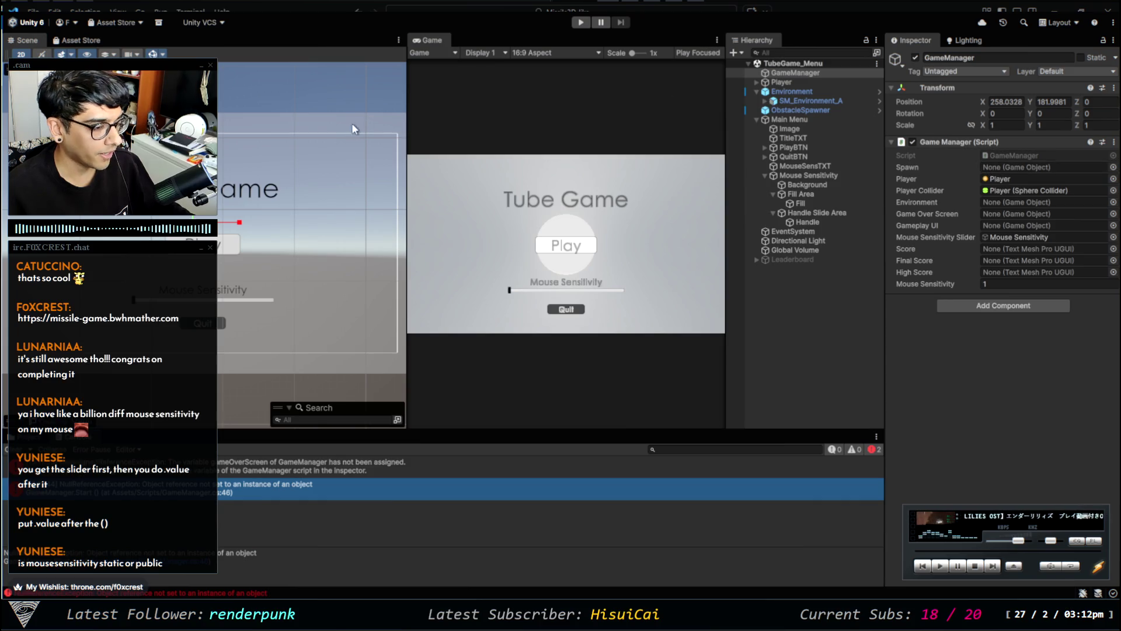
click(18, 437)
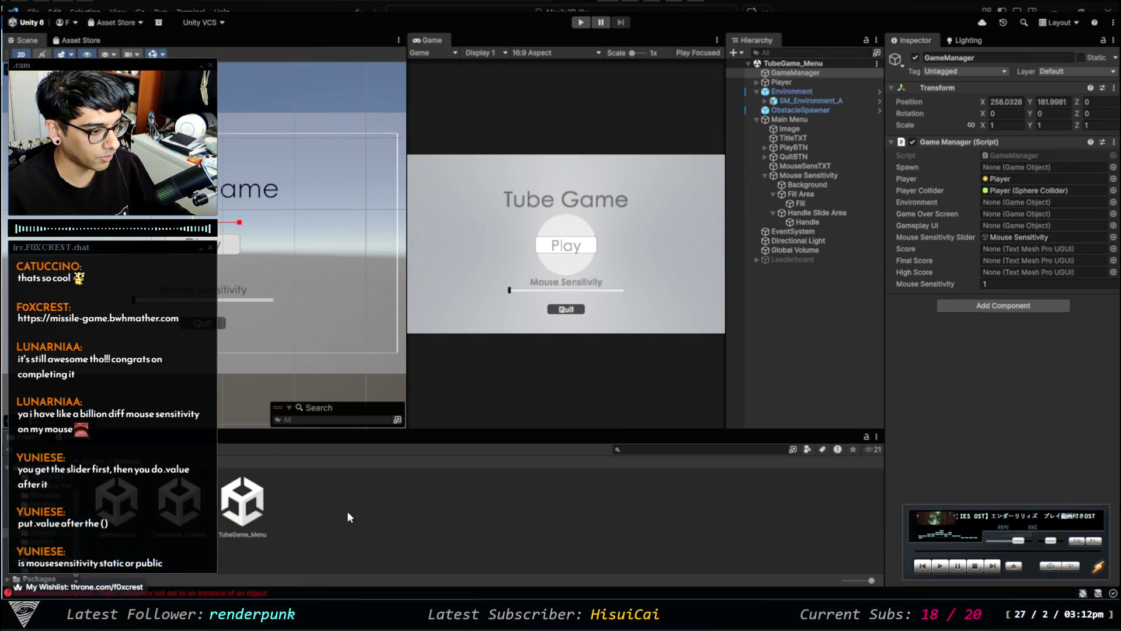
Open TubeGame_Endless, inspect its Player and GameManager, and re-read the console errors.
click(254, 508)
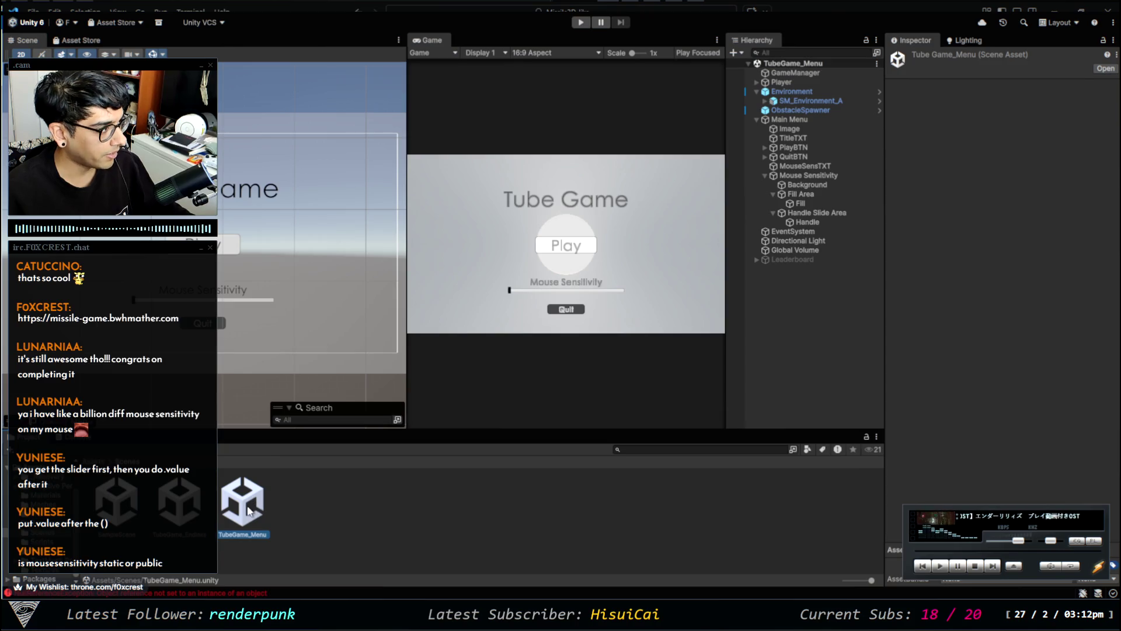
double_click(179, 502)
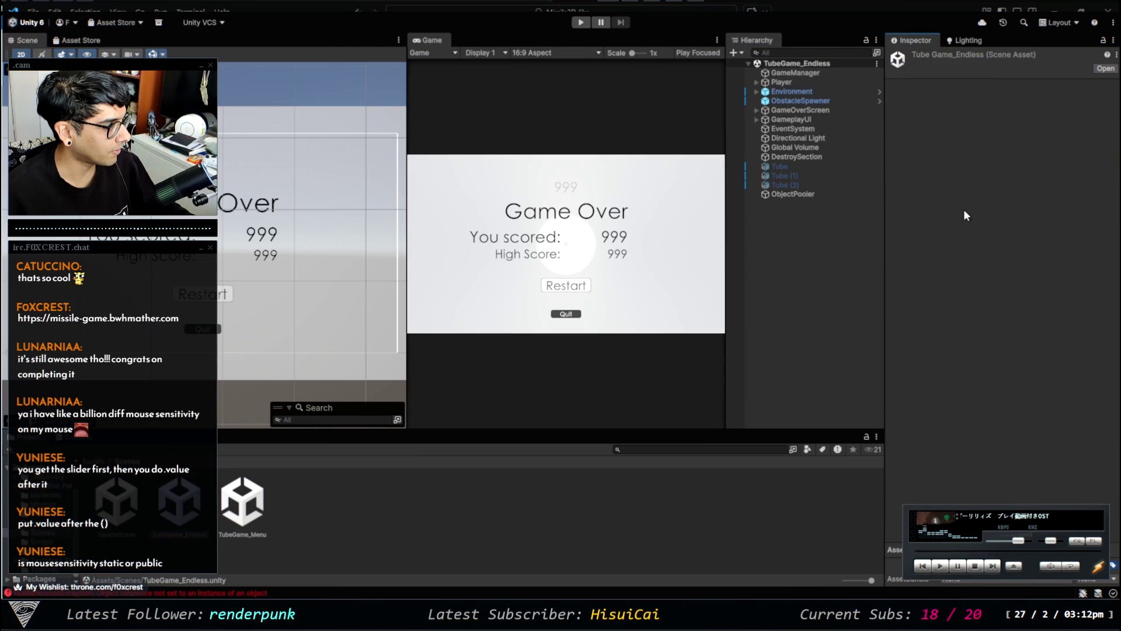
click(814, 82)
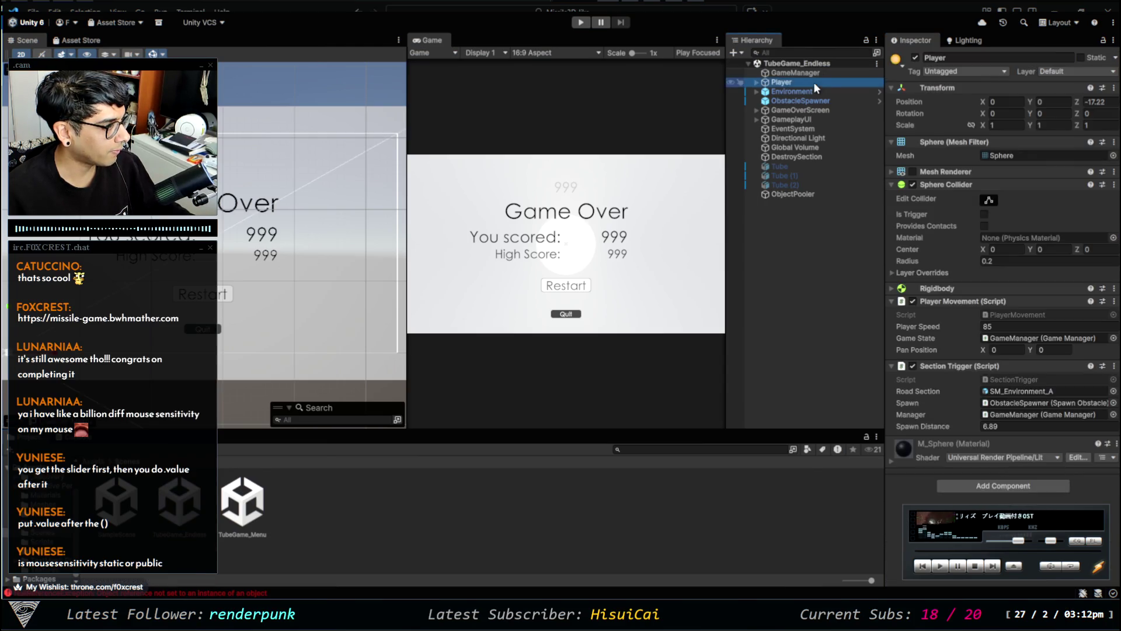
click(795, 72)
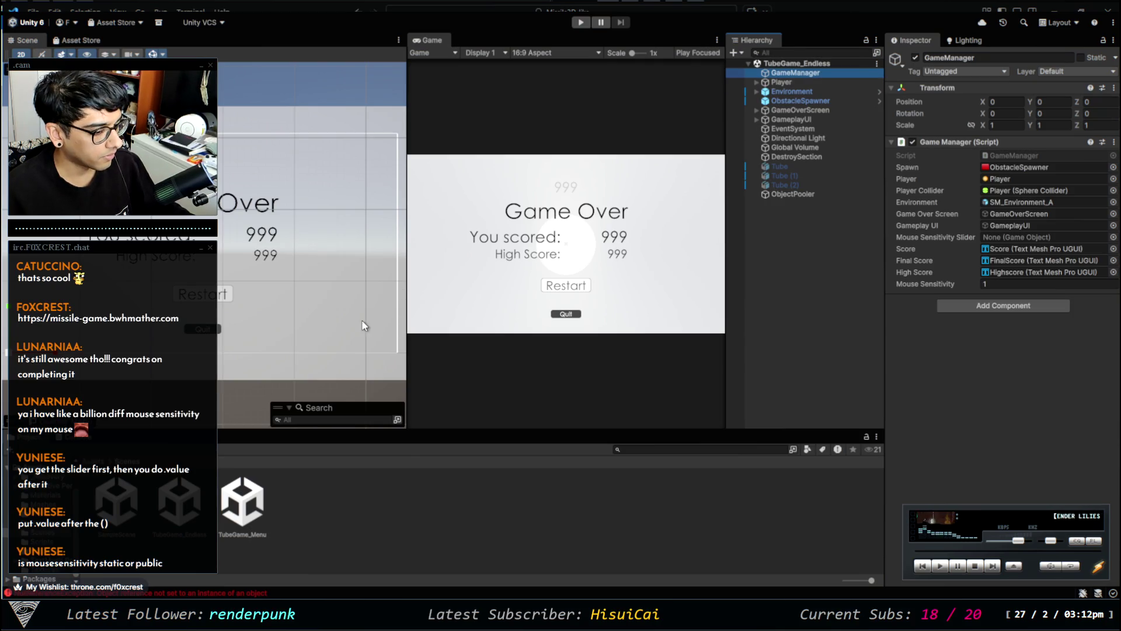
click(239, 588)
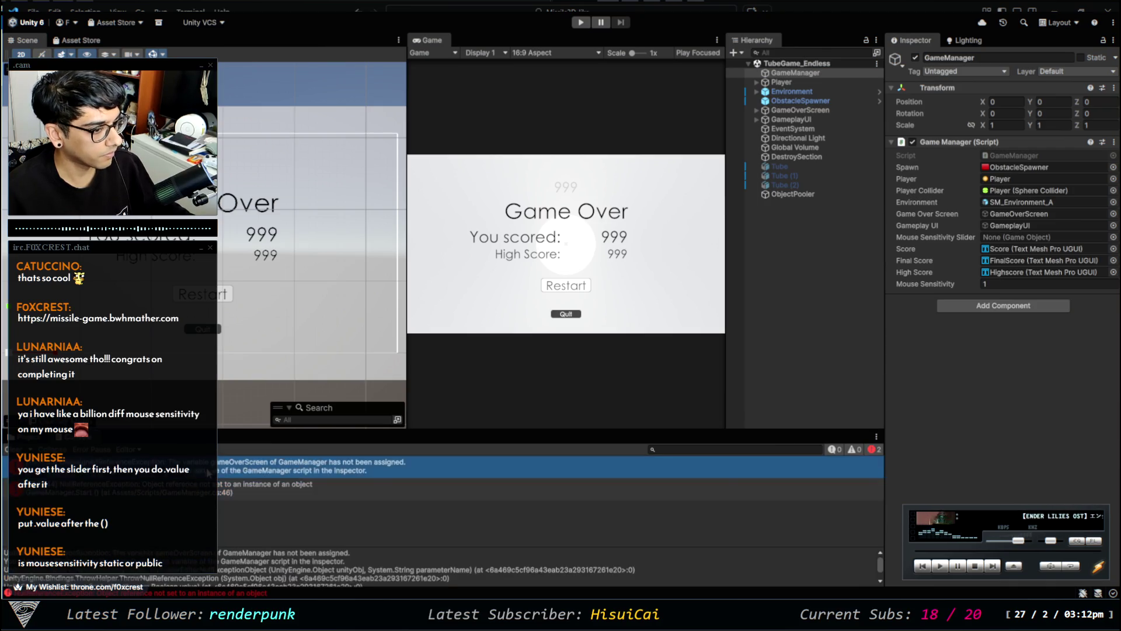
click(243, 467)
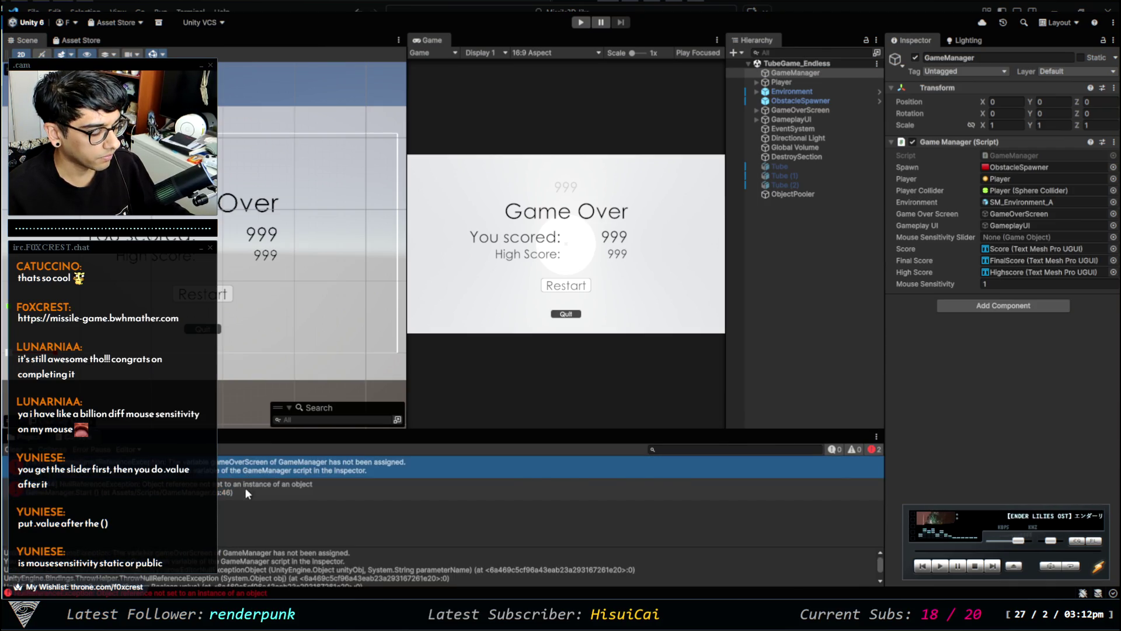
click(243, 491)
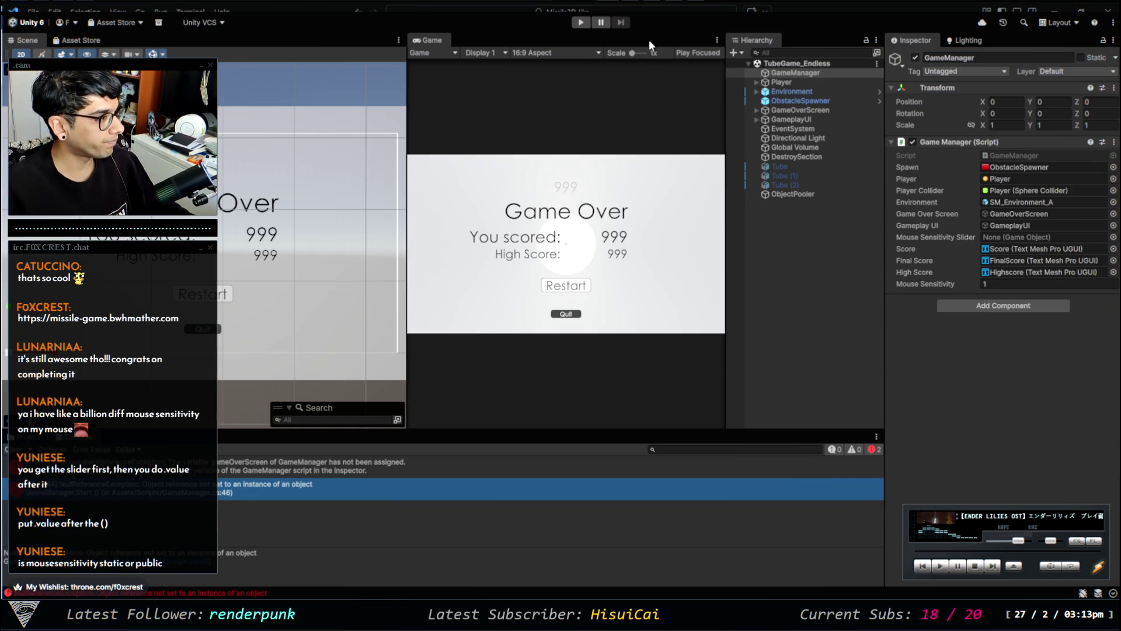
Reopen the TubeGame_Menu scene from the Project assets and switch to the code editor.
click(17, 438)
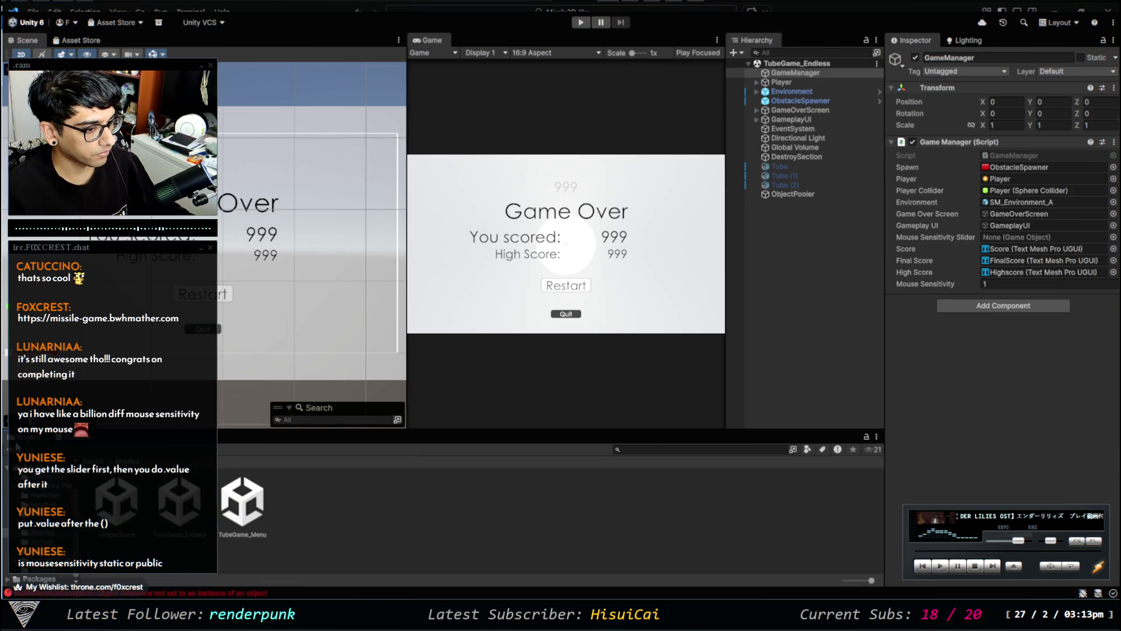
click(250, 516)
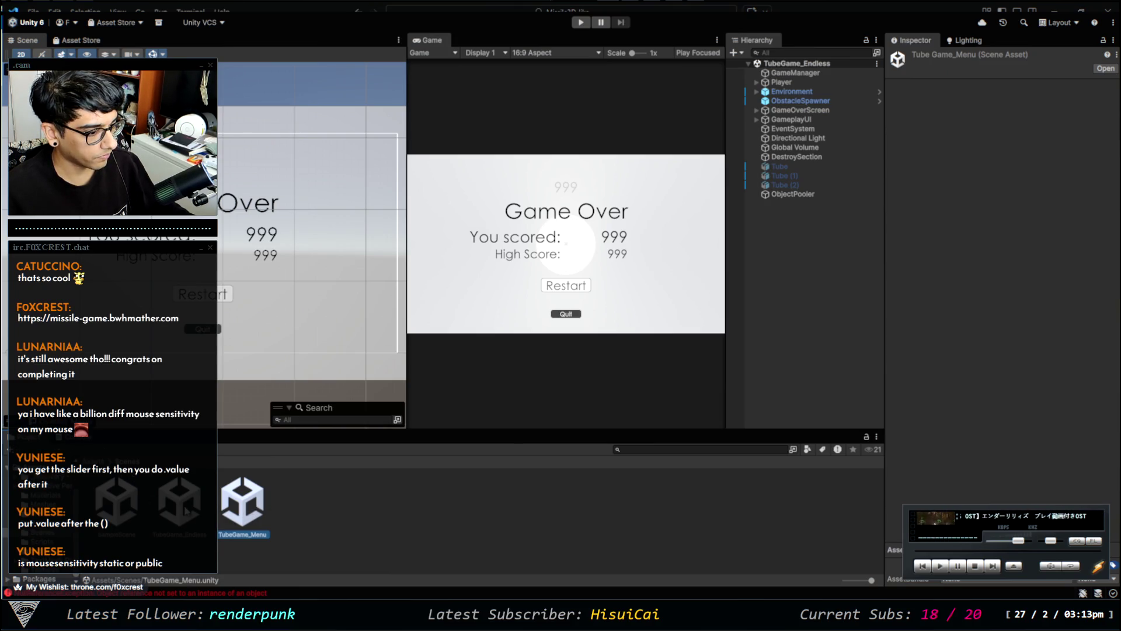
double_click(250, 512)
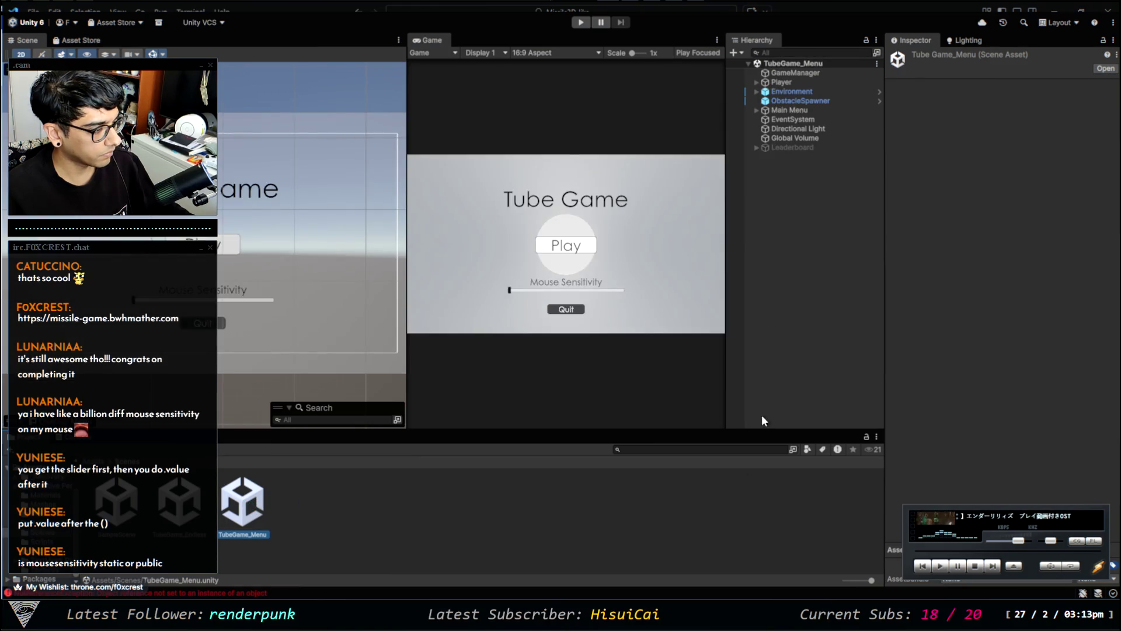
click(817, 256)
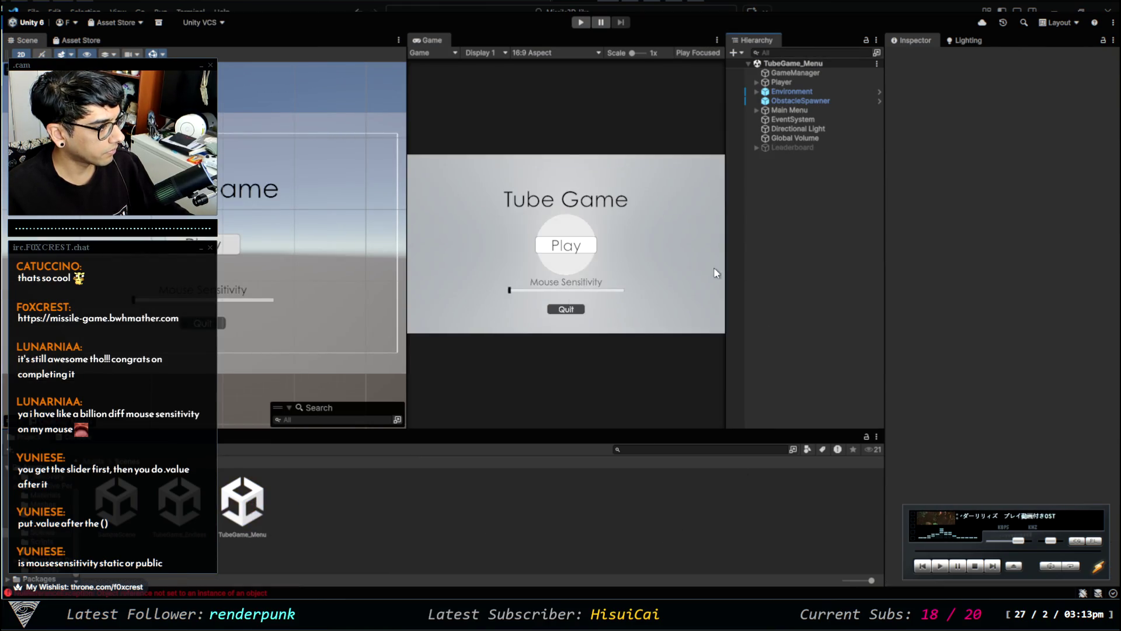
key(alt+Tab)
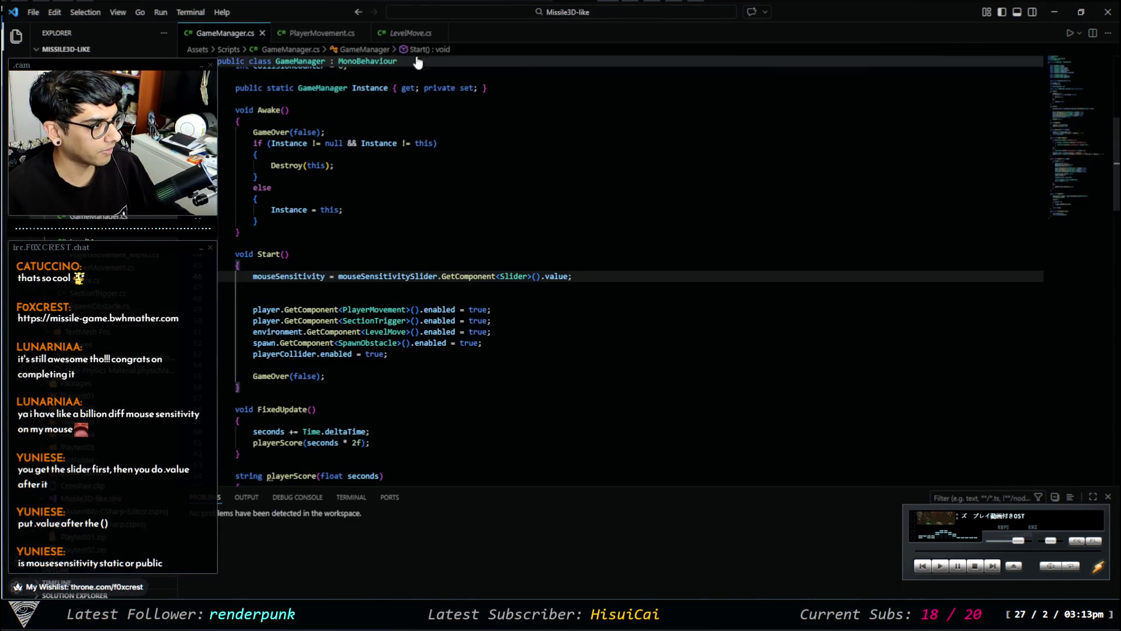
Review LevelMove.cs's TubeGame_Endless check and save it with tidied formatting.
click(296, 36)
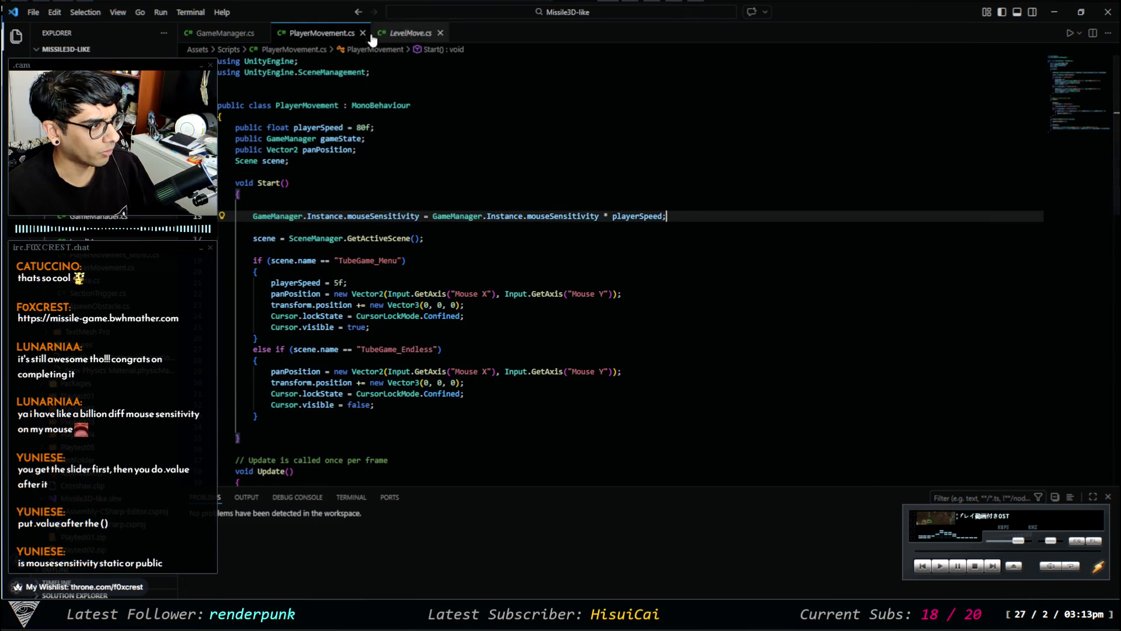
click(409, 36)
click(463, 369)
scroll(483, 393, down, 5)
key(ctrl+s)
scroll(468, 388, up, 5)
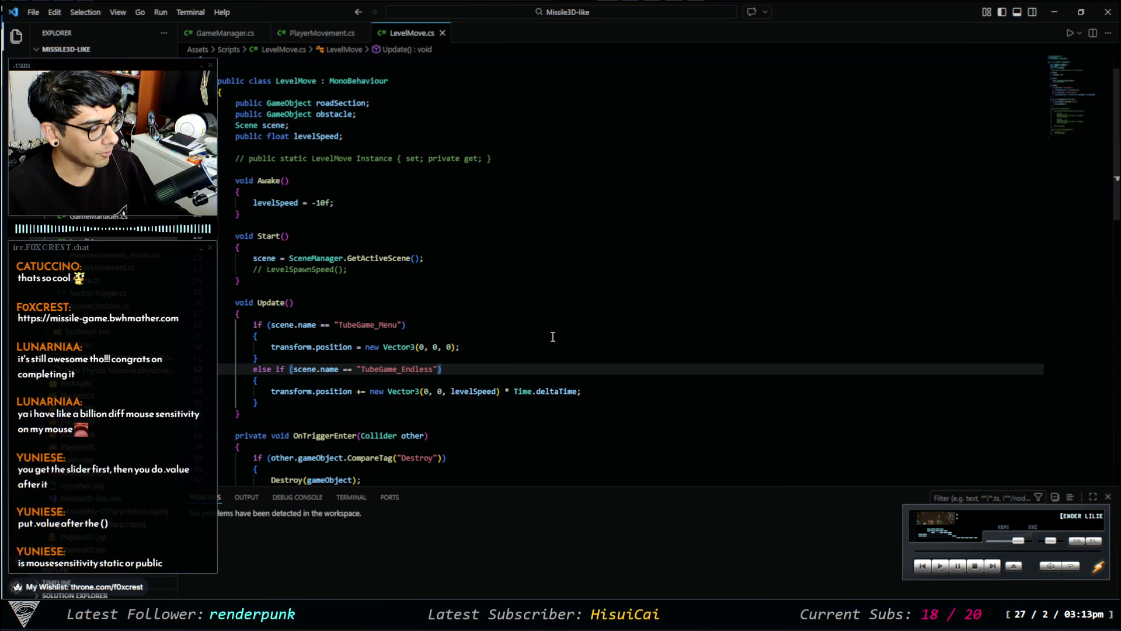
scroll(383, 248, up, 1)
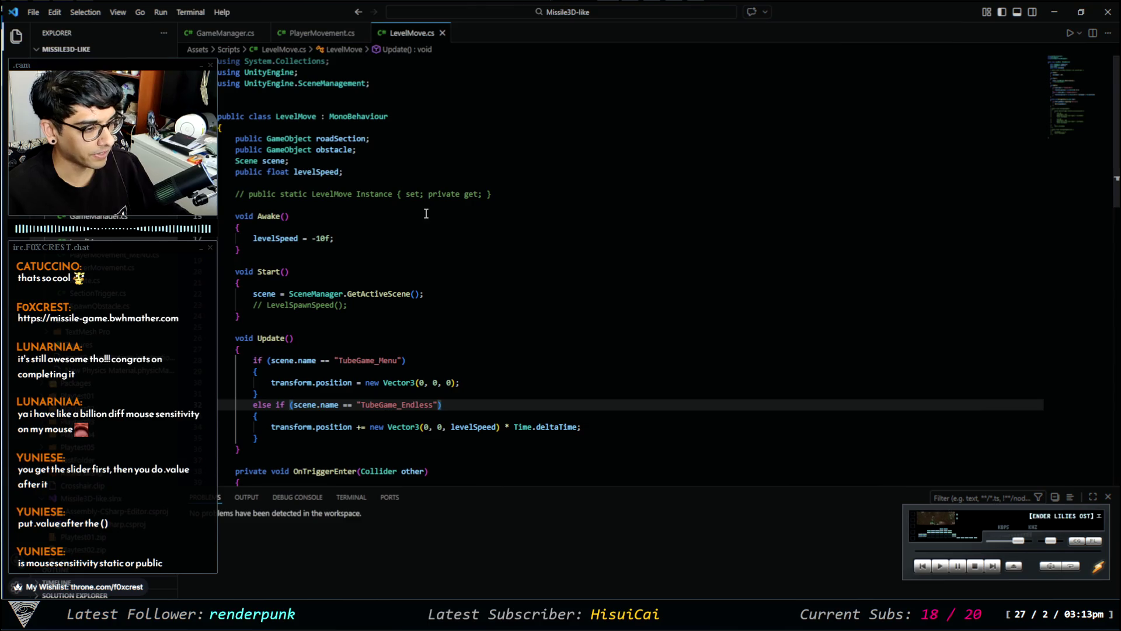
scroll(421, 258, down, 1)
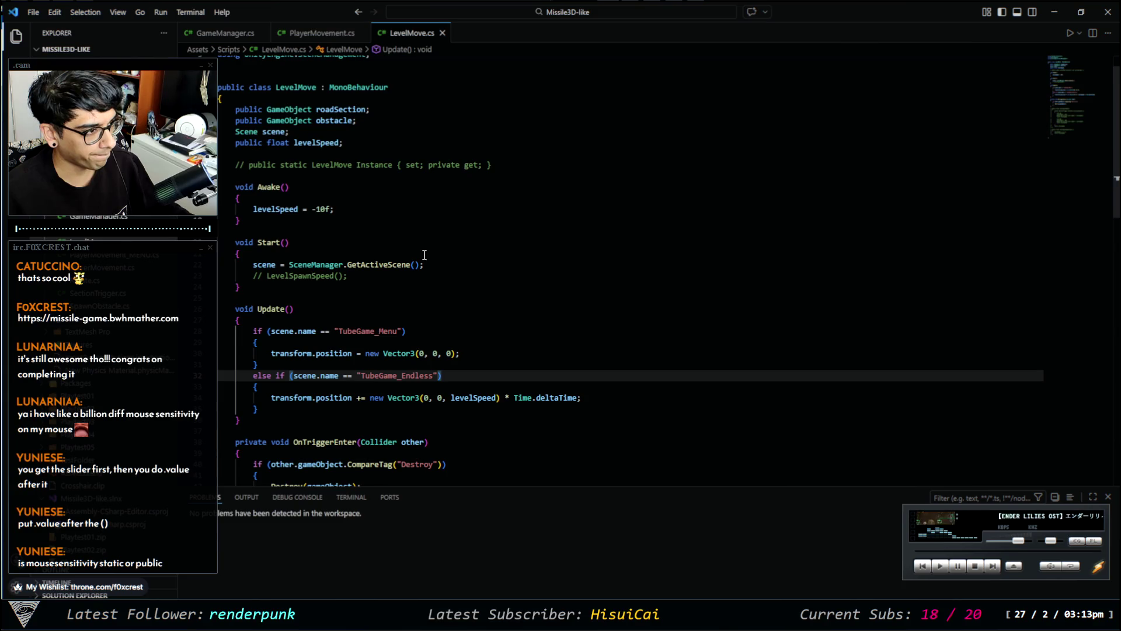
scroll(425, 255, up, 1)
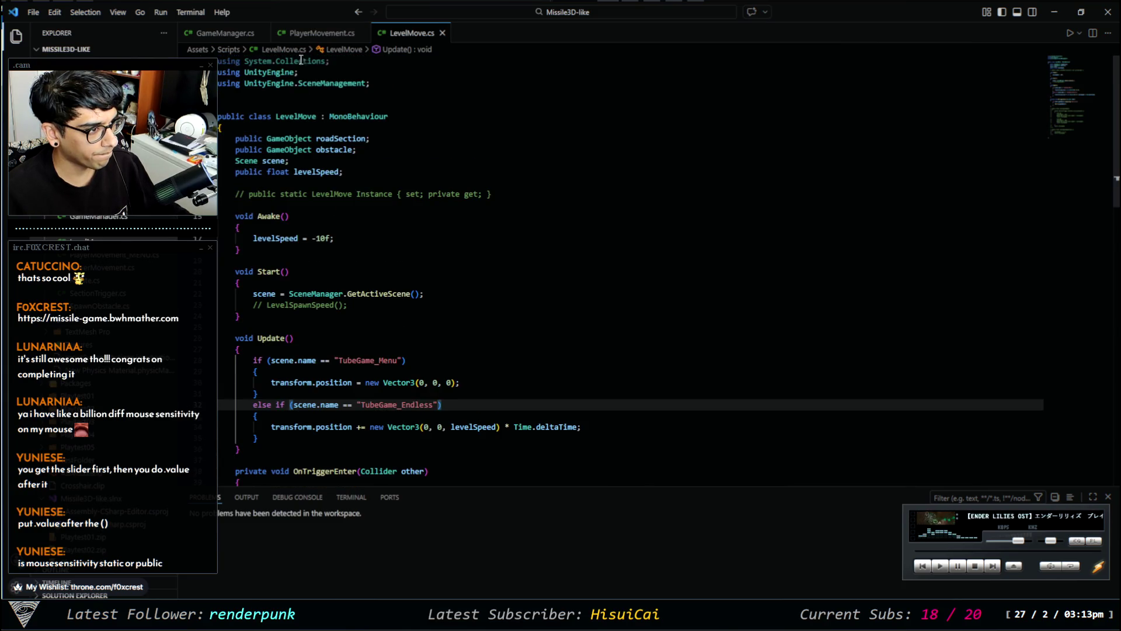
Comment out the mouseSensitivity lines in Start() of PlayerMovement.cs and GameManager.cs.
click(306, 34)
click(327, 215)
key(ctrl+slash)
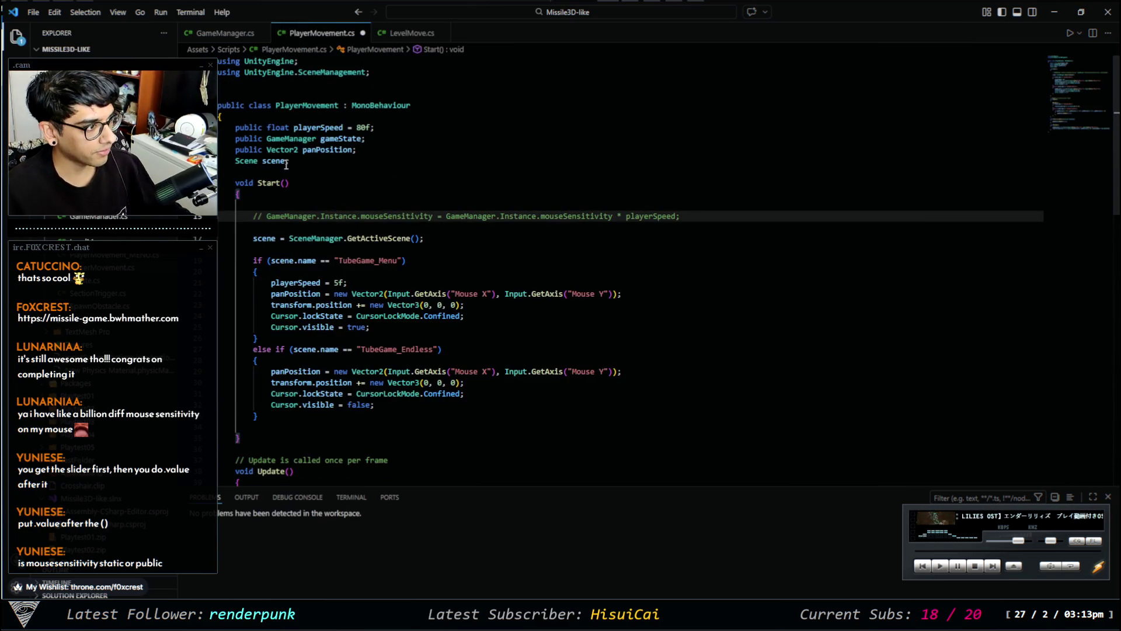
click(225, 33)
click(355, 285)
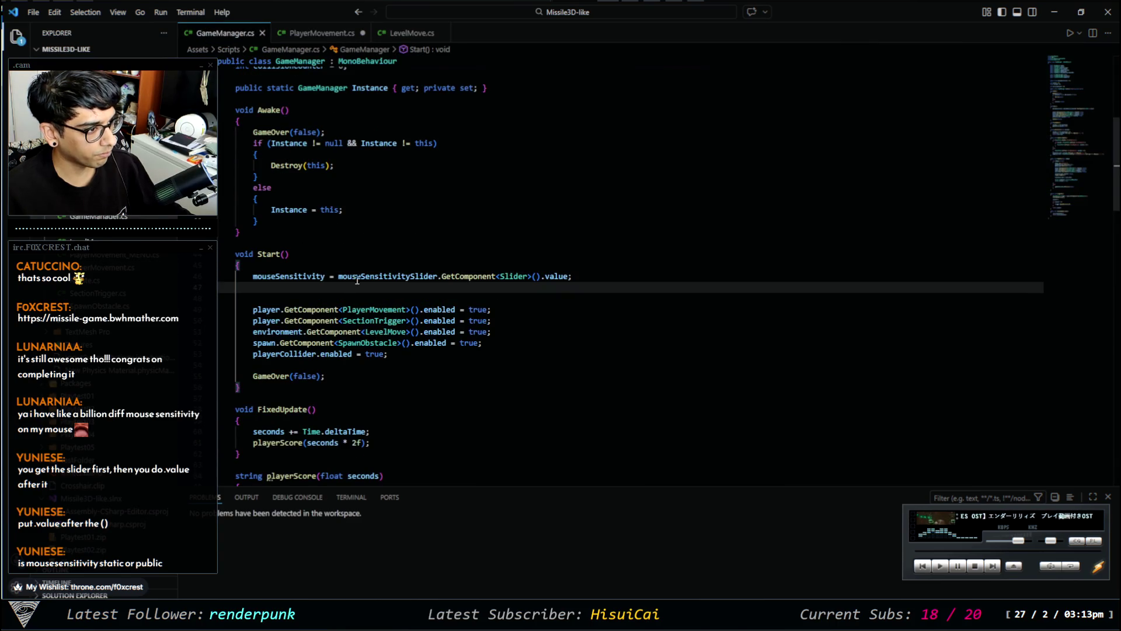
click(355, 278)
key(ctrl+slash)
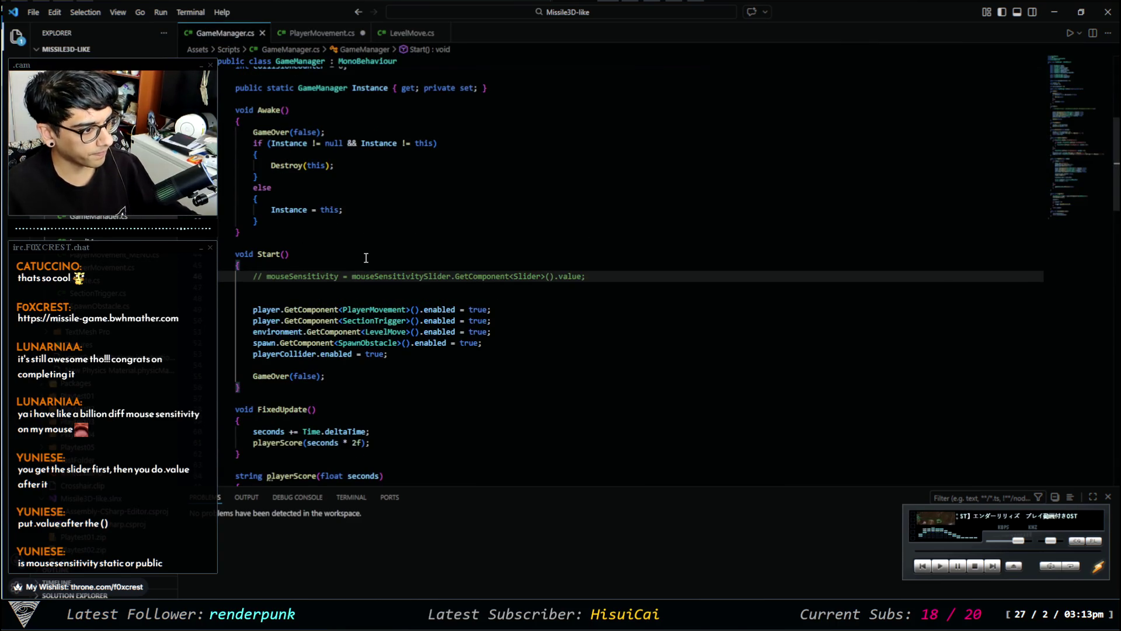
scroll(366, 258, up, 3)
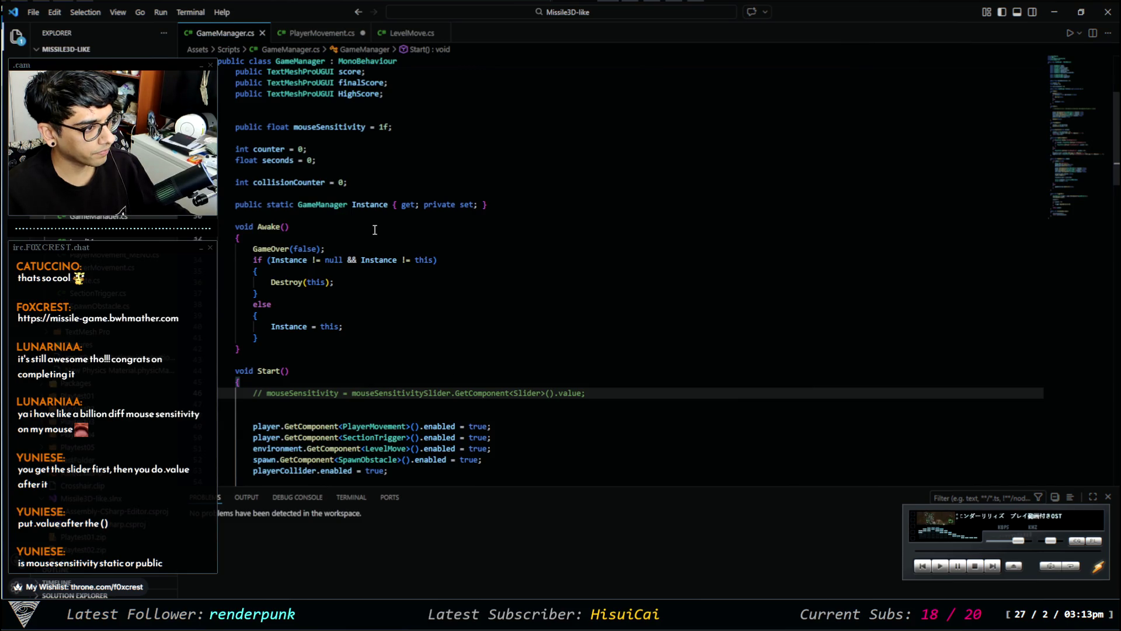
scroll(375, 229, up, 2)
Save the PlayerMovement.cs changes and return to Unity.
click(322, 34)
scroll(449, 232, down, 5)
scroll(449, 233, down, 6)
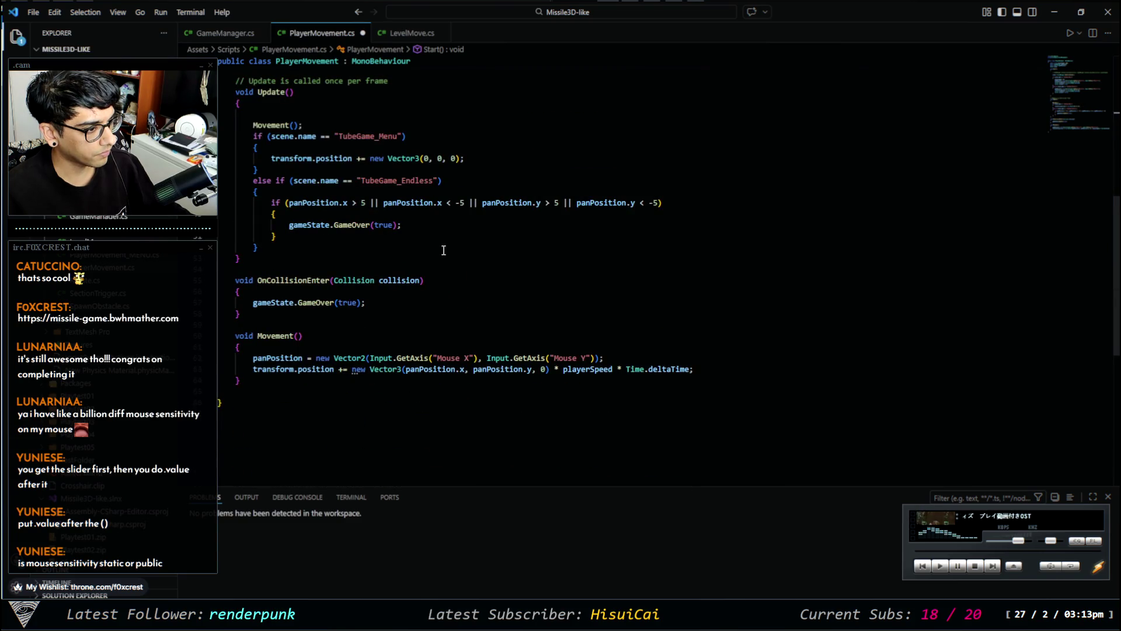
scroll(443, 248, up, 11)
key(ctrl+s)
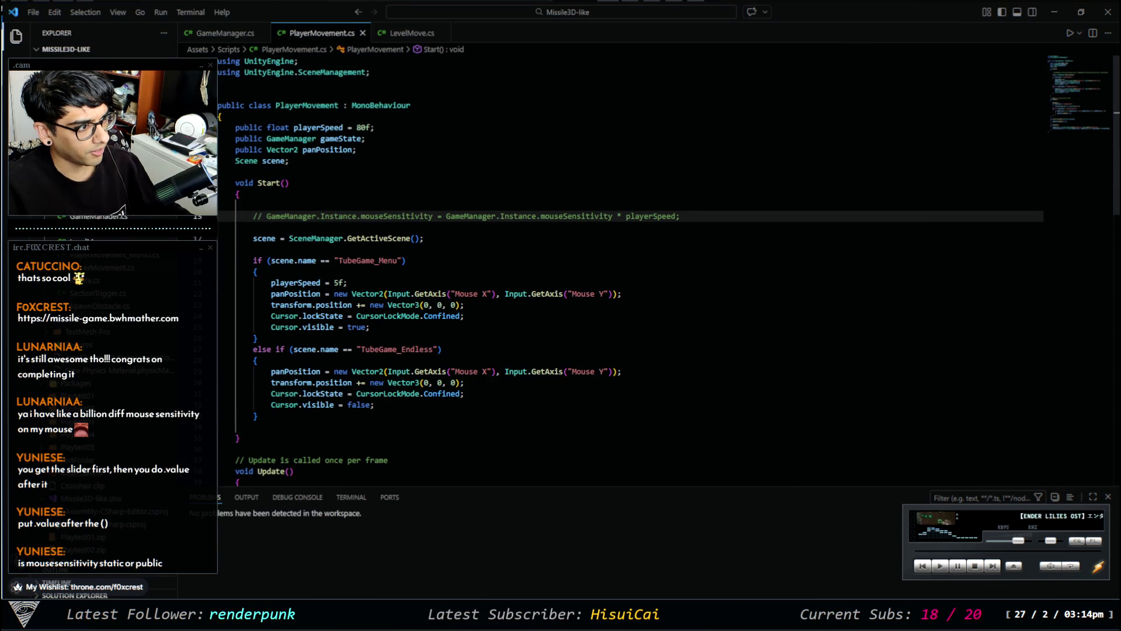
key(alt+Tab)
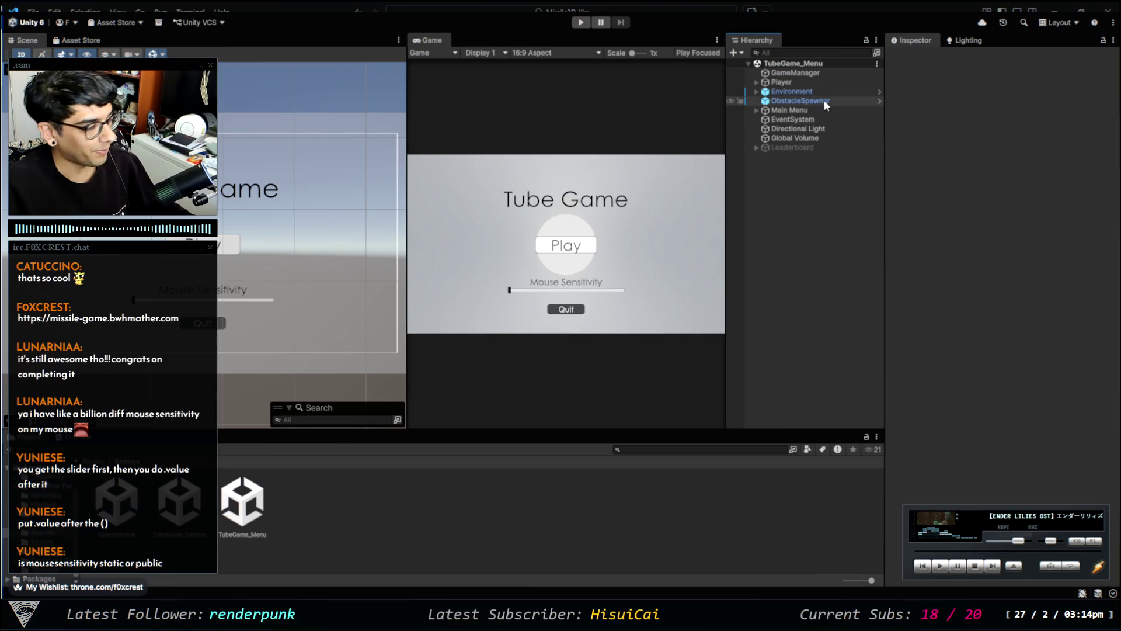
Assign GameManager to the Player's Section Trigger Manager field, then start Play mode.
click(847, 91)
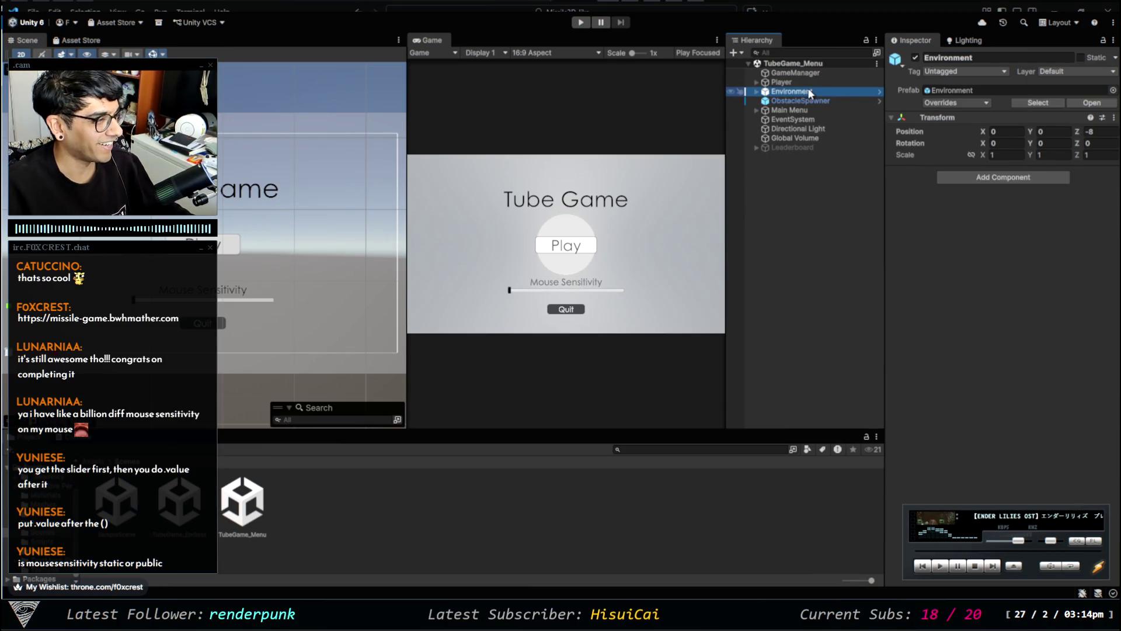
click(805, 83)
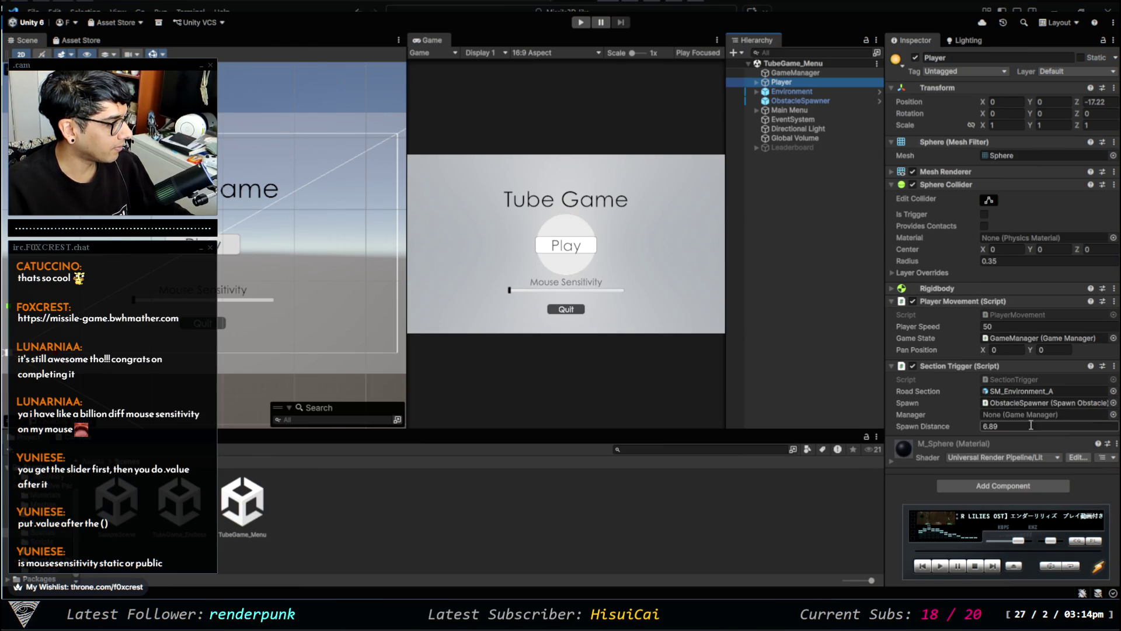
click(1112, 415)
key(Return)
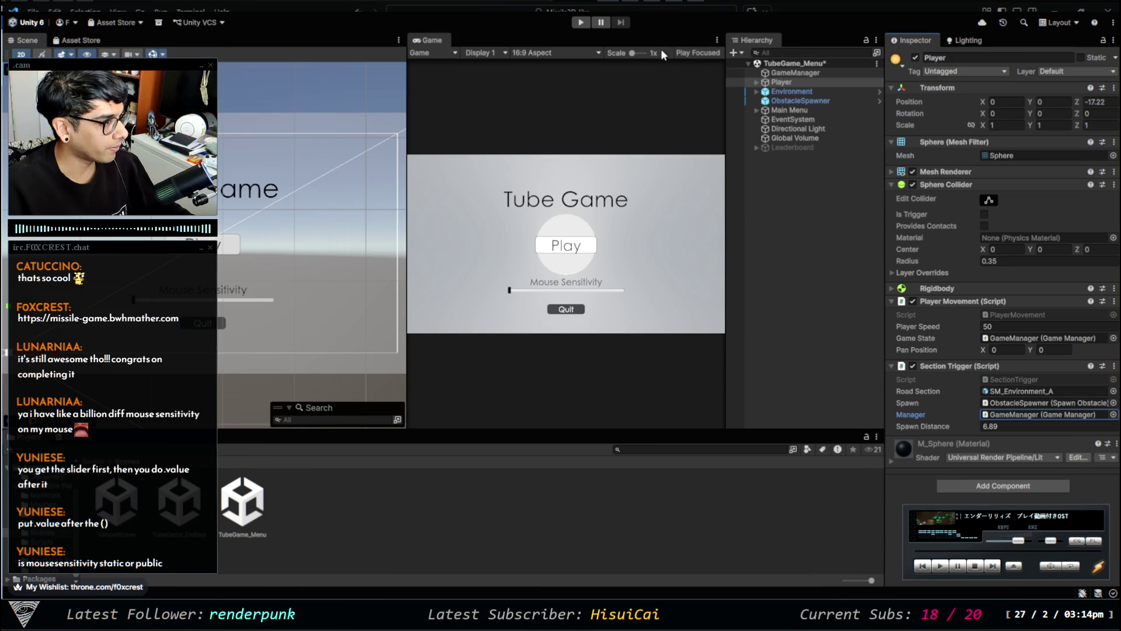
click(587, 24)
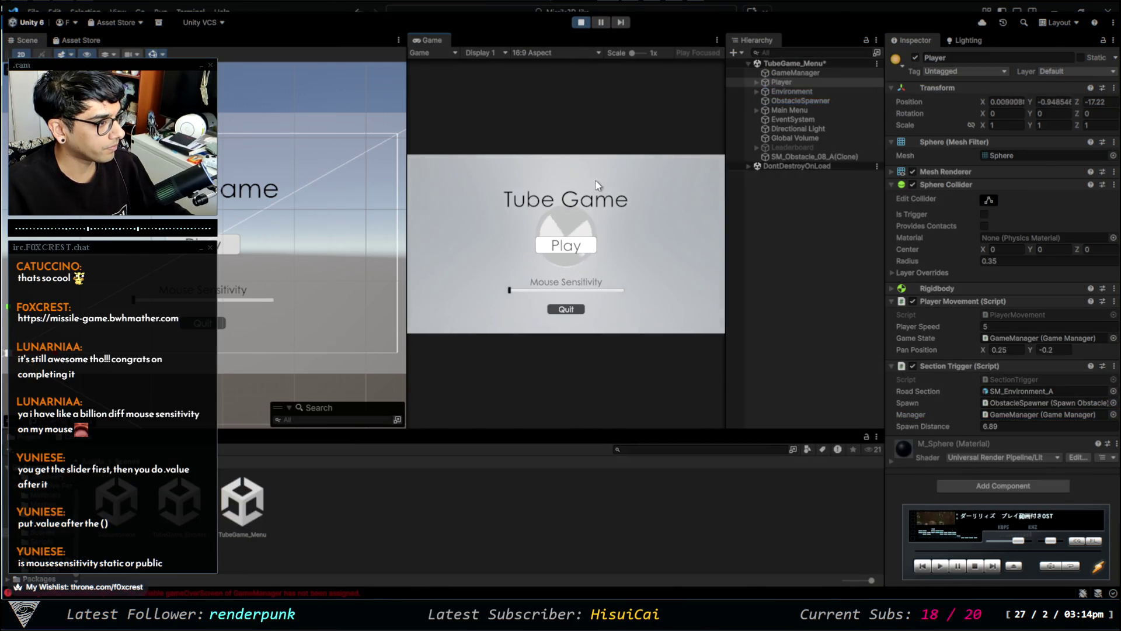
click(570, 256)
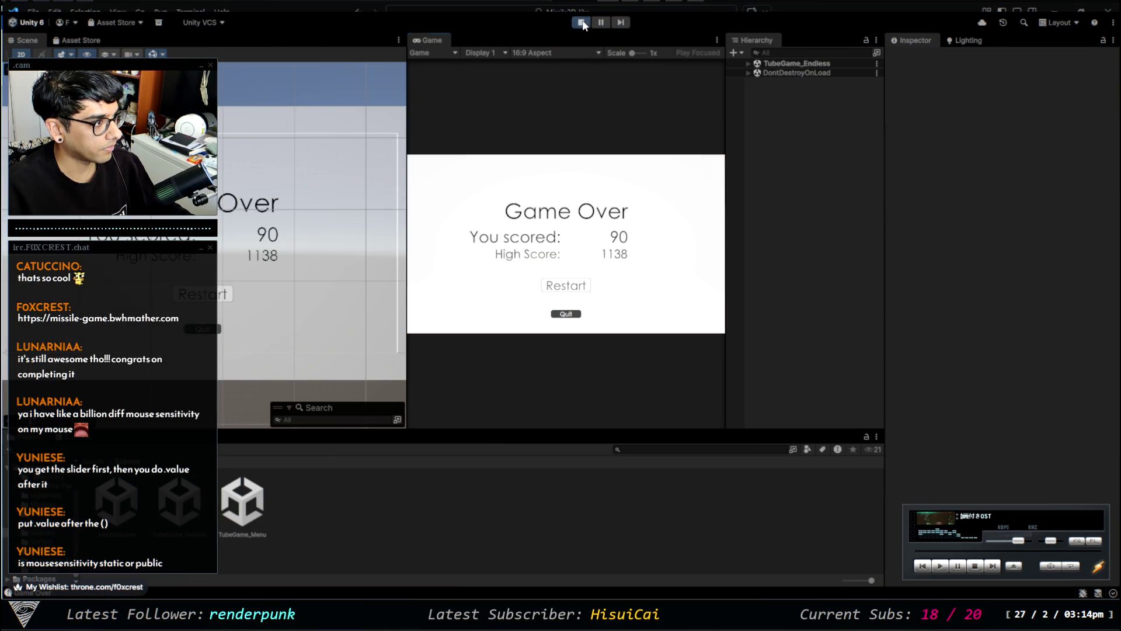
key(ctrl+p)
key(ctrl+p)
key(shift+space)
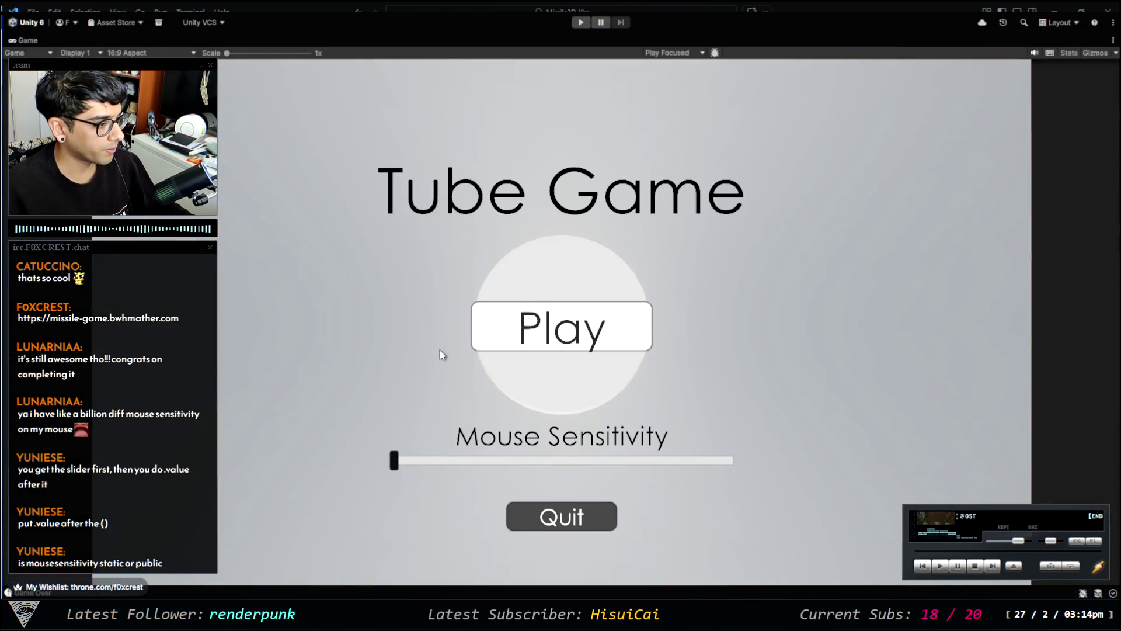
click(582, 23)
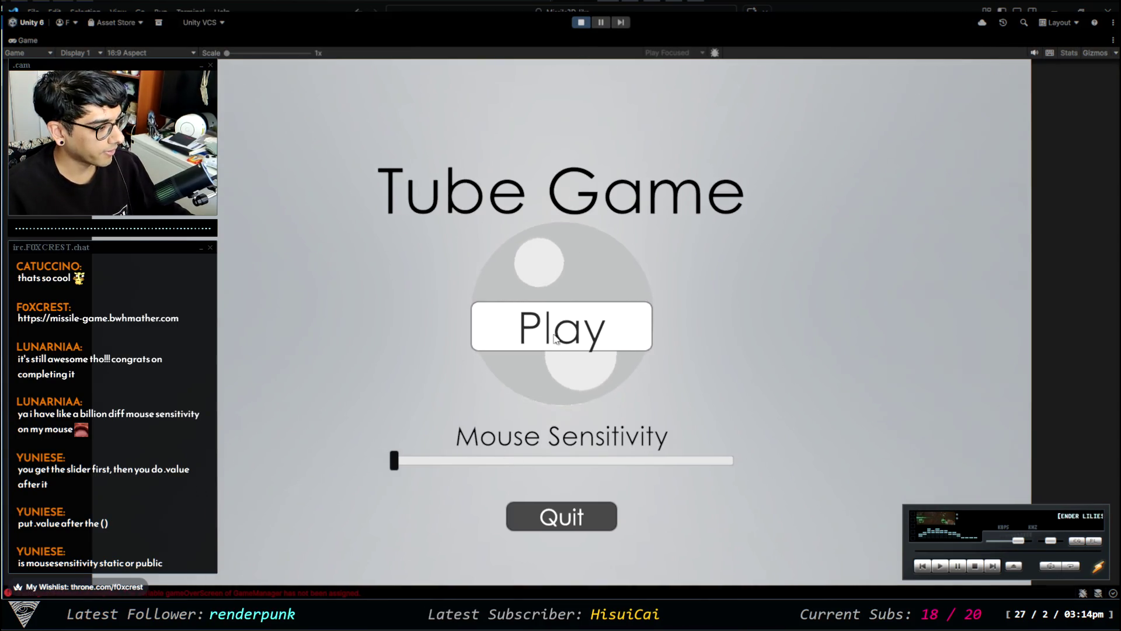
drag(493, 459, 740, 451)
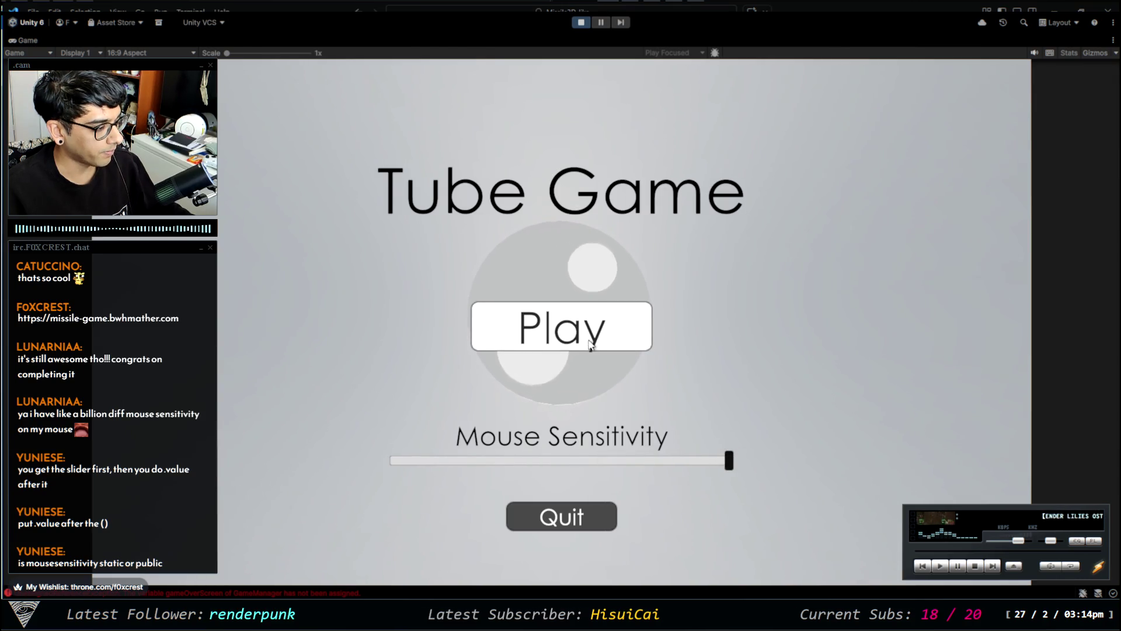
click(566, 337)
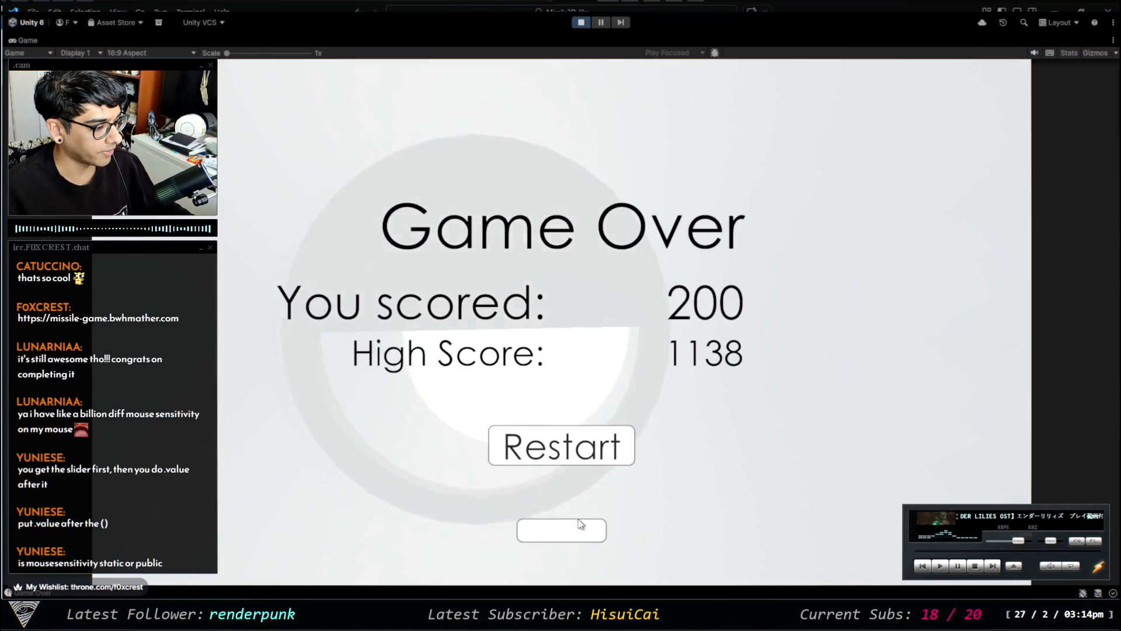
click(585, 22)
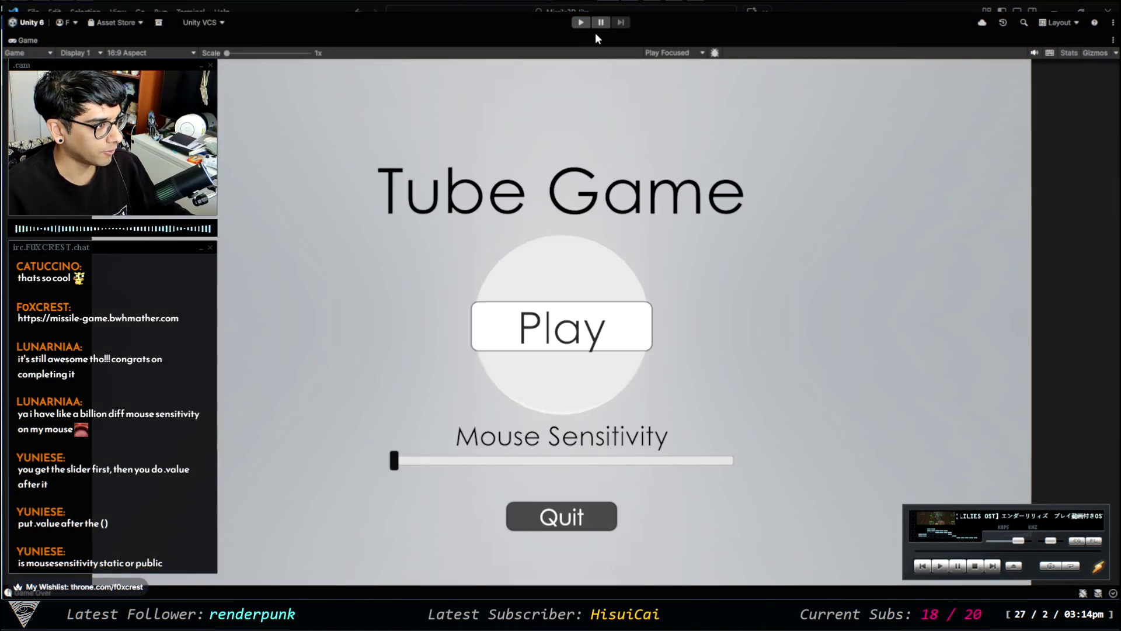
click(580, 22)
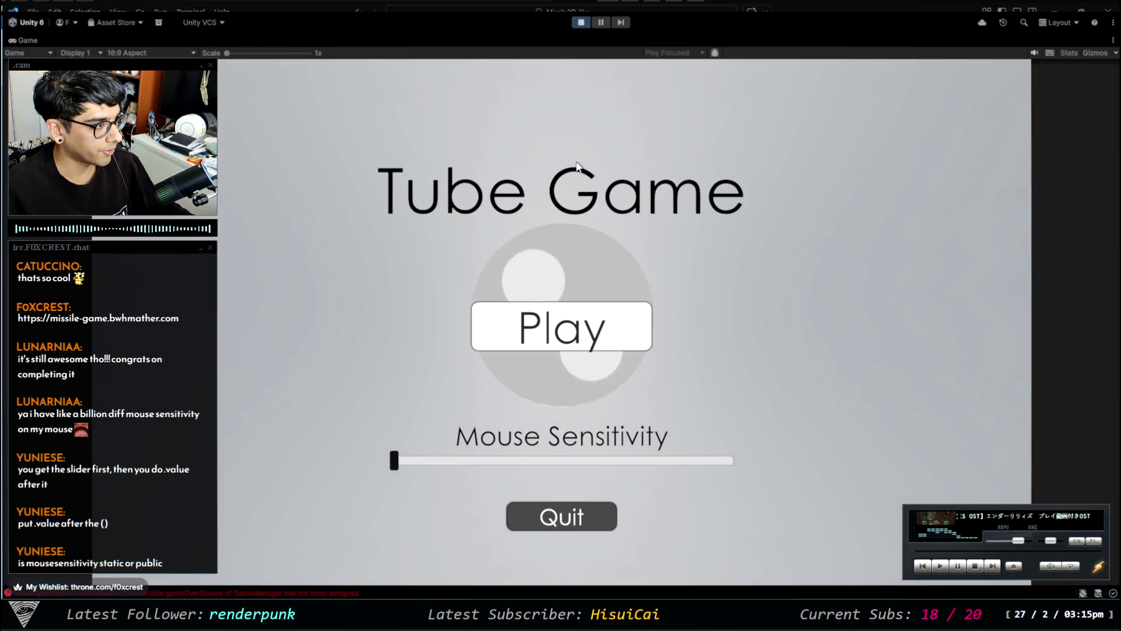
click(586, 339)
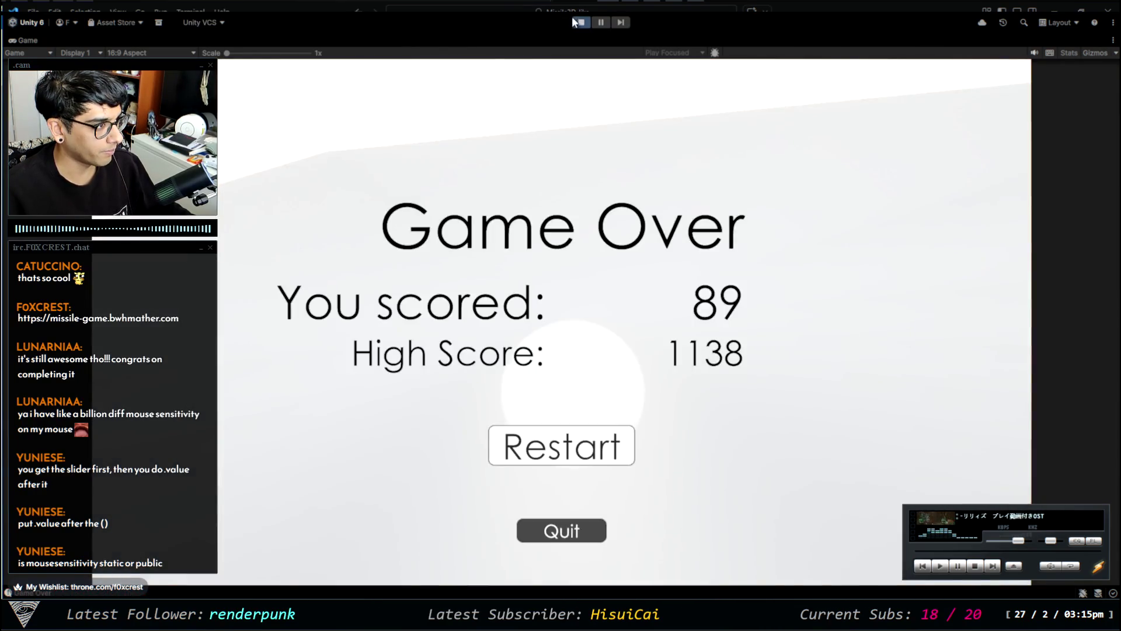
click(582, 21)
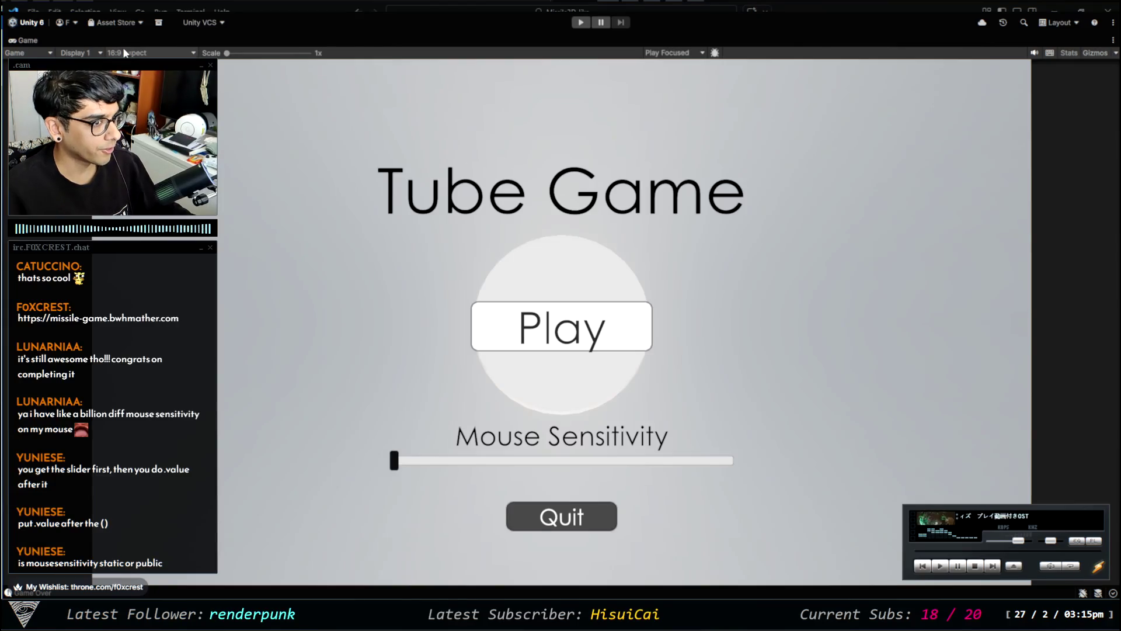
key(shift+space)
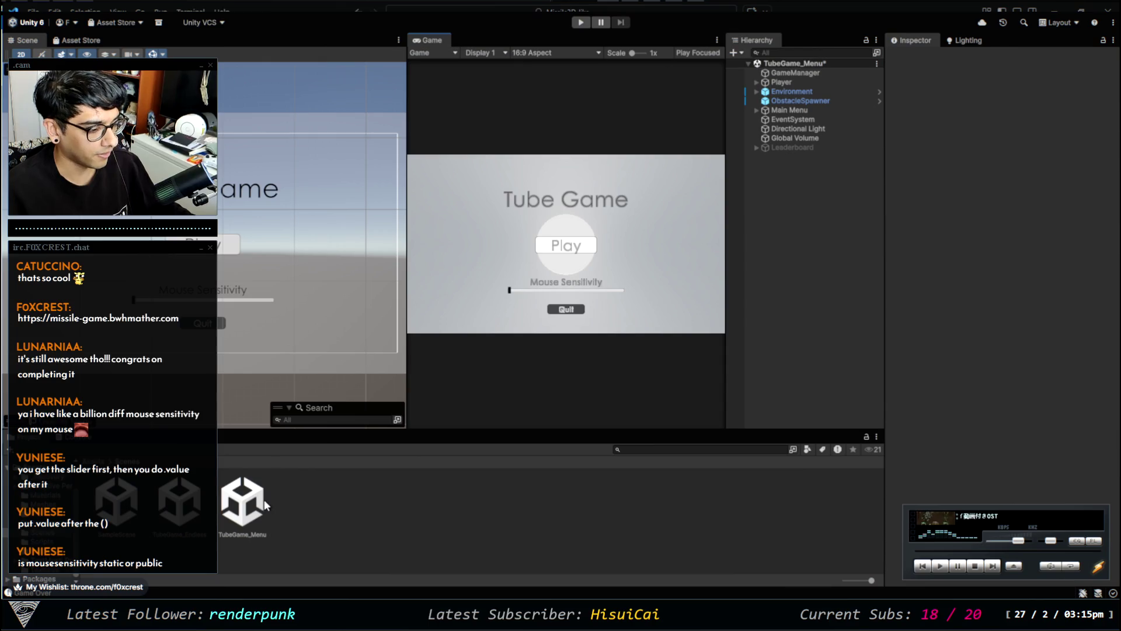
click(246, 512)
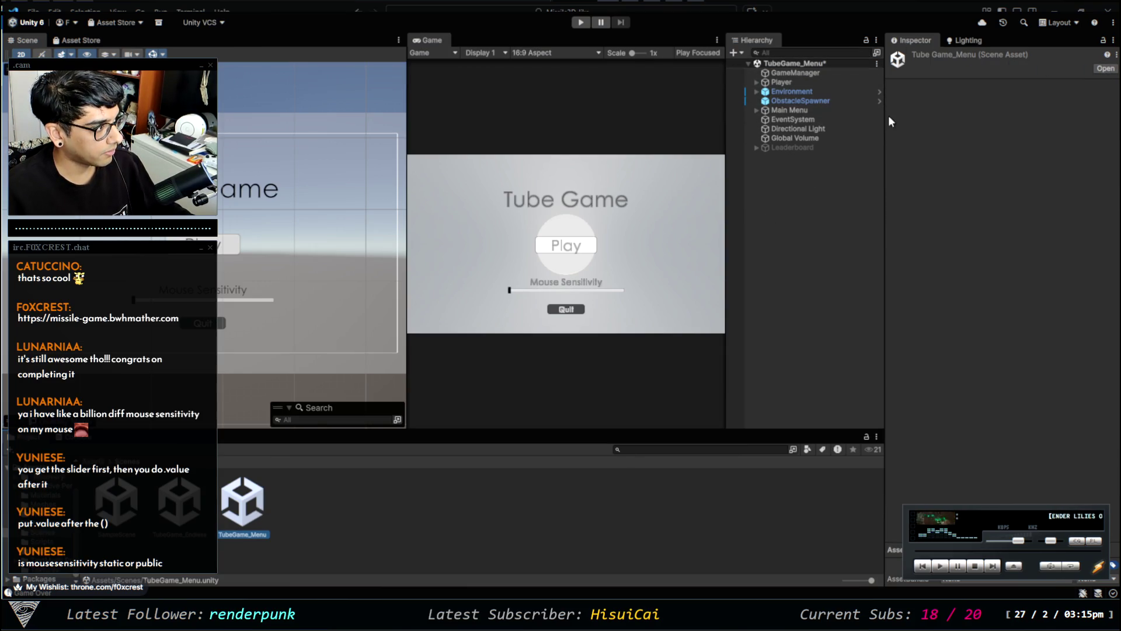
click(179, 501)
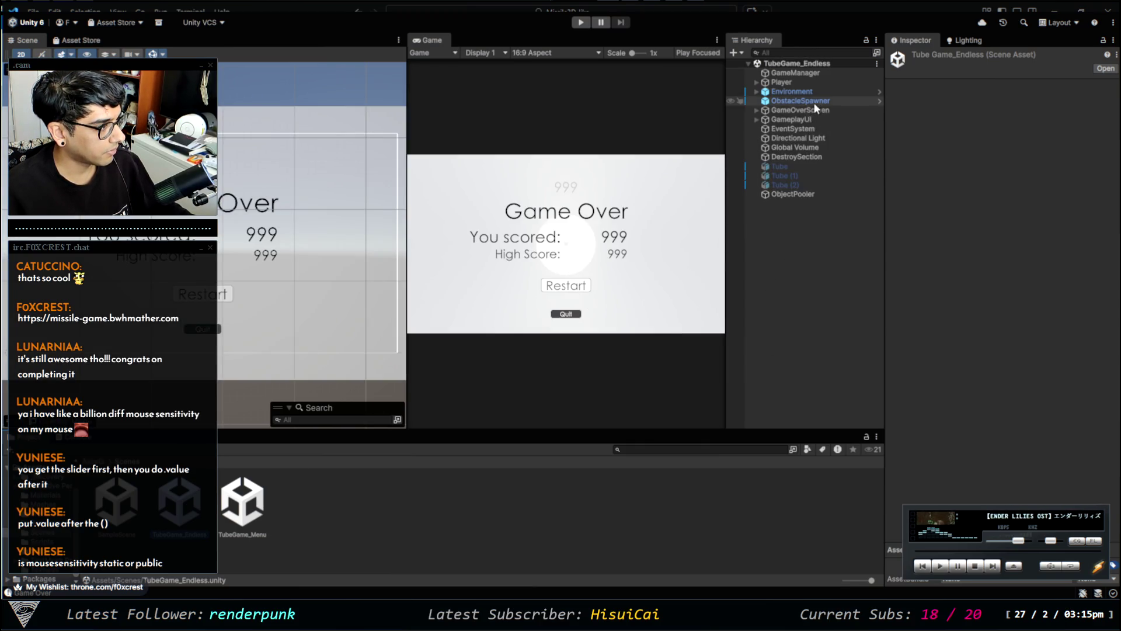
click(805, 85)
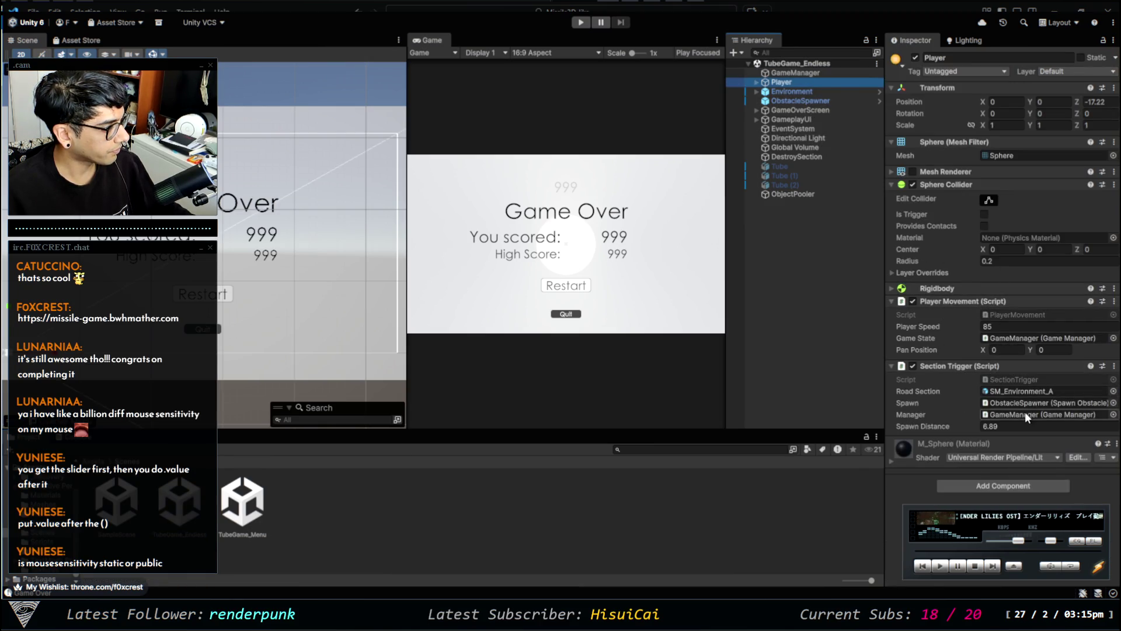
click(1006, 327)
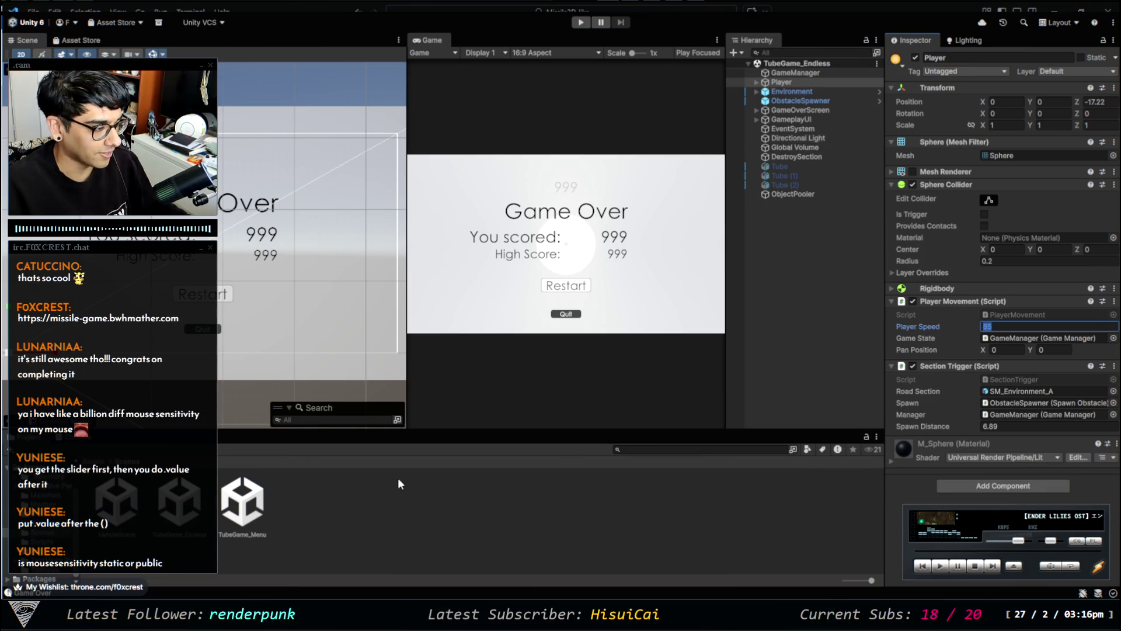
click(815, 240)
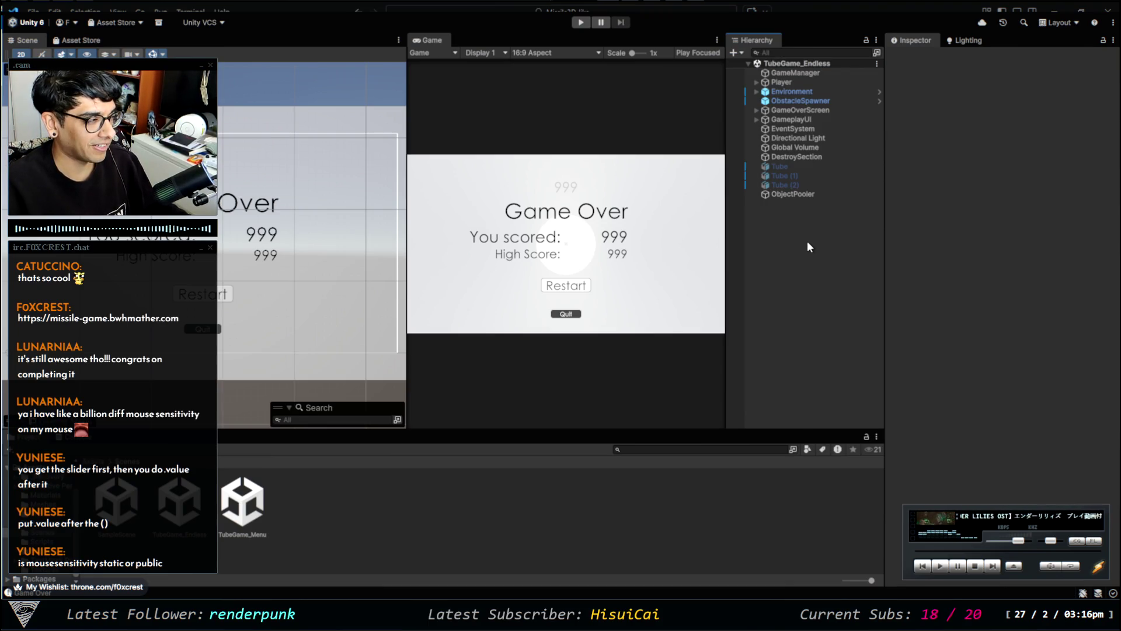
click(810, 82)
Check the GameManager's Mouse Sensitivity Slider reference in the Inspector.
click(808, 73)
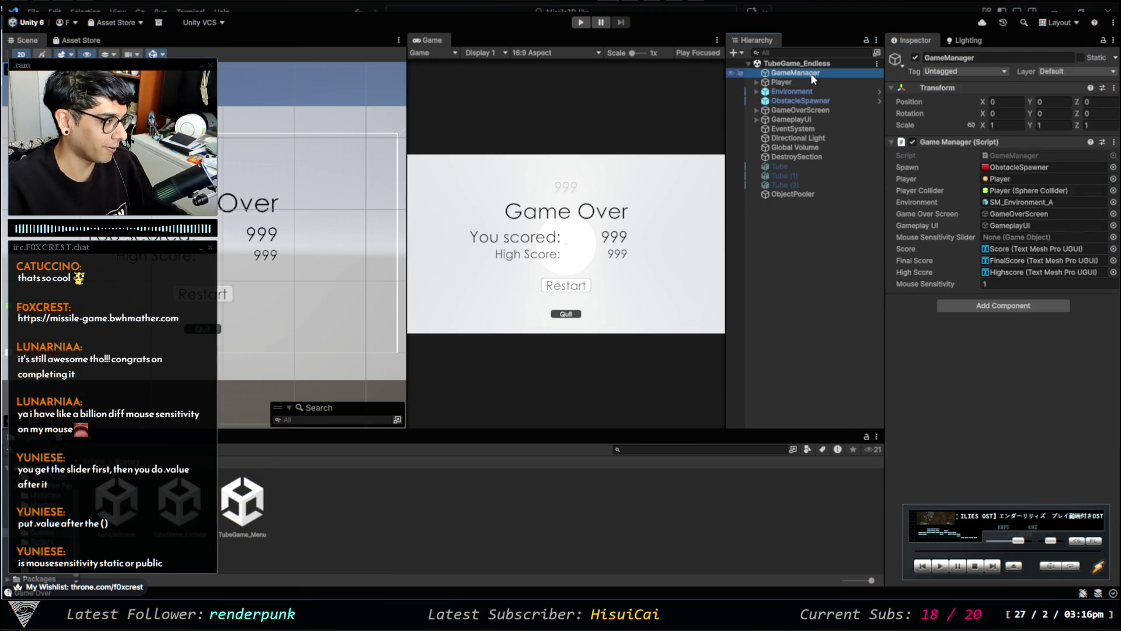
click(995, 237)
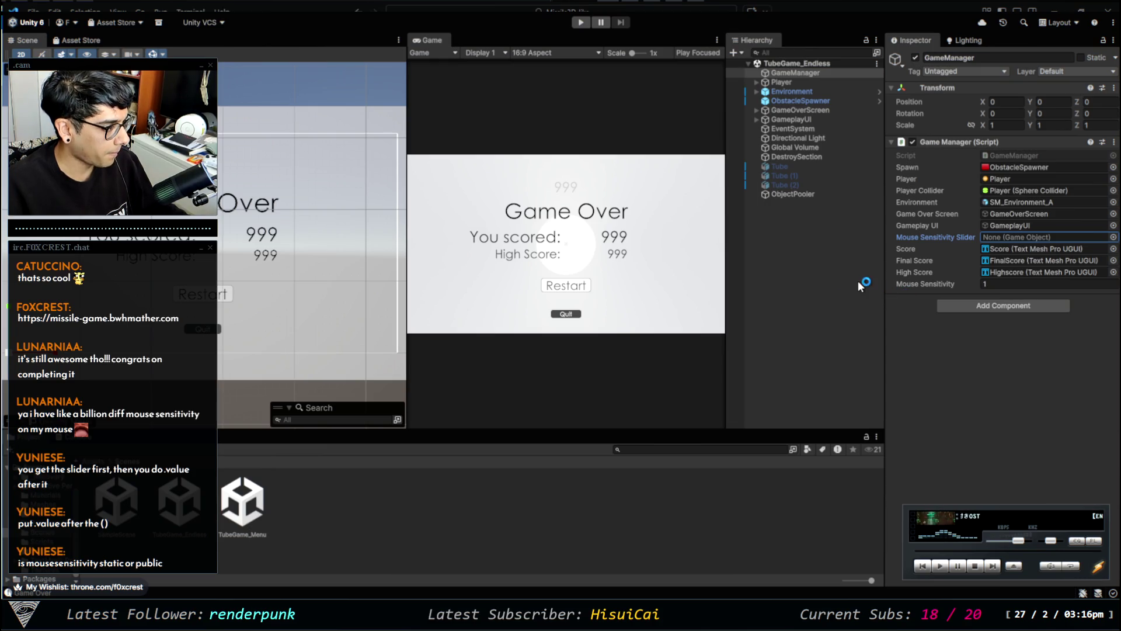
click(778, 292)
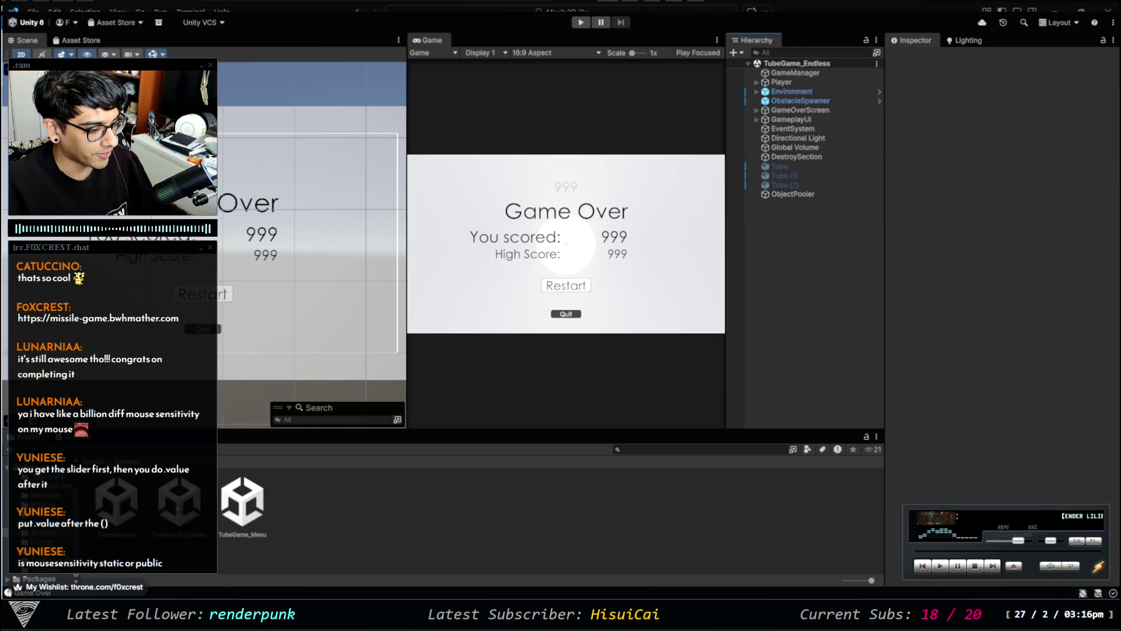
Open the TubeGame_Menu scene and select its GameManager.
click(180, 502)
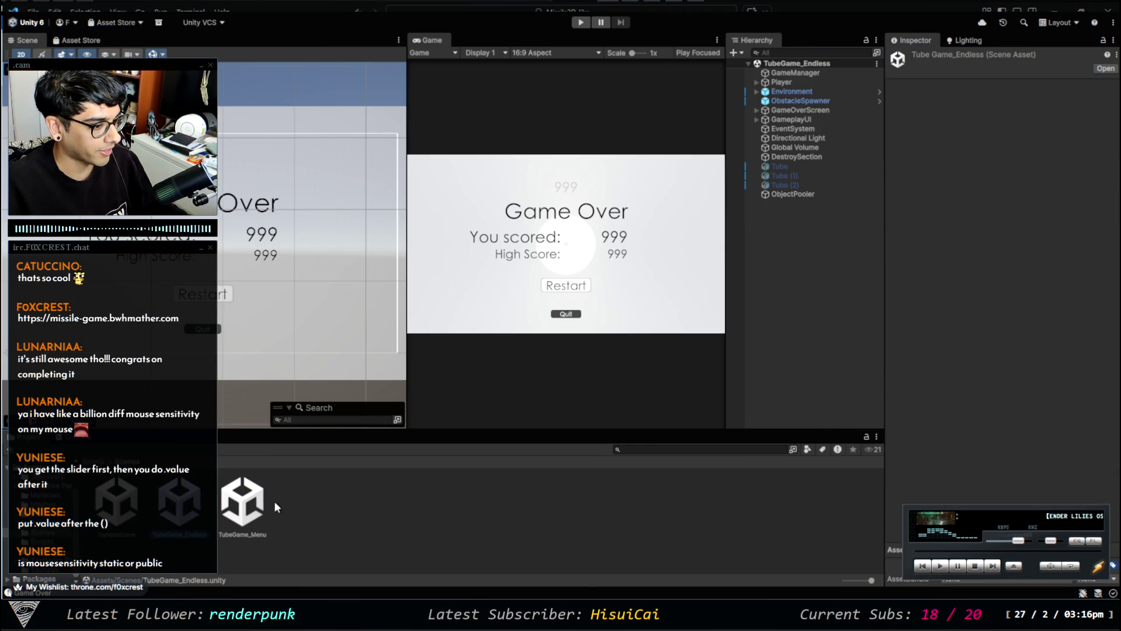
double_click(242, 501)
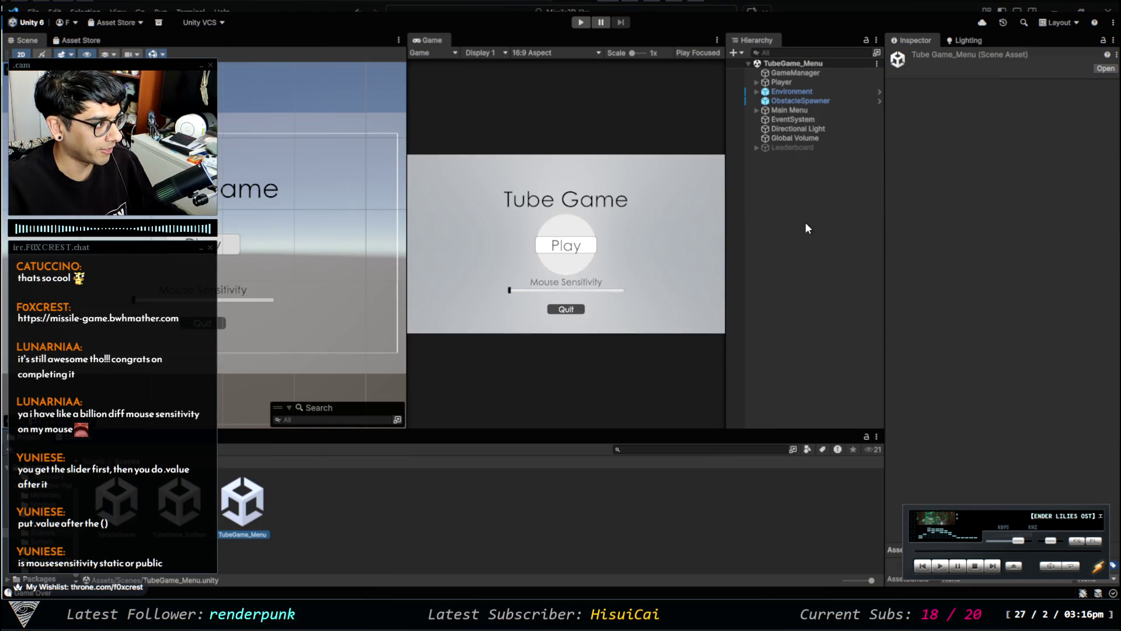
click(807, 228)
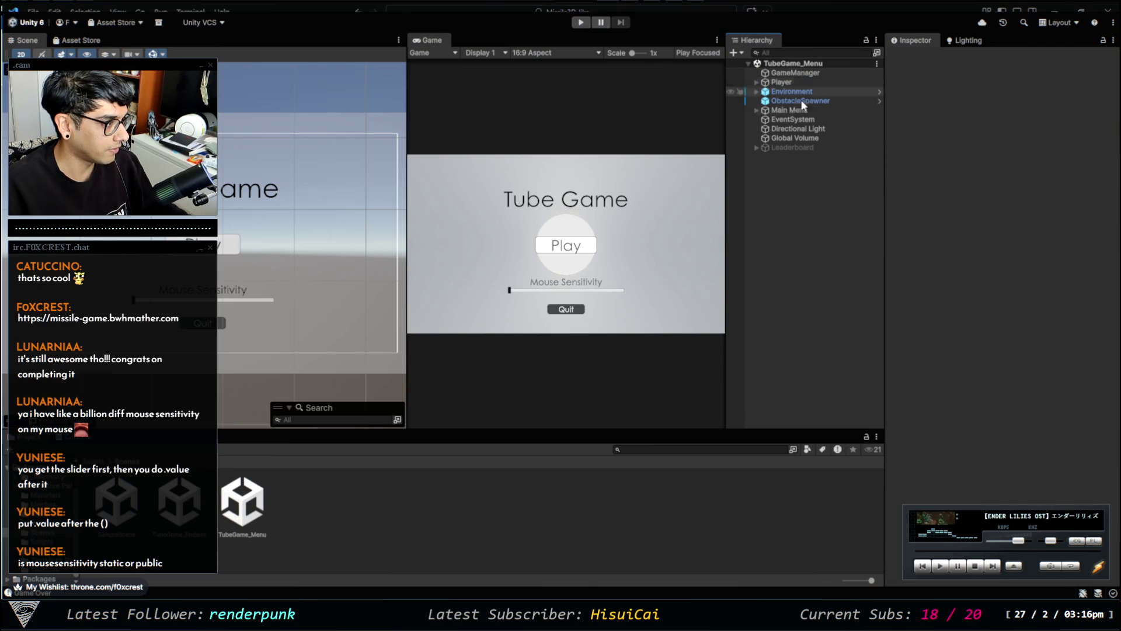
click(800, 73)
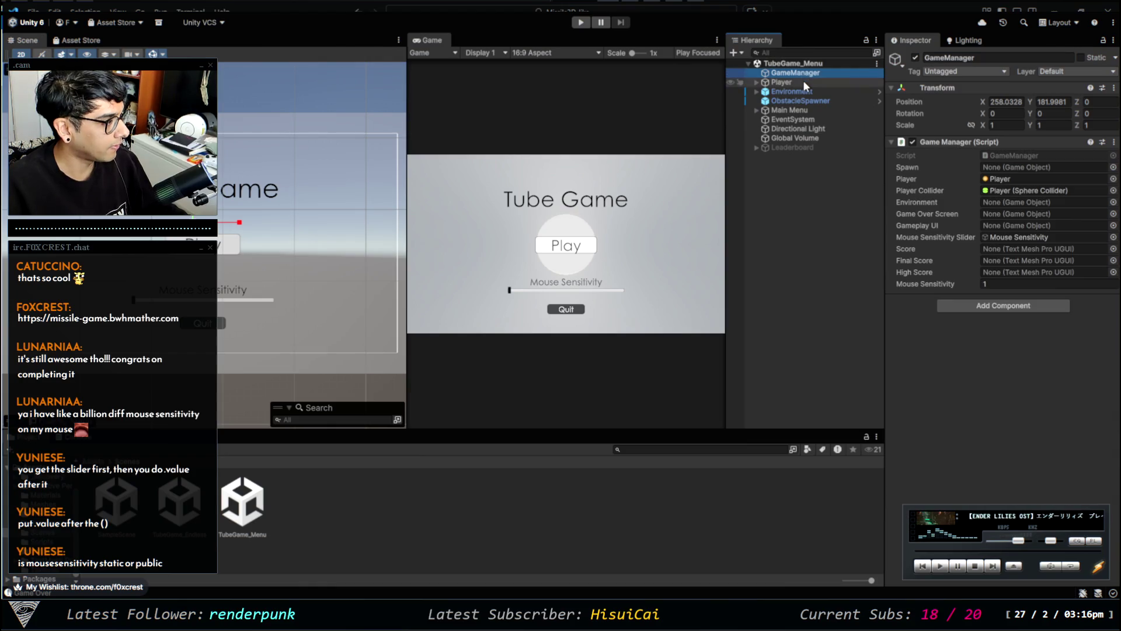
Expand Main Menu and select the Mouse Sensitivity slider, after glancing at MouseSensTXT.
click(803, 82)
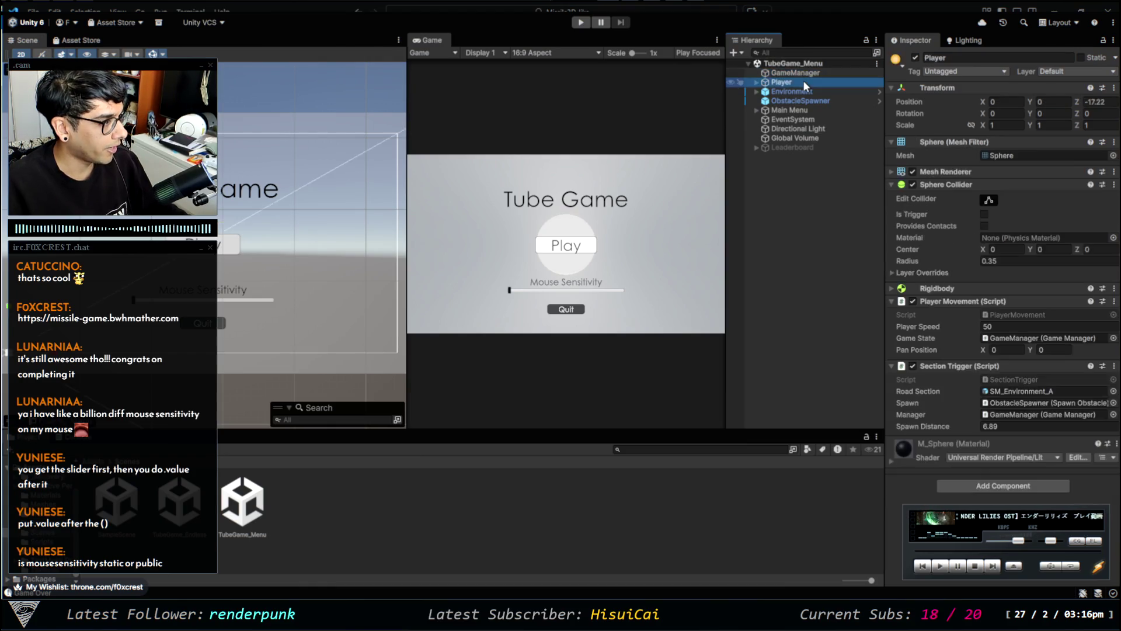
click(793, 178)
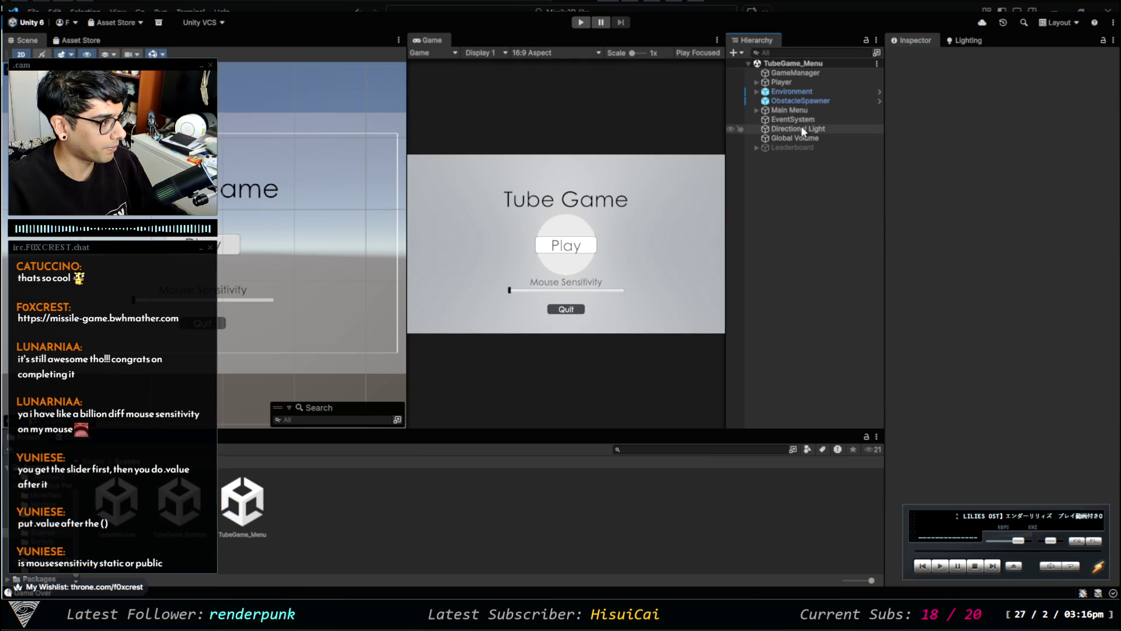
click(757, 110)
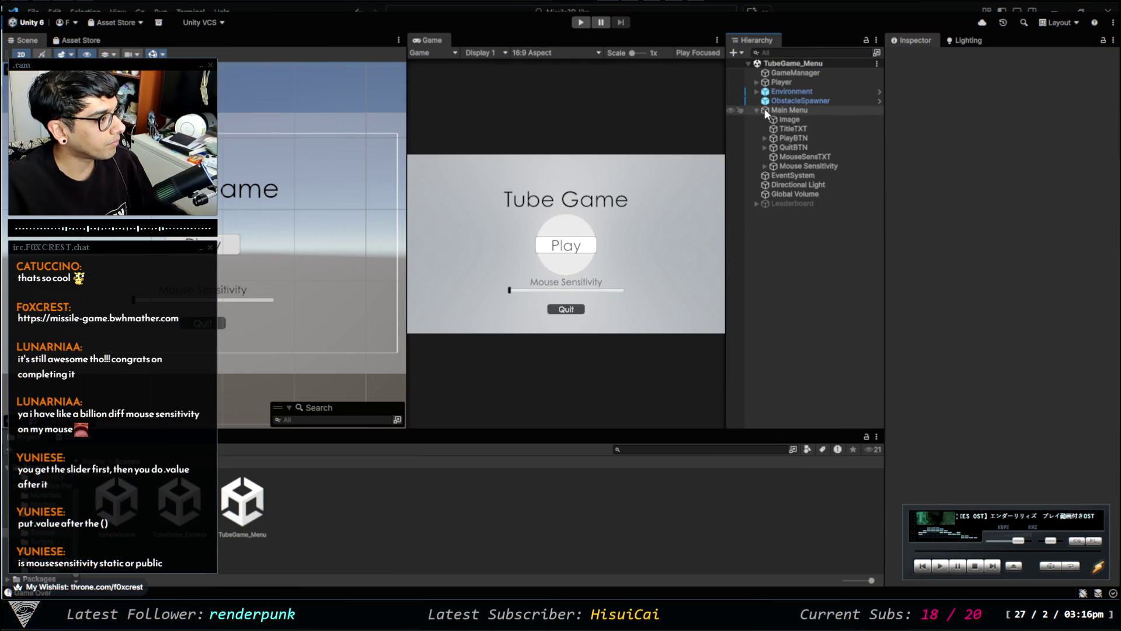
click(787, 153)
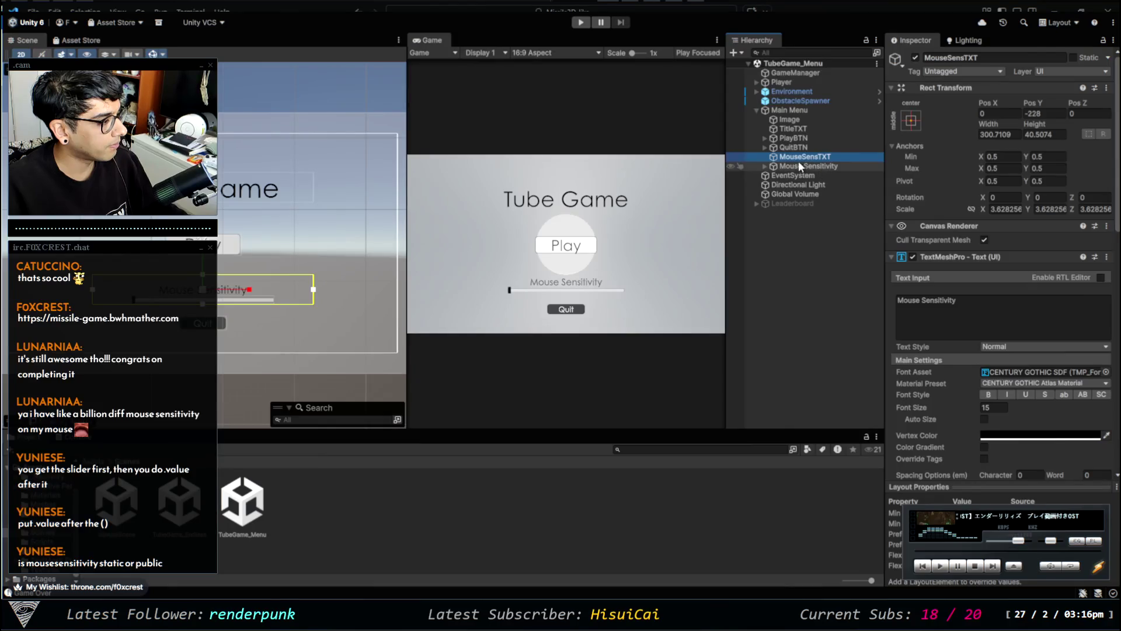
click(791, 165)
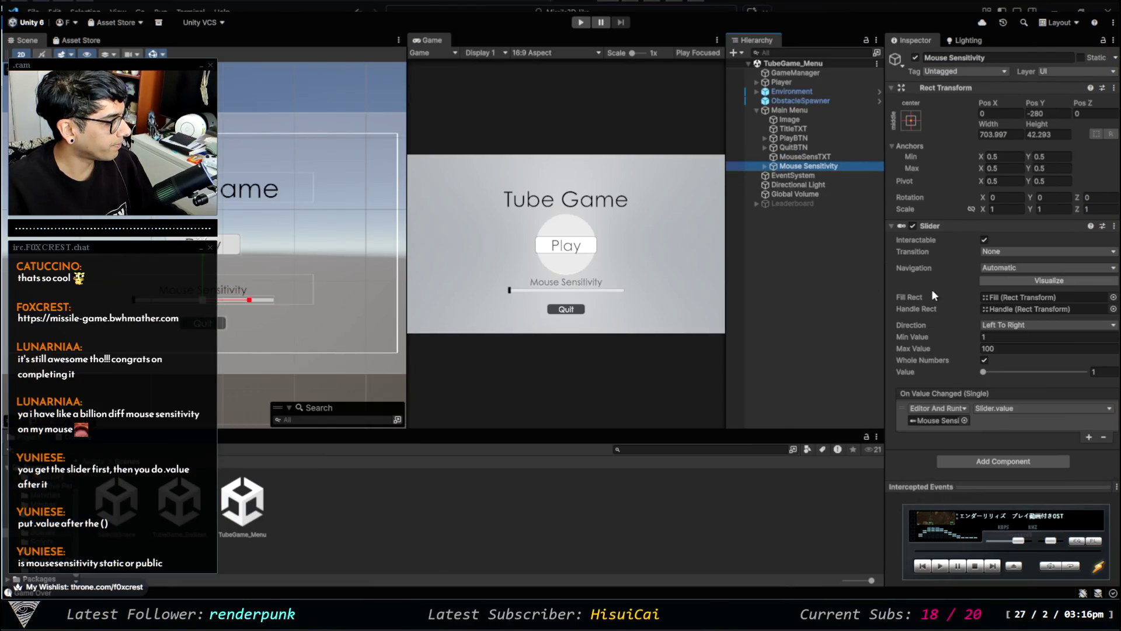
Review the slider's On Value Changed target and run mode, then pick PlayerMovement's commented sensitivity line.
click(962, 419)
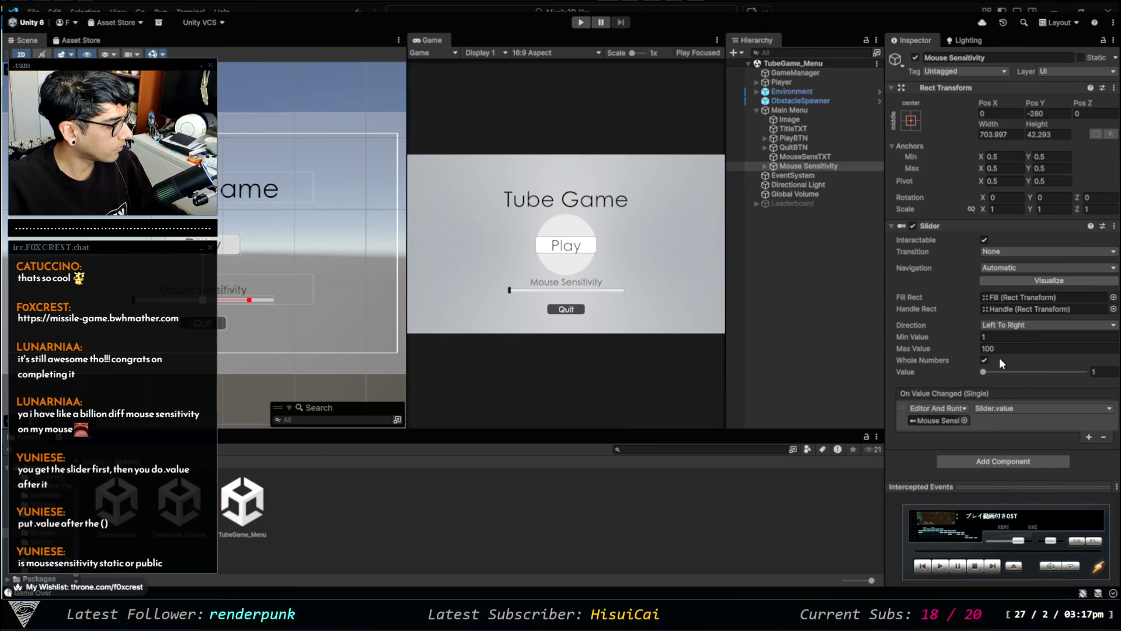
click(939, 420)
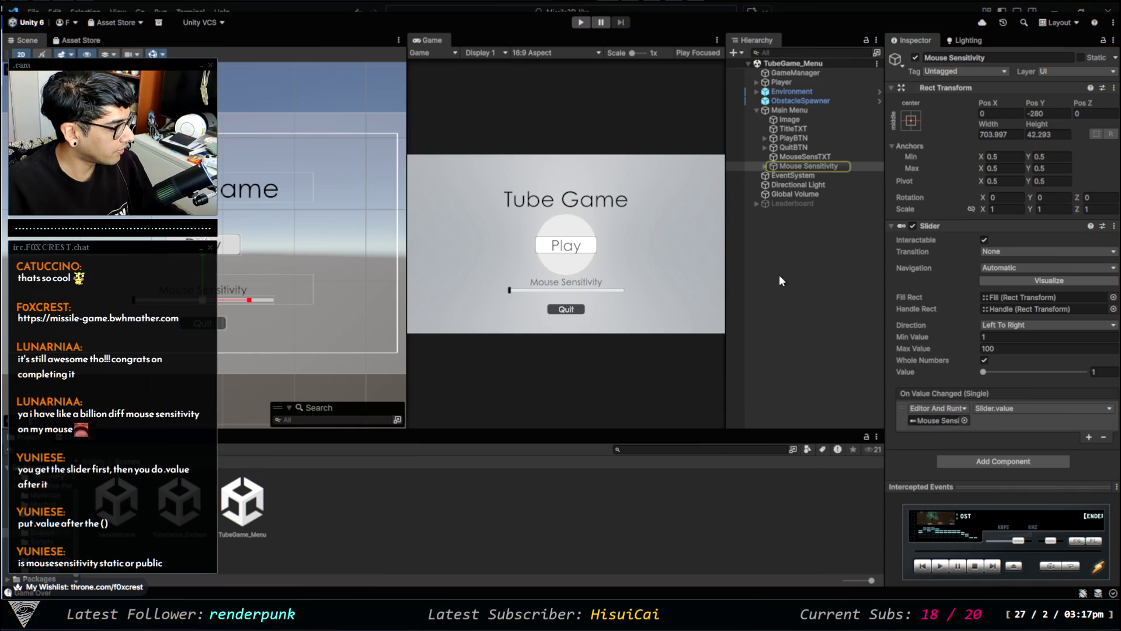
click(958, 421)
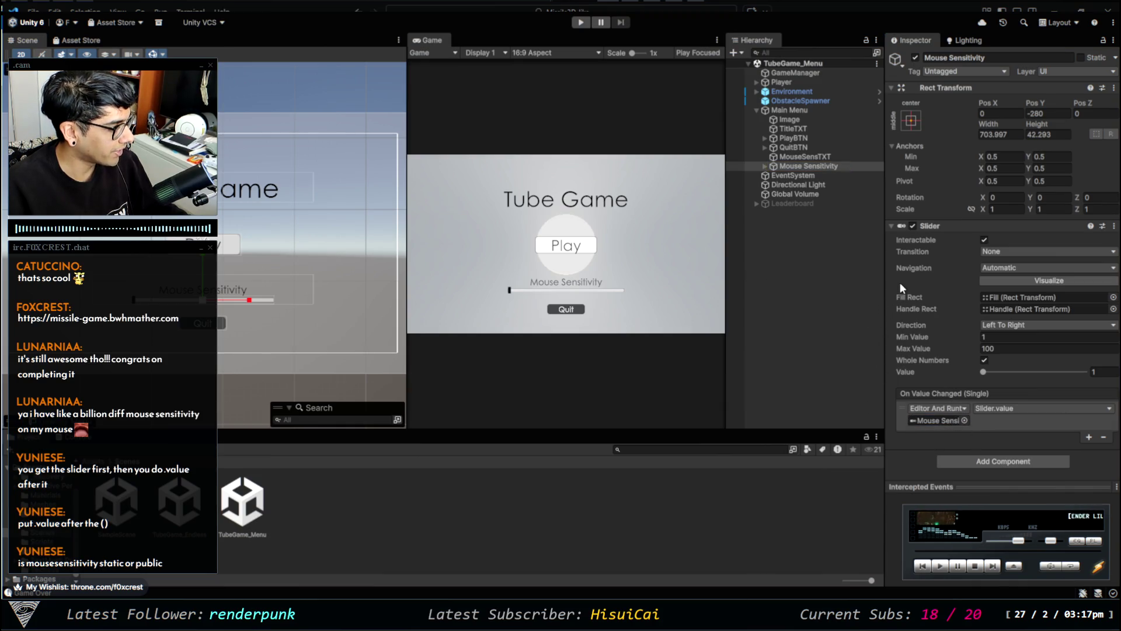
click(764, 166)
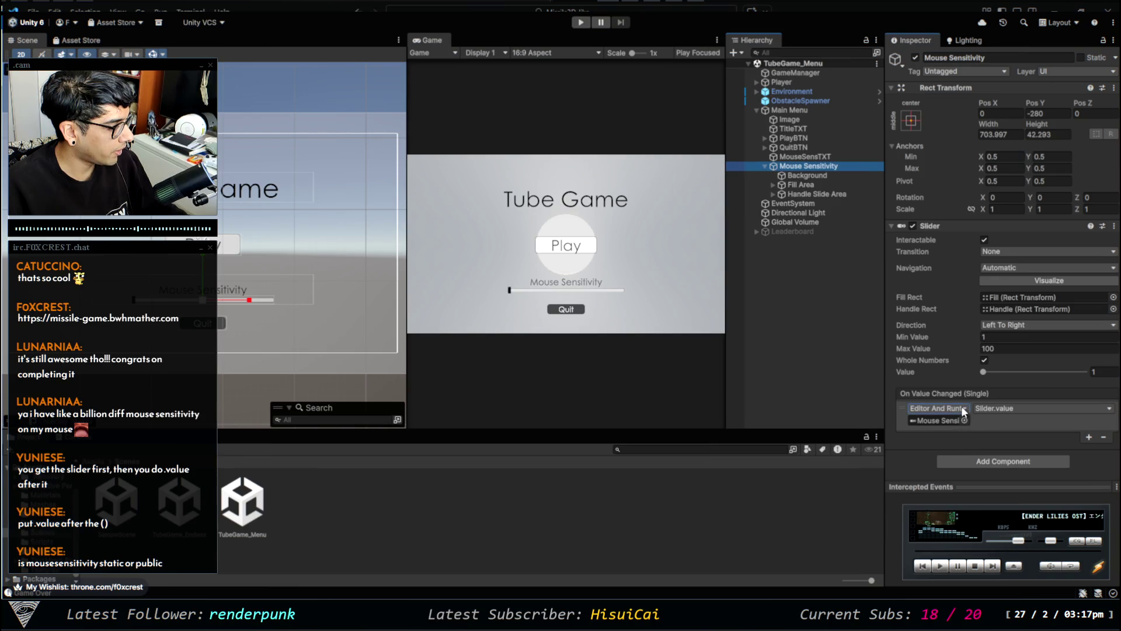
click(1060, 431)
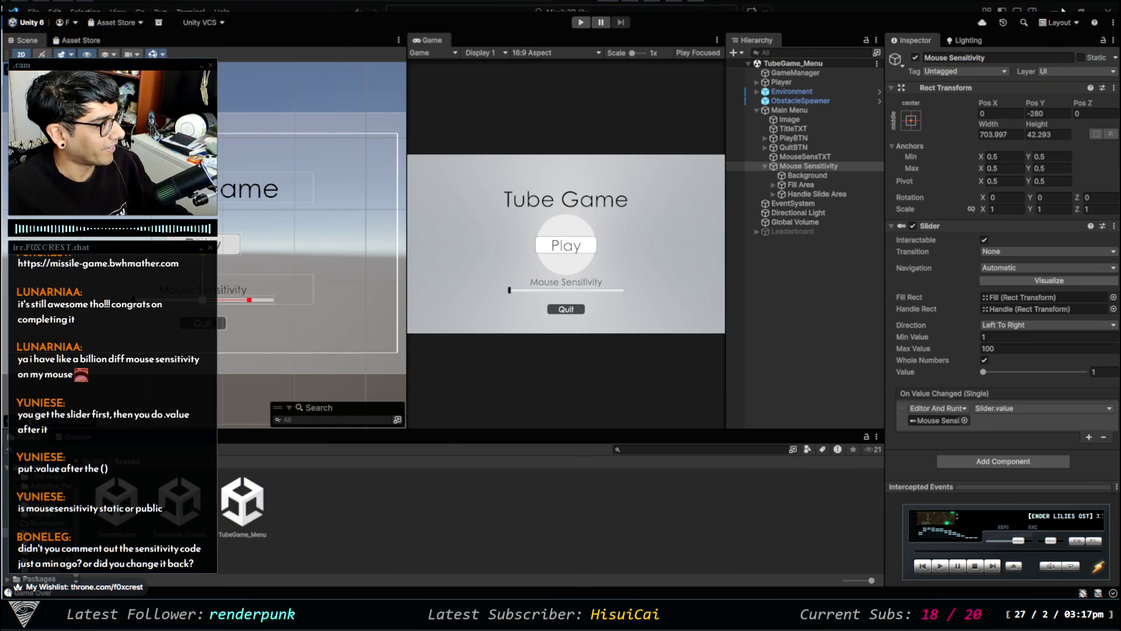
key(alt+Tab)
click(410, 216)
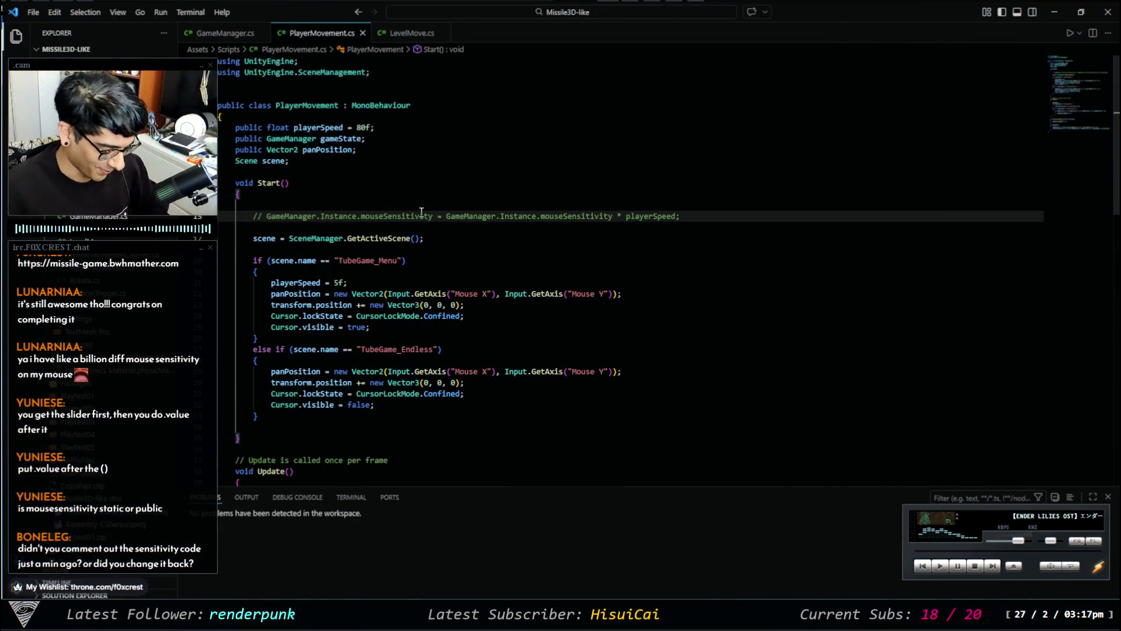
Uncomment the mouseSensitivity lines in PlayerMovement.cs and GameManager.cs, then minimise VS Code.
key(ctrl+slash)
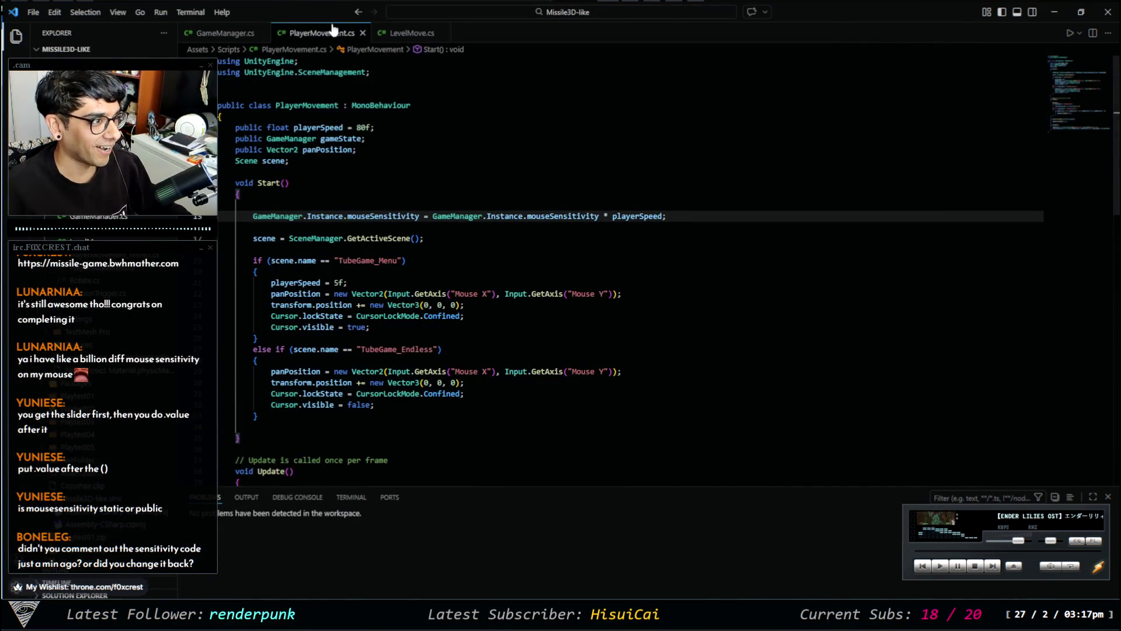
click(226, 33)
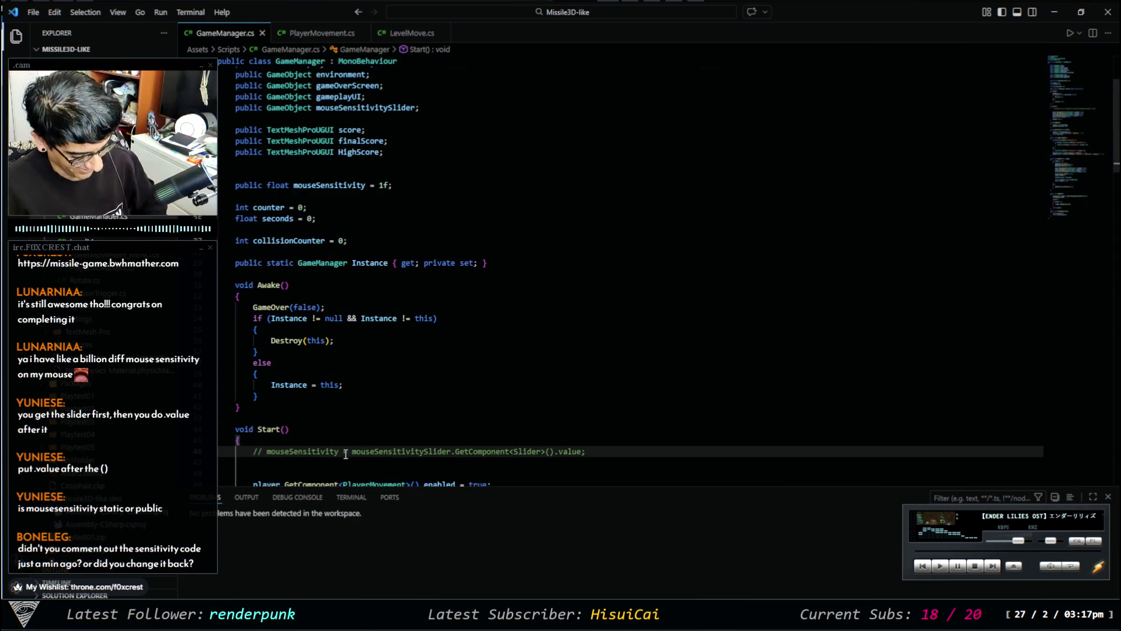
scroll(379, 450, down, 1)
key(ctrl+slash)
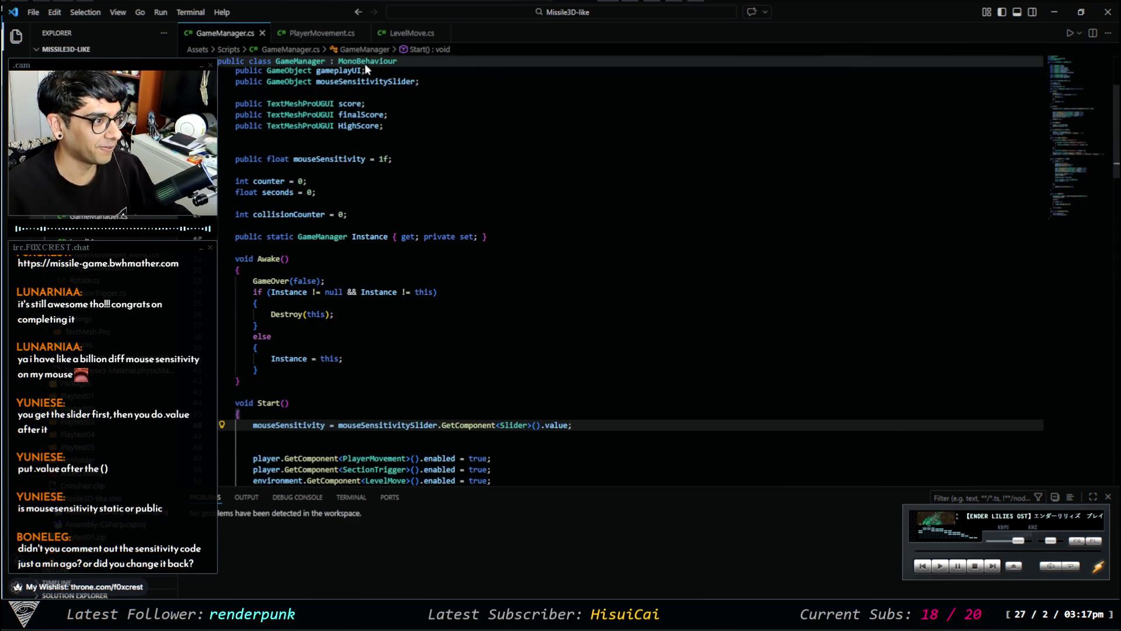
scroll(560, 268, down, 10)
scroll(442, 320, up, 15)
click(315, 33)
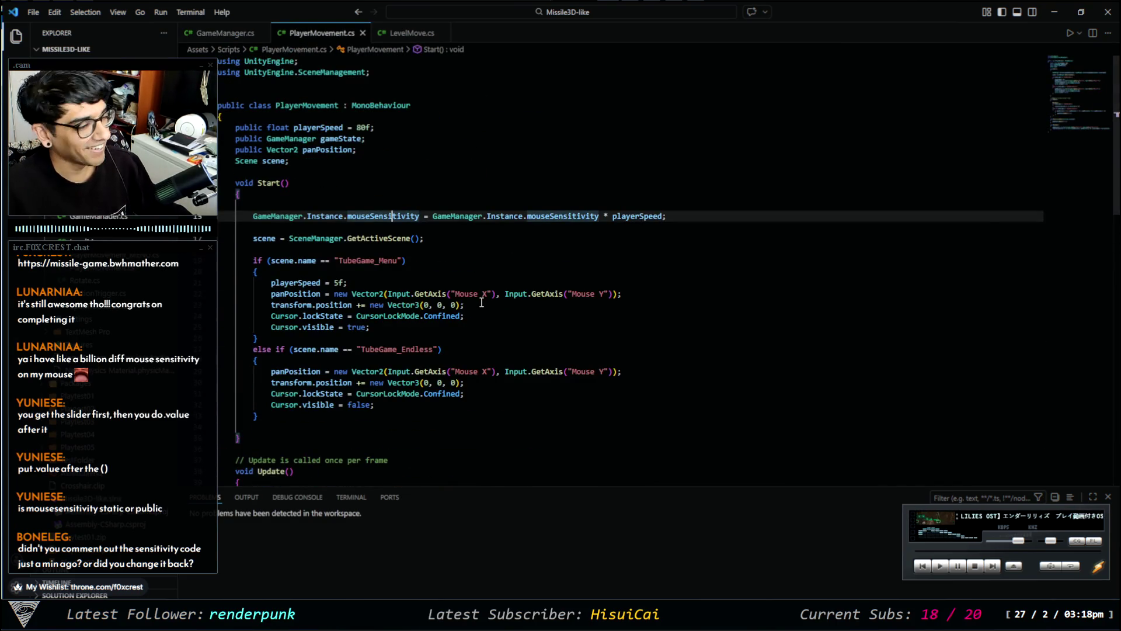
click(1054, 12)
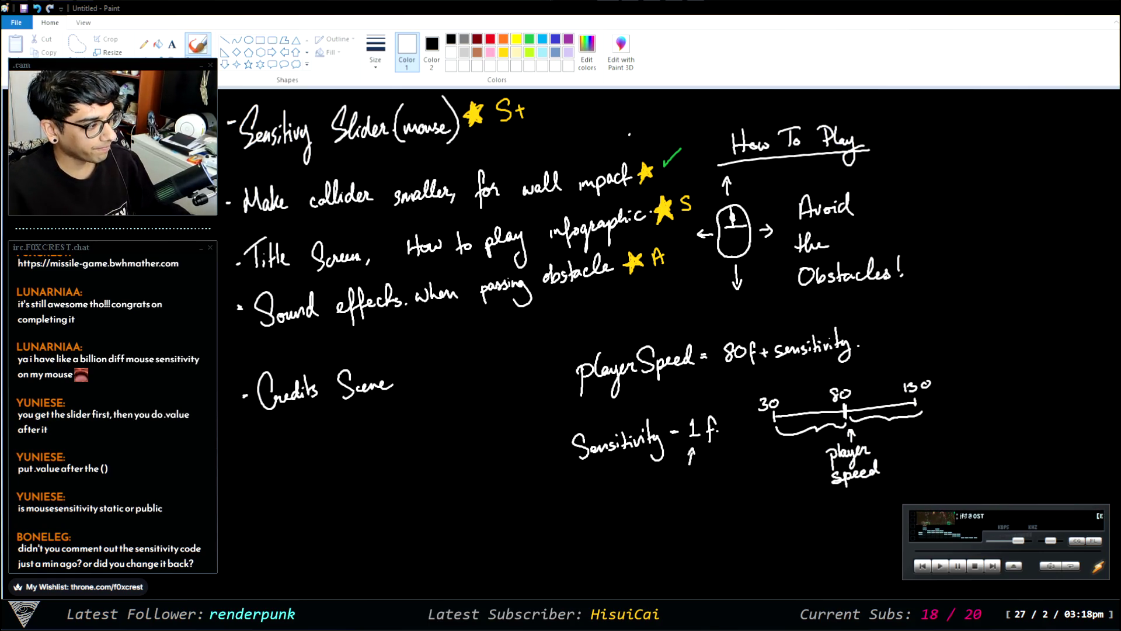
After reading the playerSpeed and sensitivity notes in Paint, return to Unity.
key(alt+Tab)
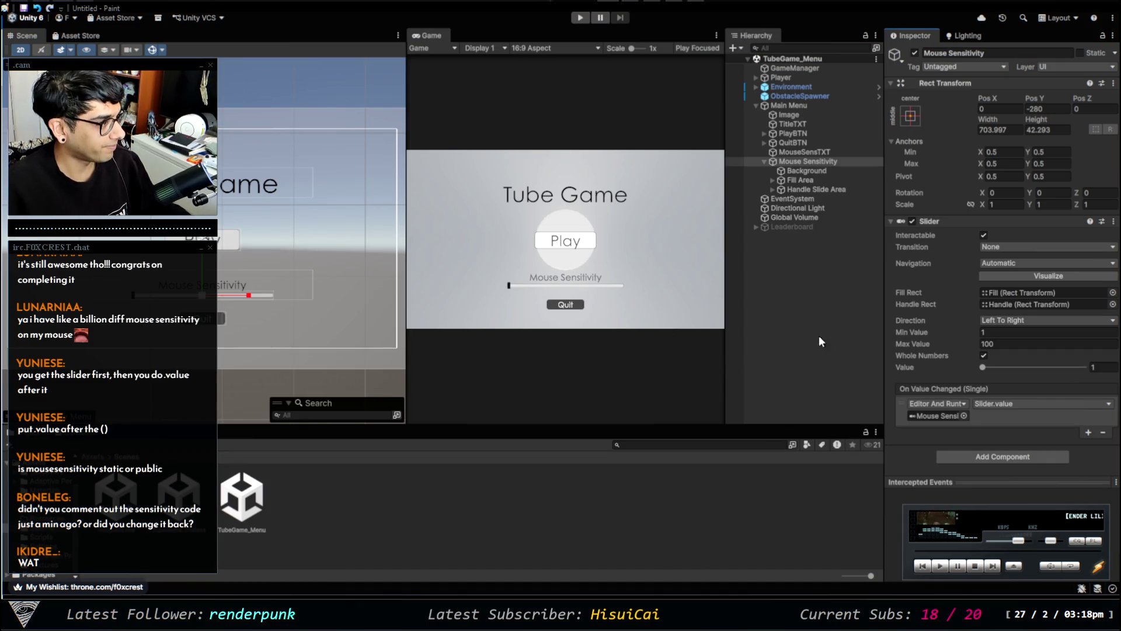
Run the menu in a maximized Game view with Mouse Sensitivity at maximum, start the game, then stop.
key(shift+space)
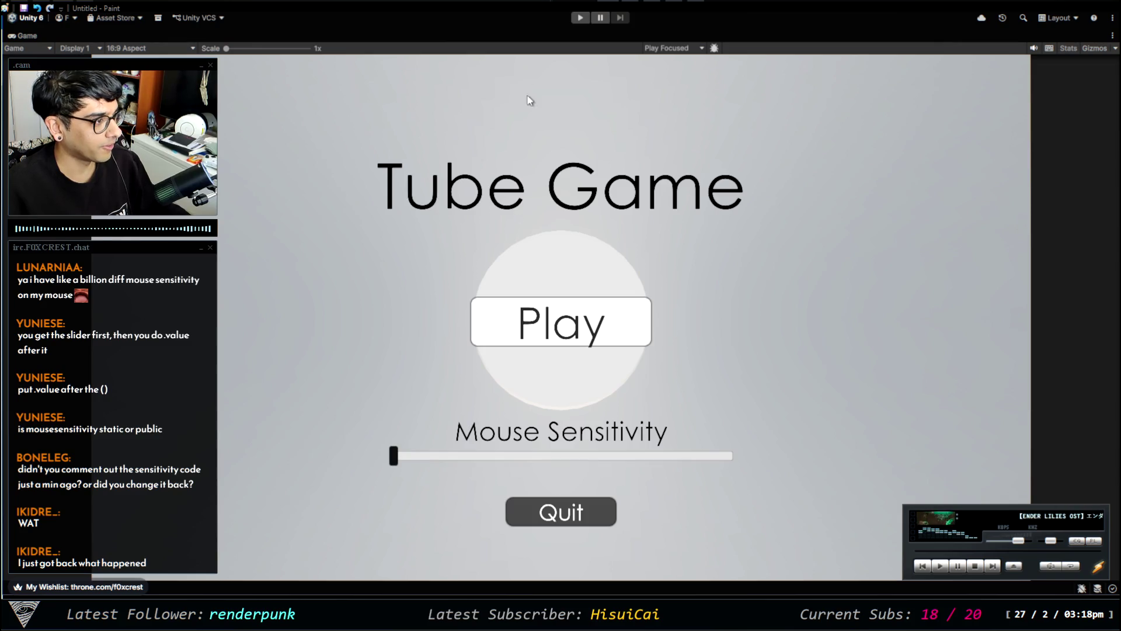
click(580, 17)
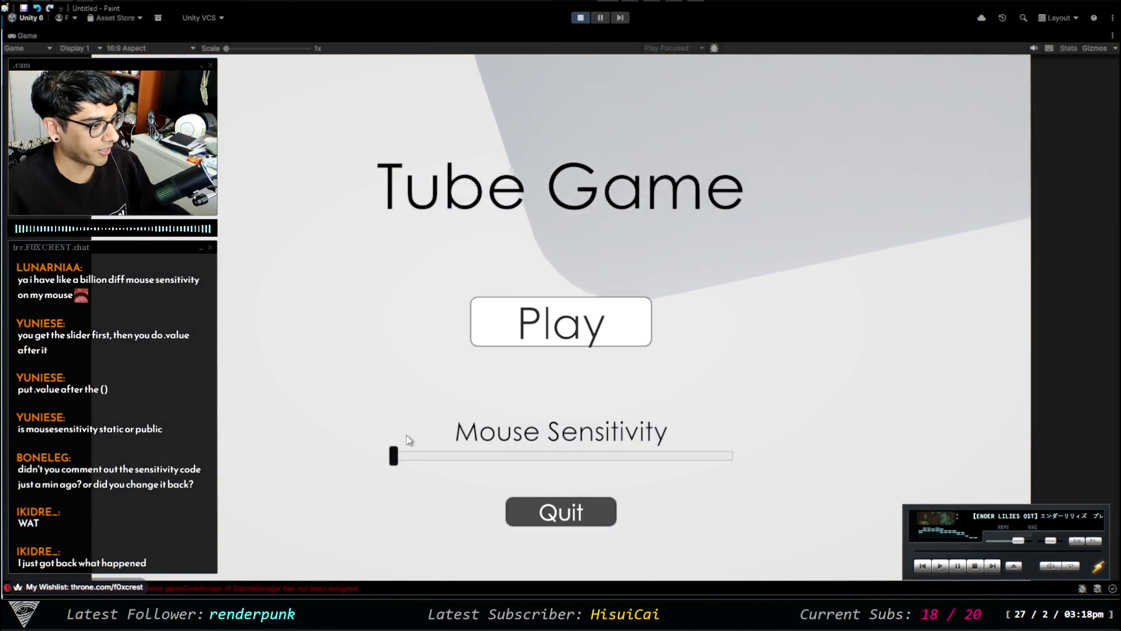
drag(400, 461, 730, 460)
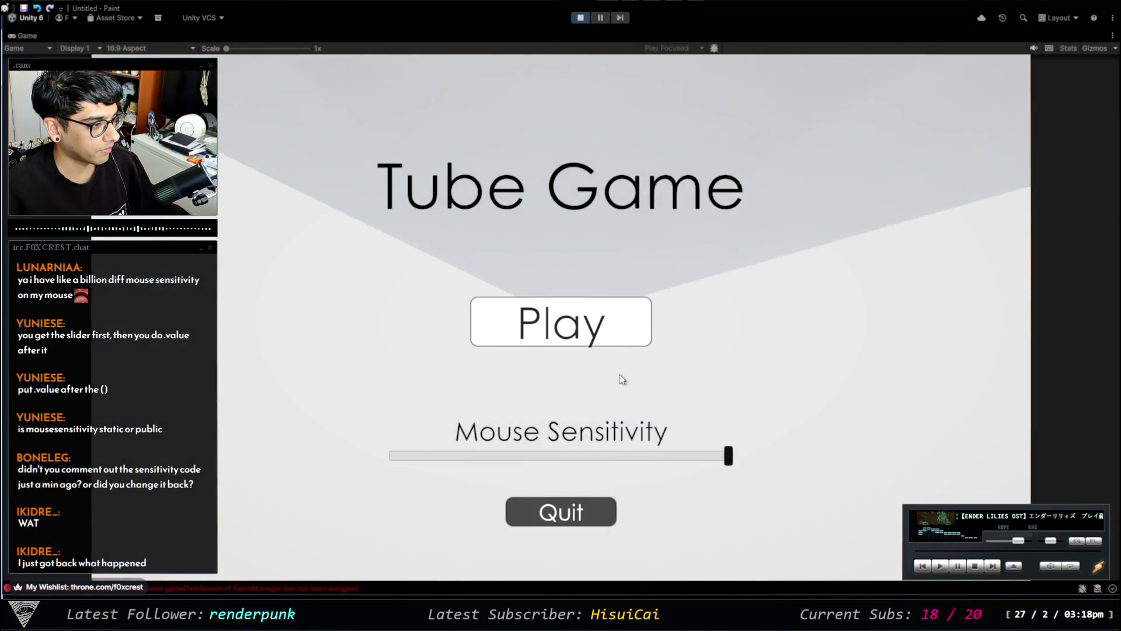
click(605, 320)
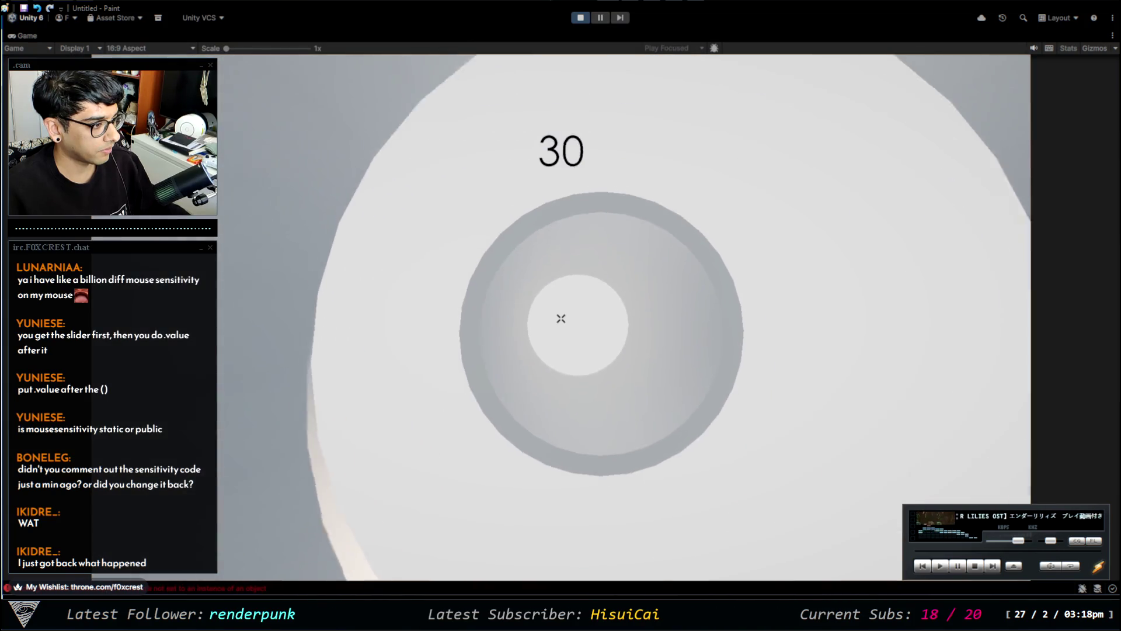
click(582, 18)
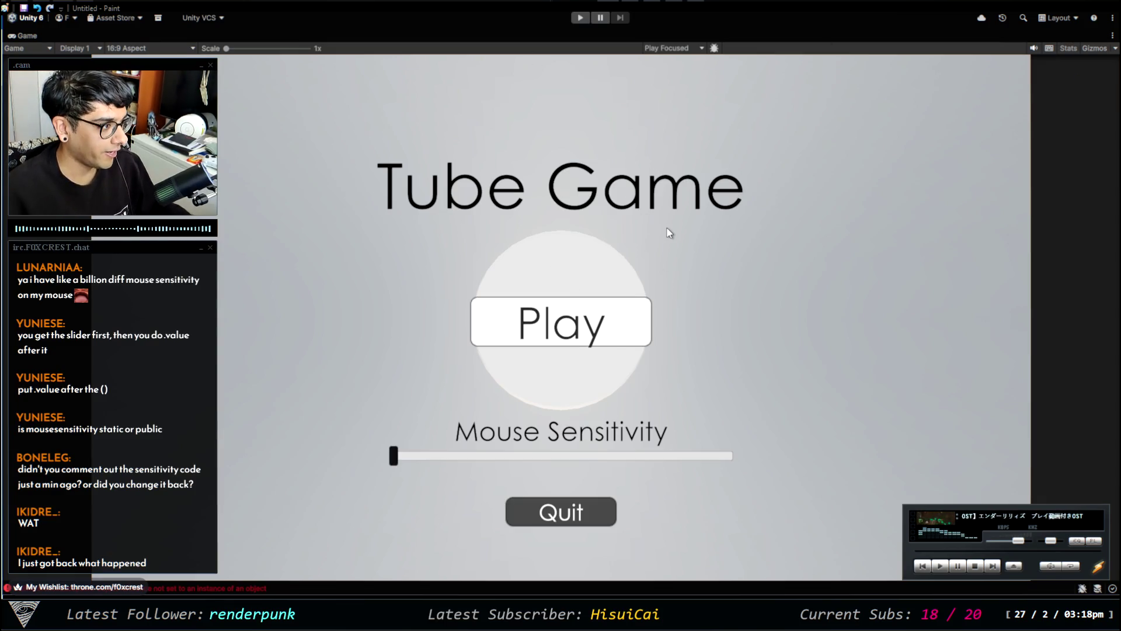
key(shift+space)
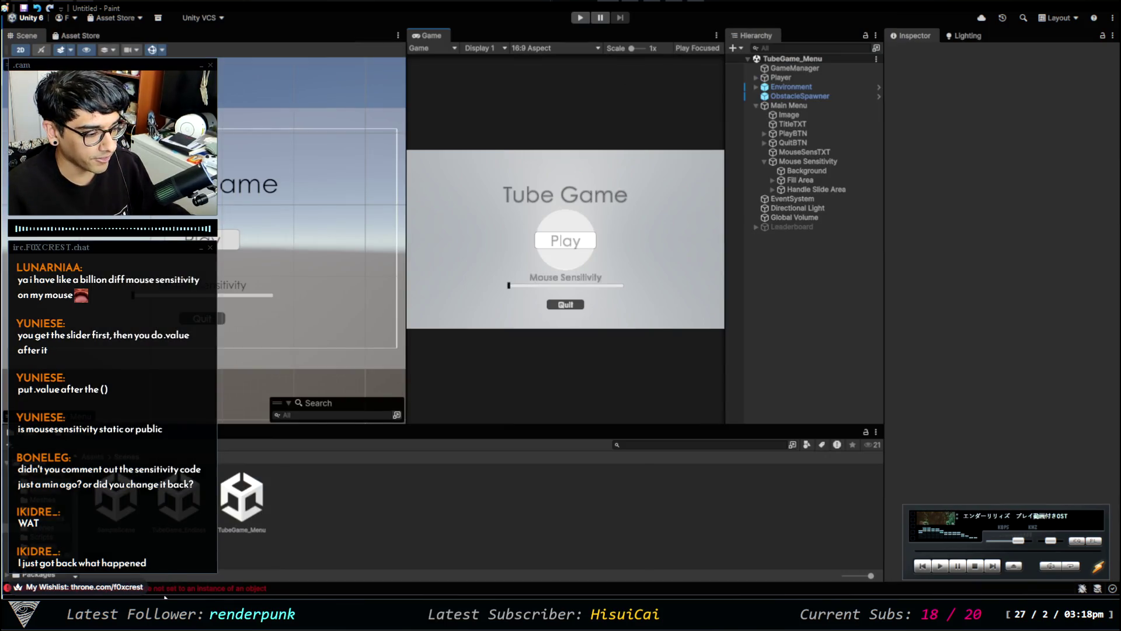
Open the Console errors and trace the first entries back to the Player object's components.
click(203, 588)
click(227, 470)
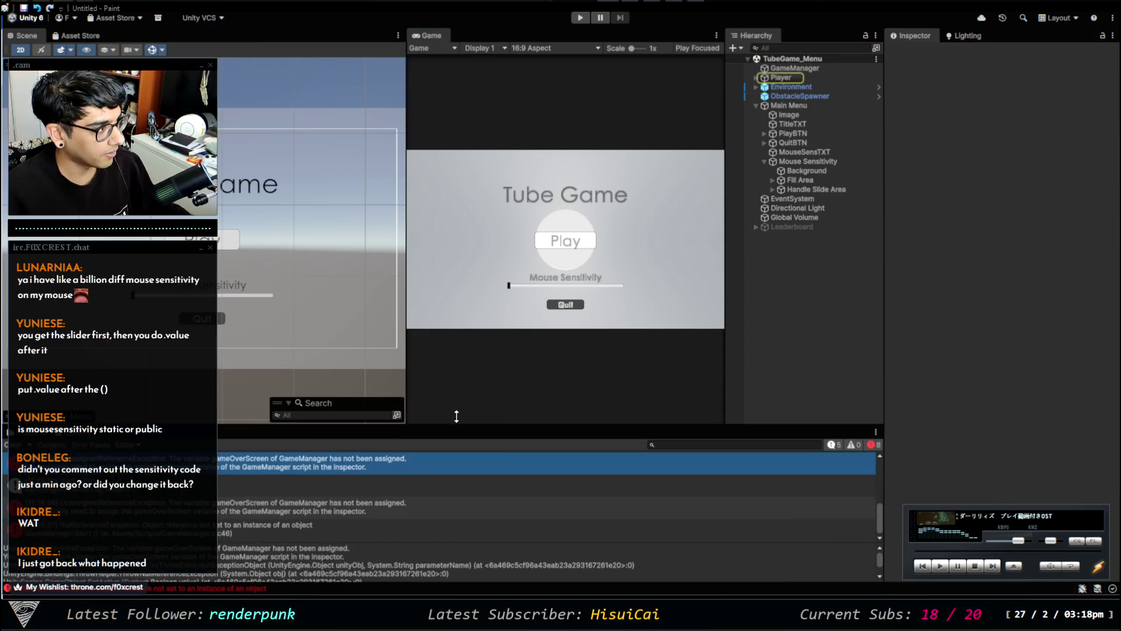
click(793, 79)
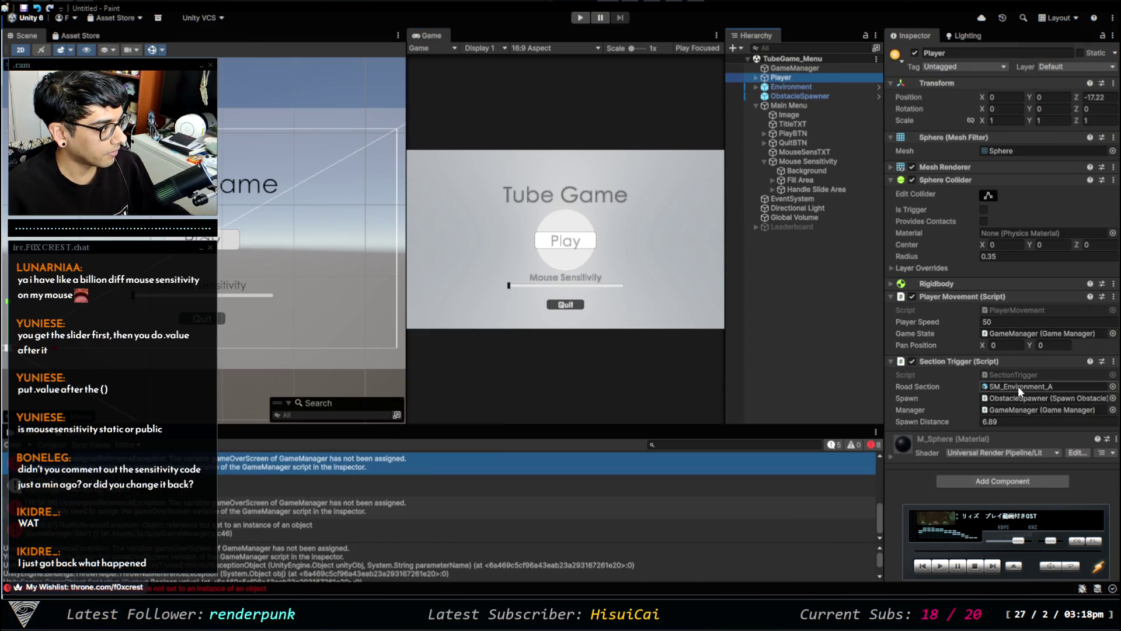
click(235, 479)
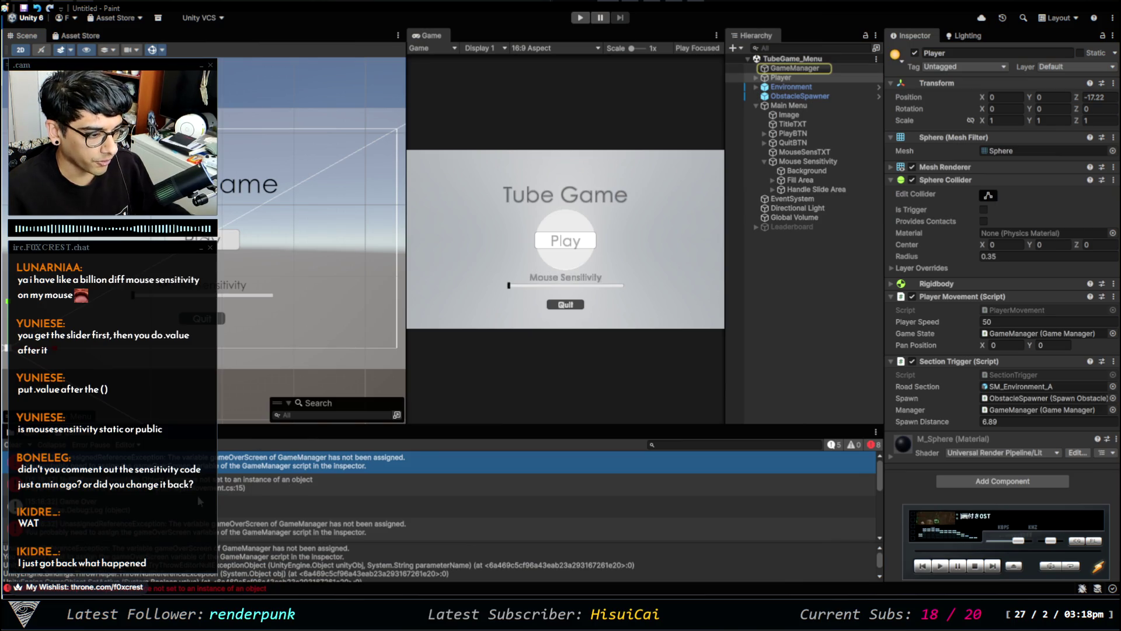
click(209, 487)
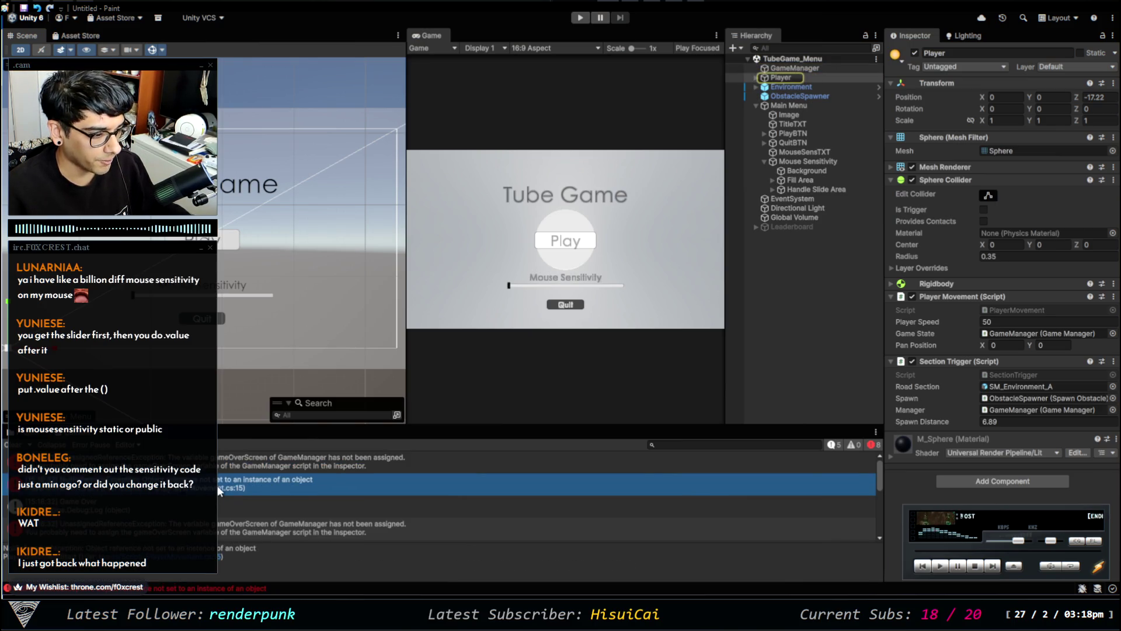
click(788, 76)
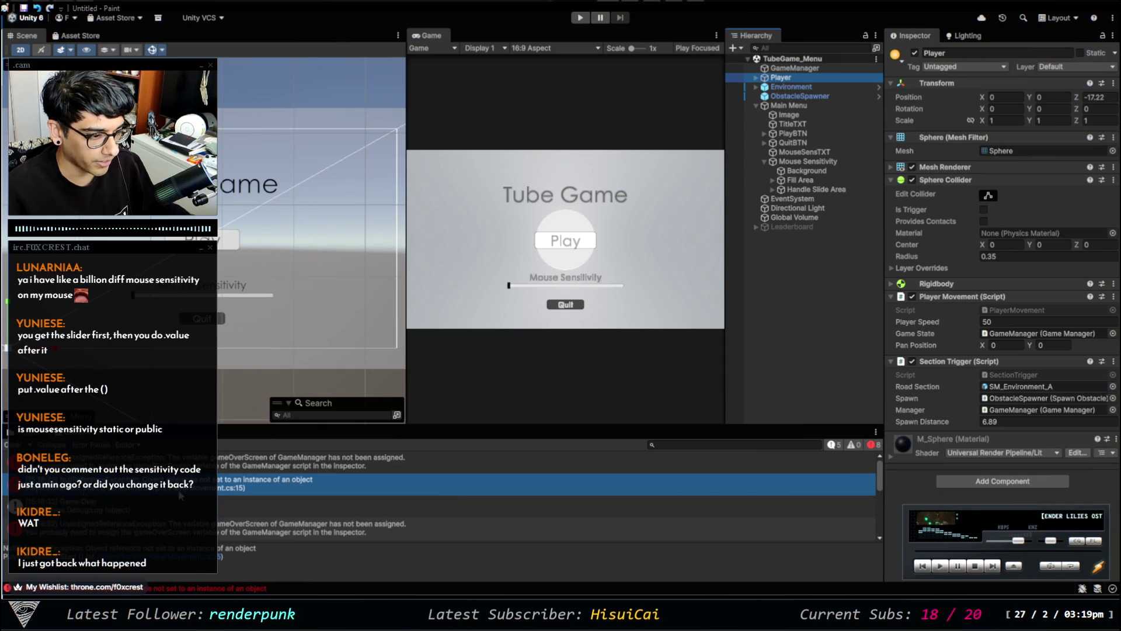
click(180, 493)
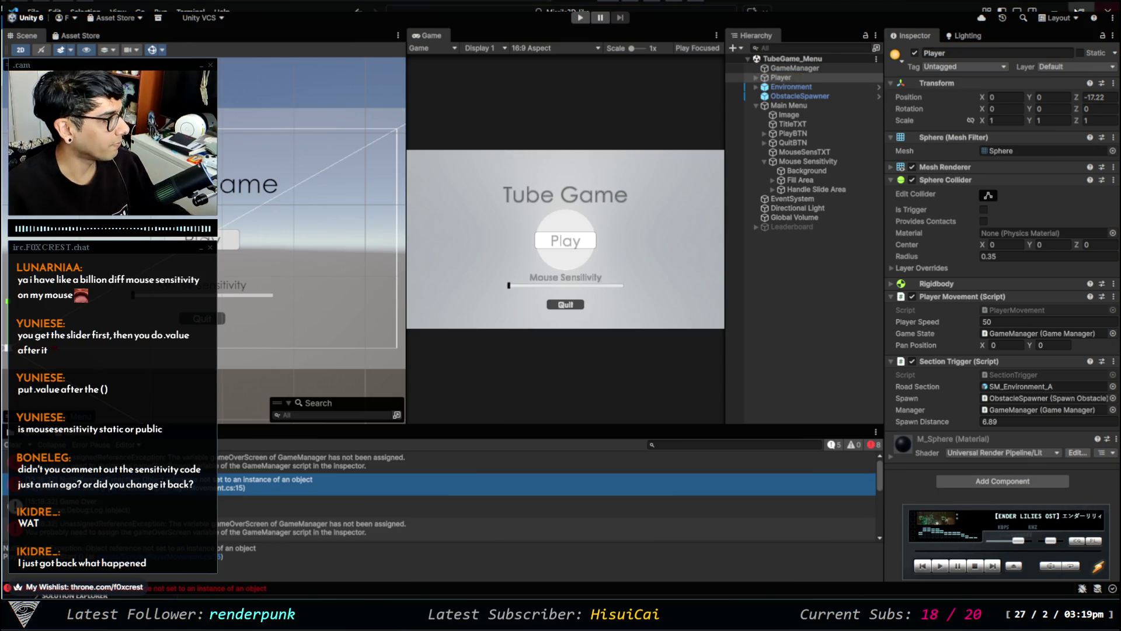
Read through the remaining console errors, including the unassigned gameOverScreen error.
click(189, 507)
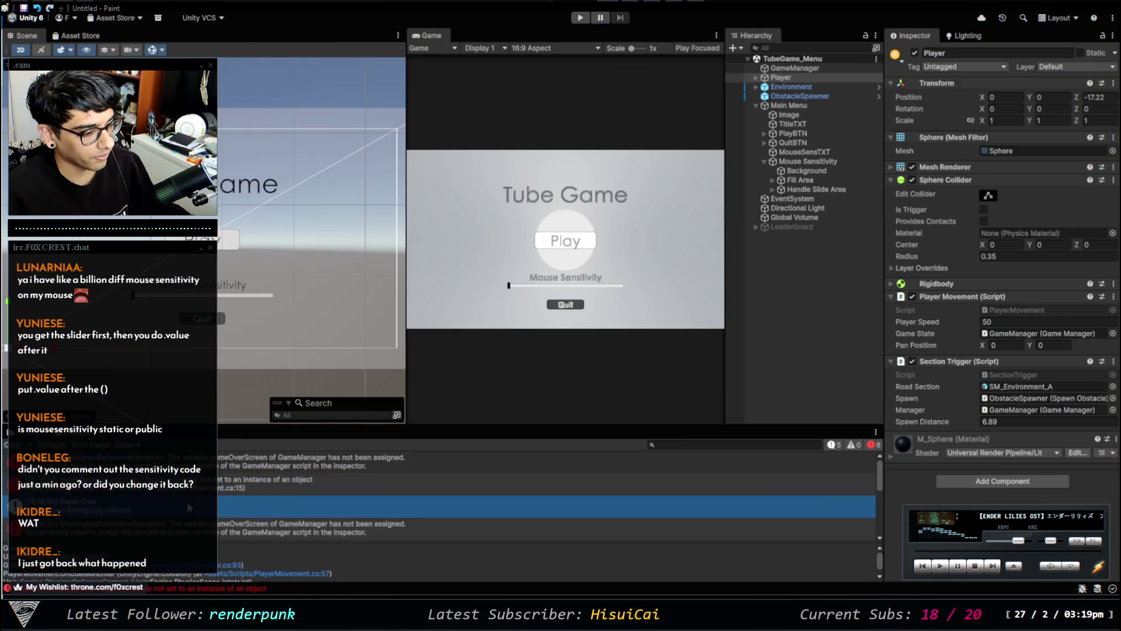
click(195, 525)
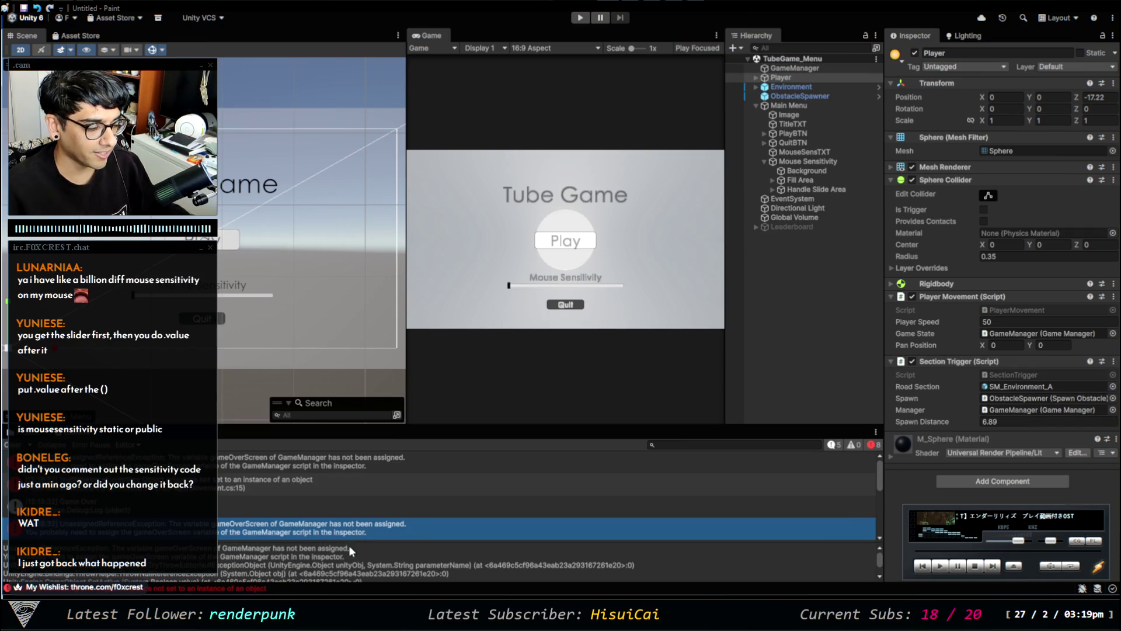
scroll(355, 521, down, 3)
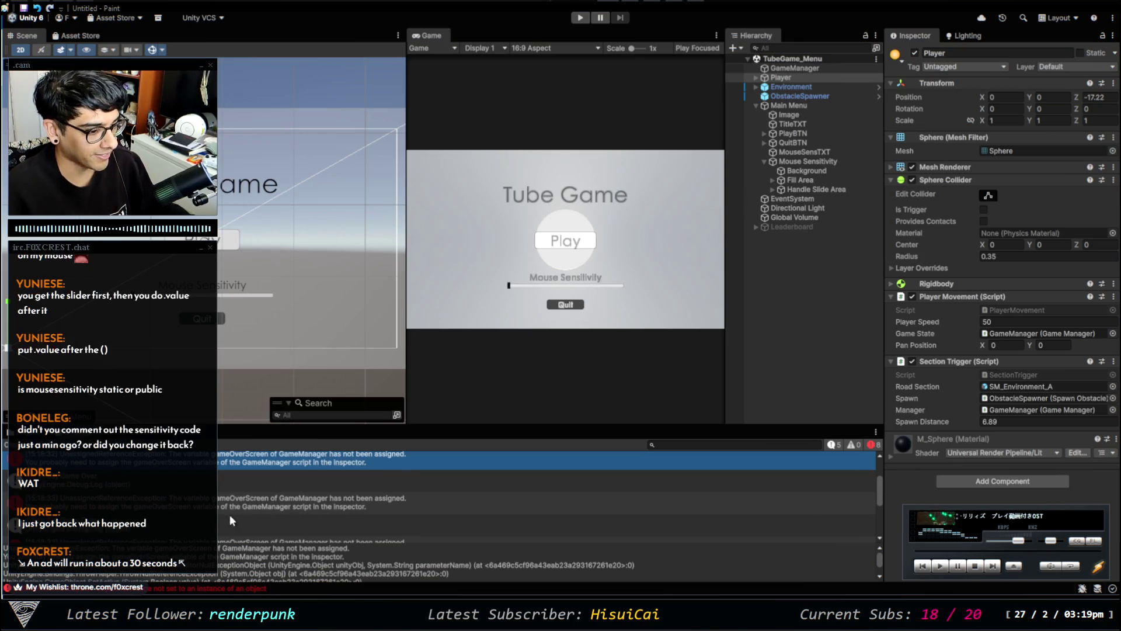
click(187, 502)
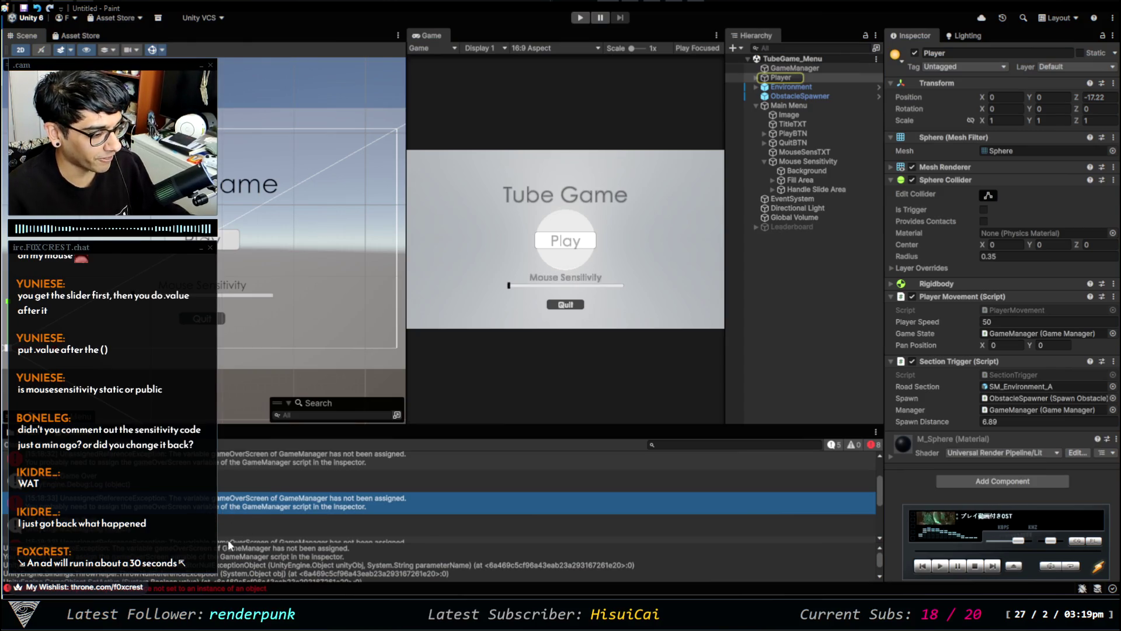
scroll(223, 514, down, 3)
click(218, 490)
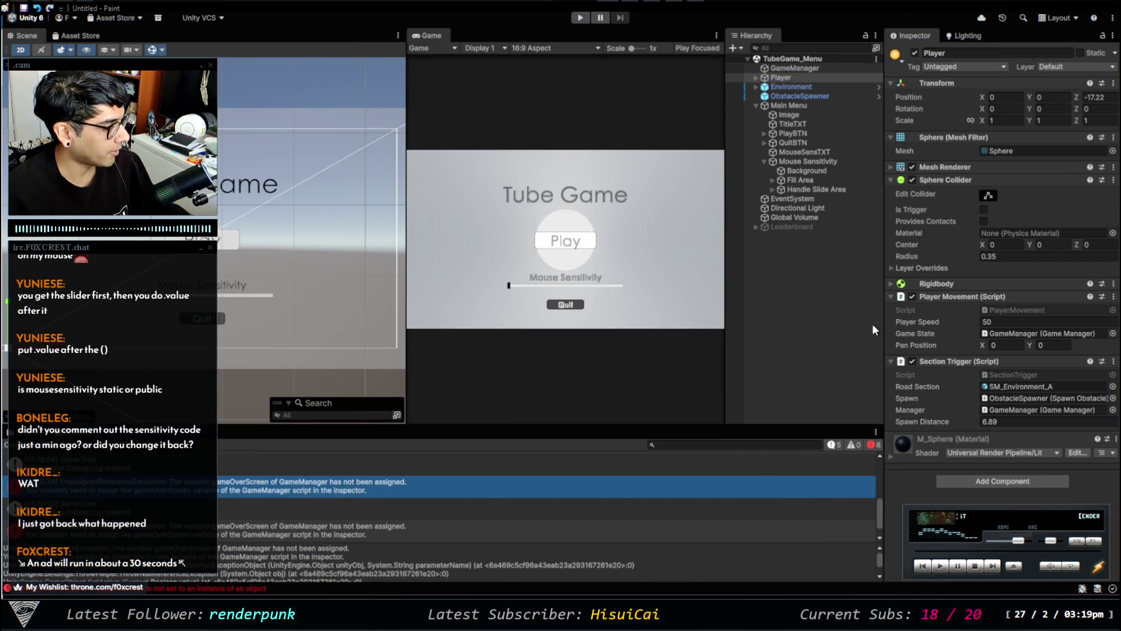
Assign GameManager to Player Movement's Game State field and enter Play mode to retest.
mouse_move(794, 68)
mouse_down()
mouse_move(1007, 345)
mouse_move(1022, 343)
mouse_up()
mouse_move(818, 68)
mouse_down()
mouse_move(1016, 387)
mouse_move(1023, 417)
mouse_move(1008, 409)
mouse_up()
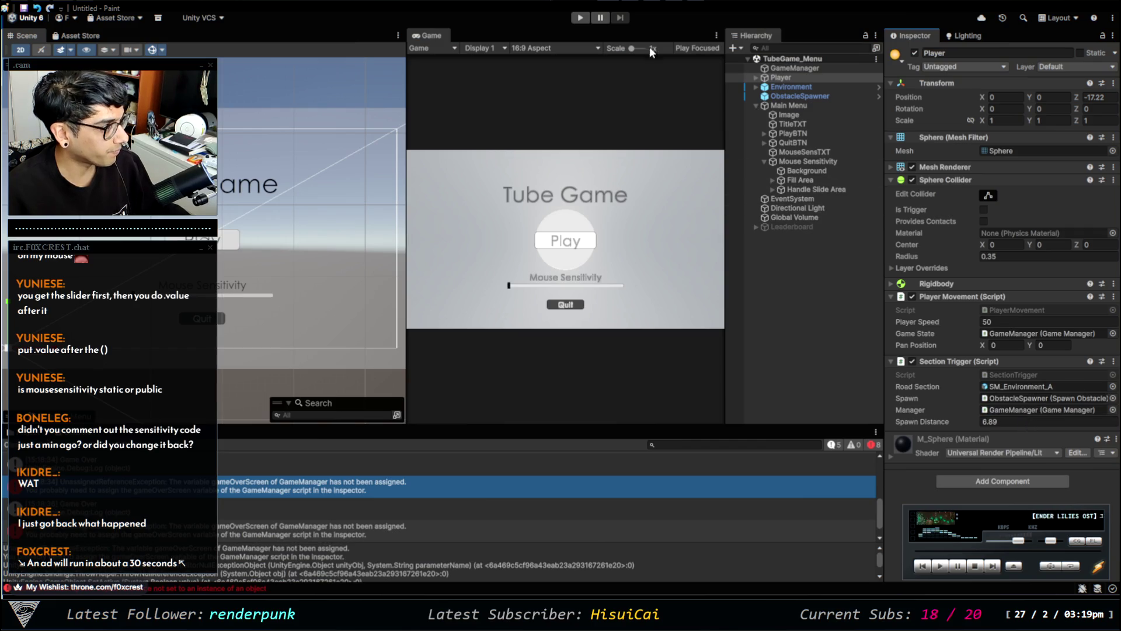
click(581, 18)
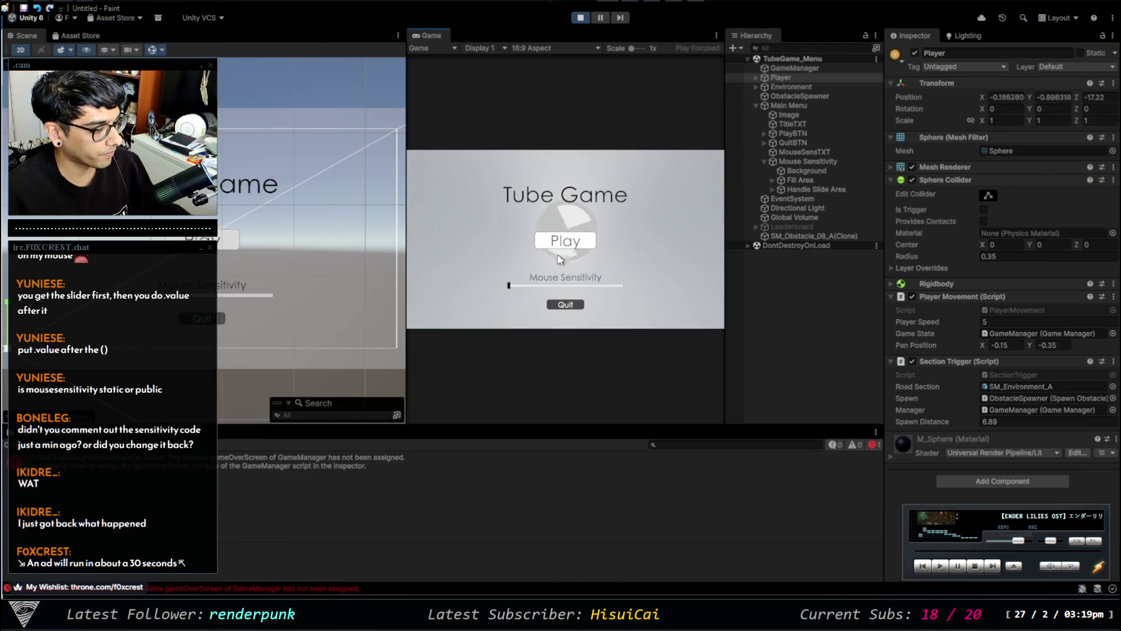
Slide Mouse Sensitivity to maximum then minimum, start the game, and stop play mode.
drag(547, 286, 622, 286)
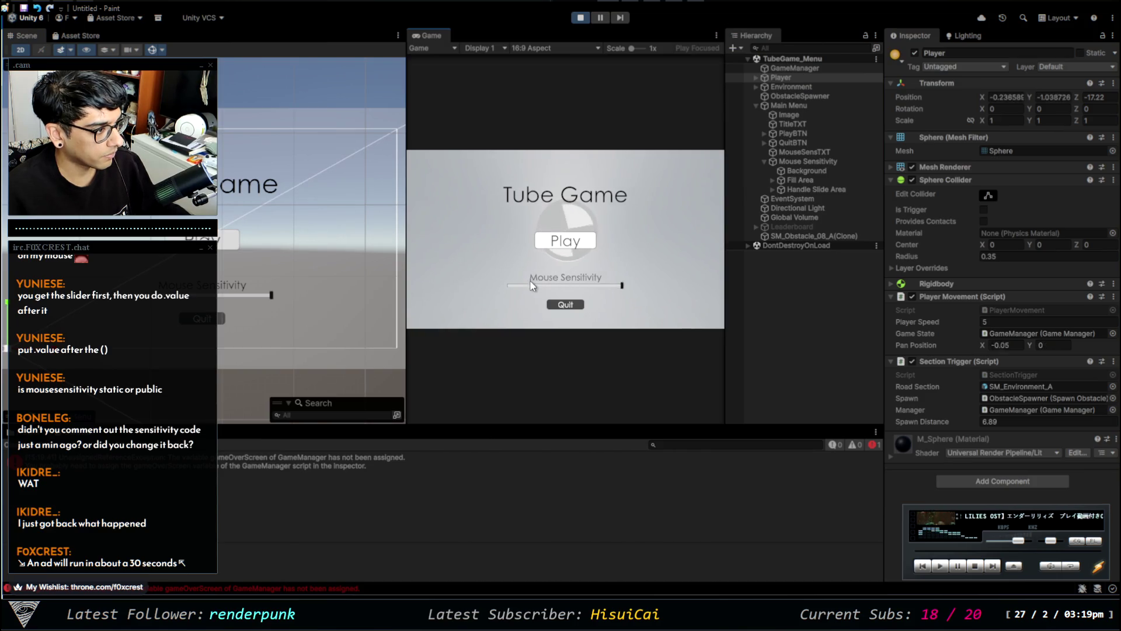
drag(524, 288, 505, 287)
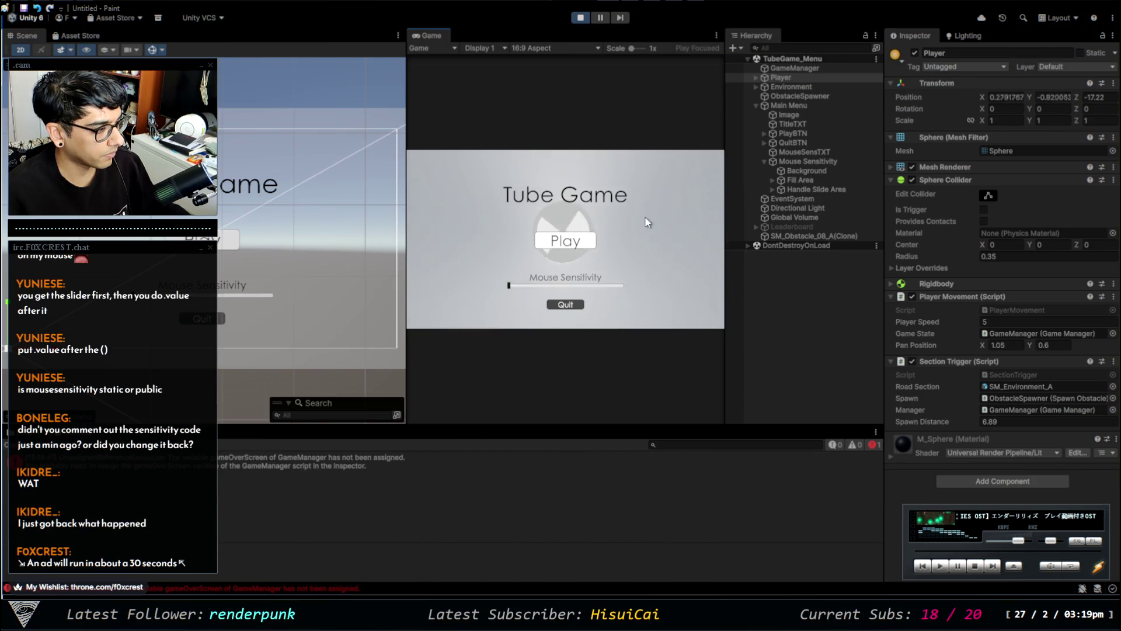
click(565, 241)
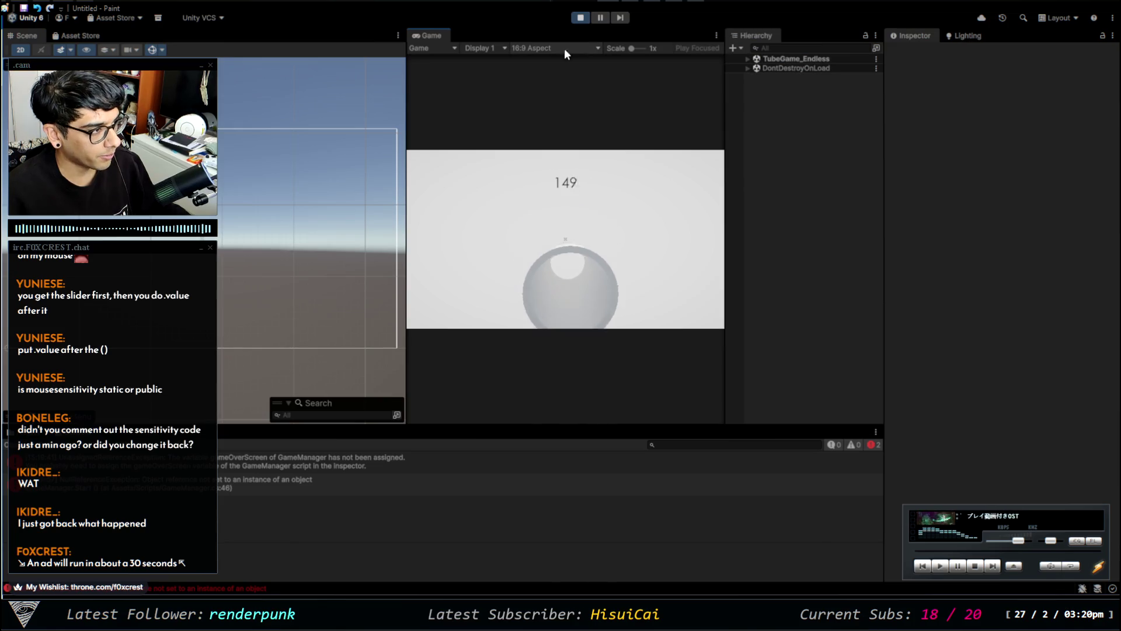
click(581, 18)
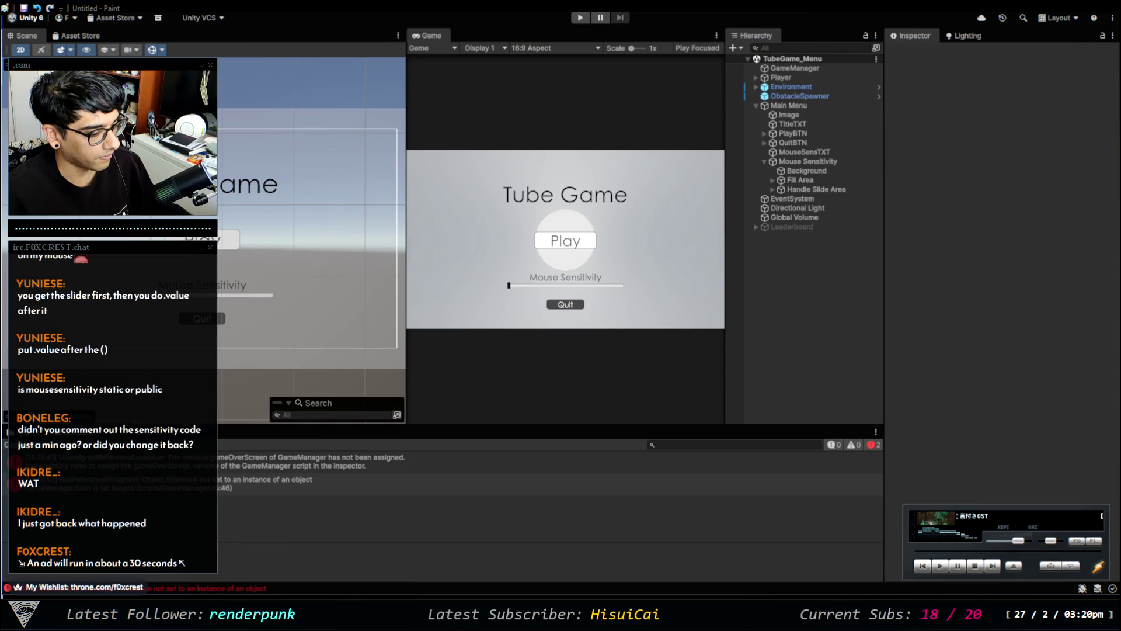
key(alt+Tab)
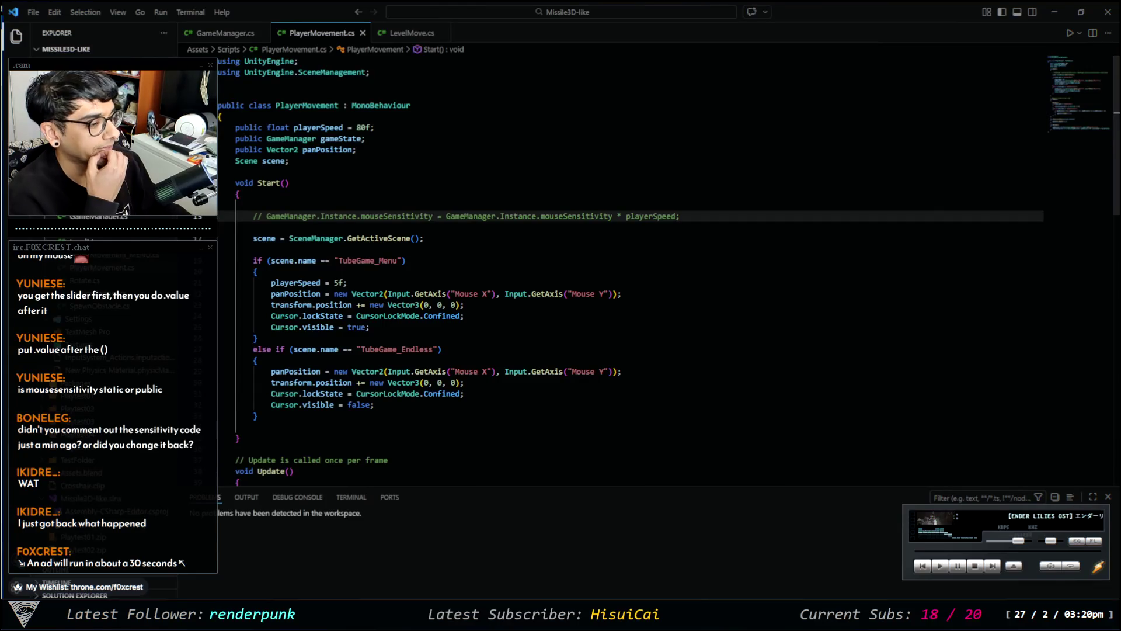
Review PlayerMovement.cs's Start method, open LevelMove.cs, then return to Unity.
mouse_move(386, 394)
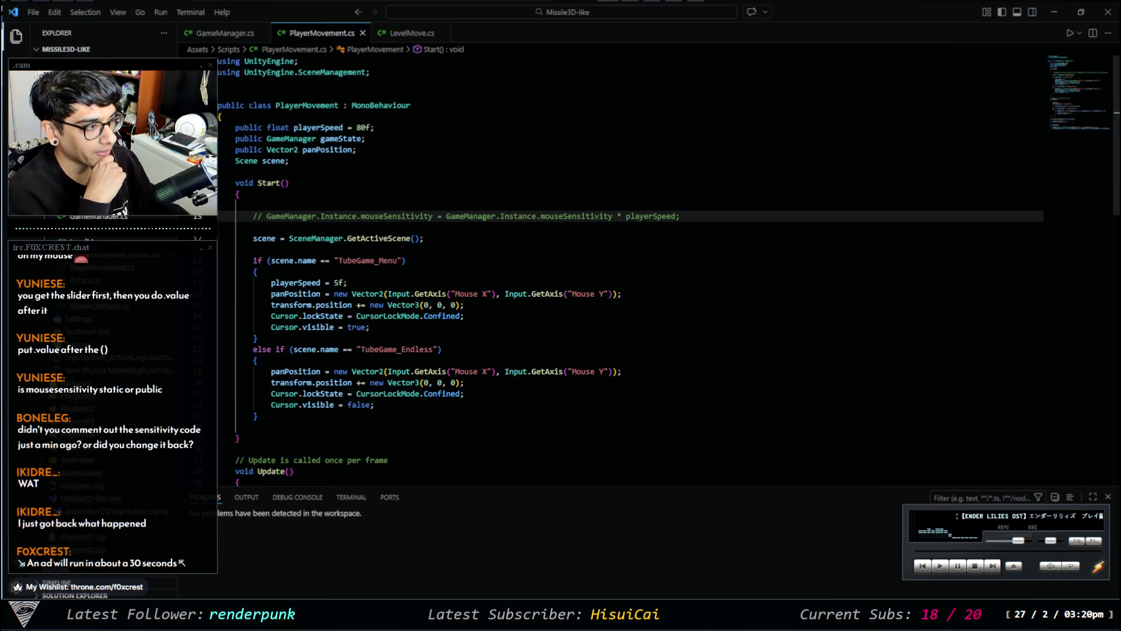
click(409, 35)
key(alt+Tab)
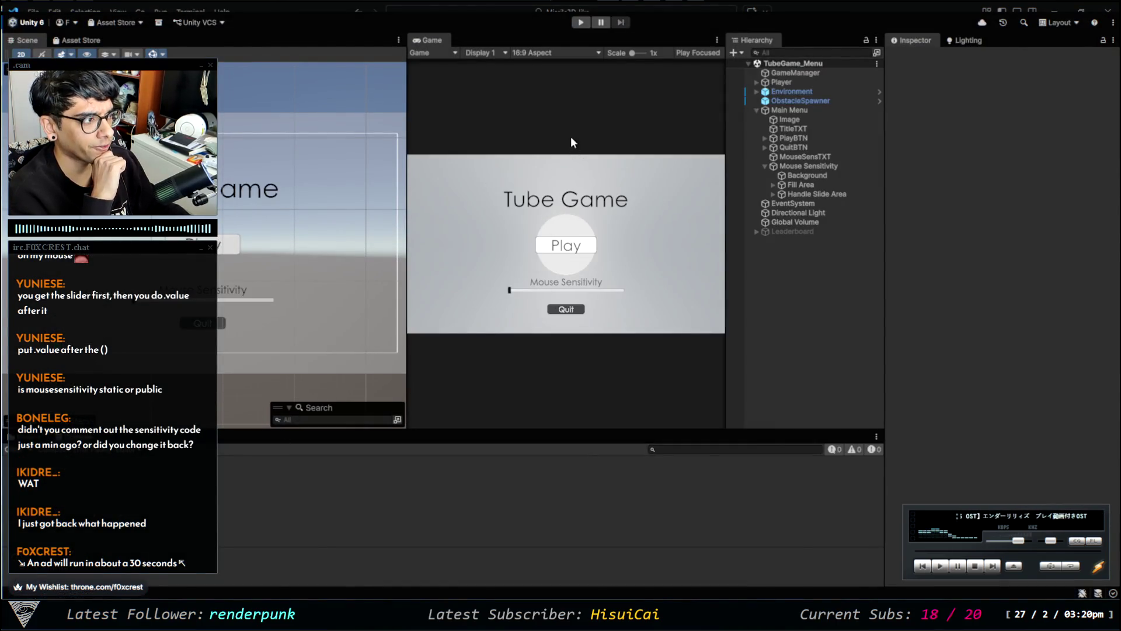
Run the game with Mouse Sensitivity at about 80%, then stop play mode.
click(580, 24)
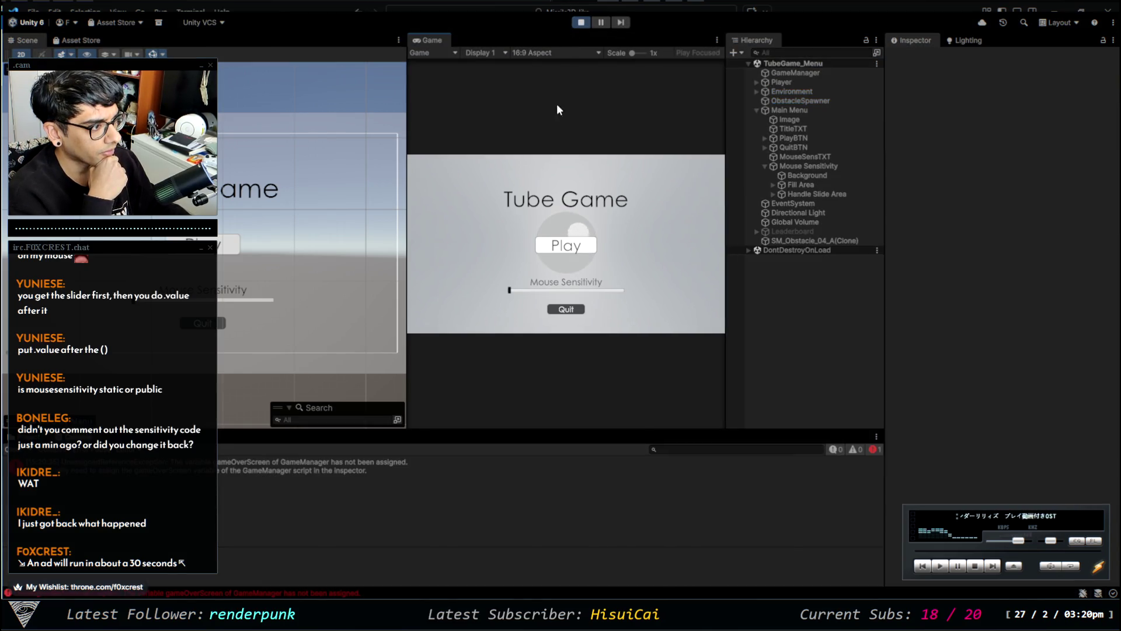
drag(549, 297, 609, 292)
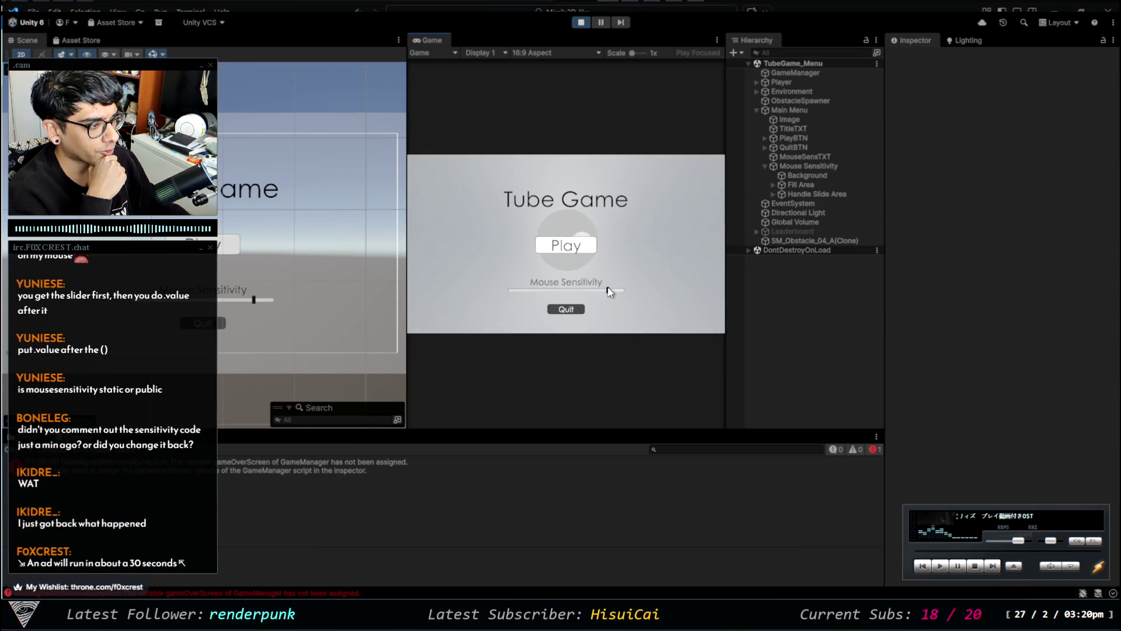
click(565, 246)
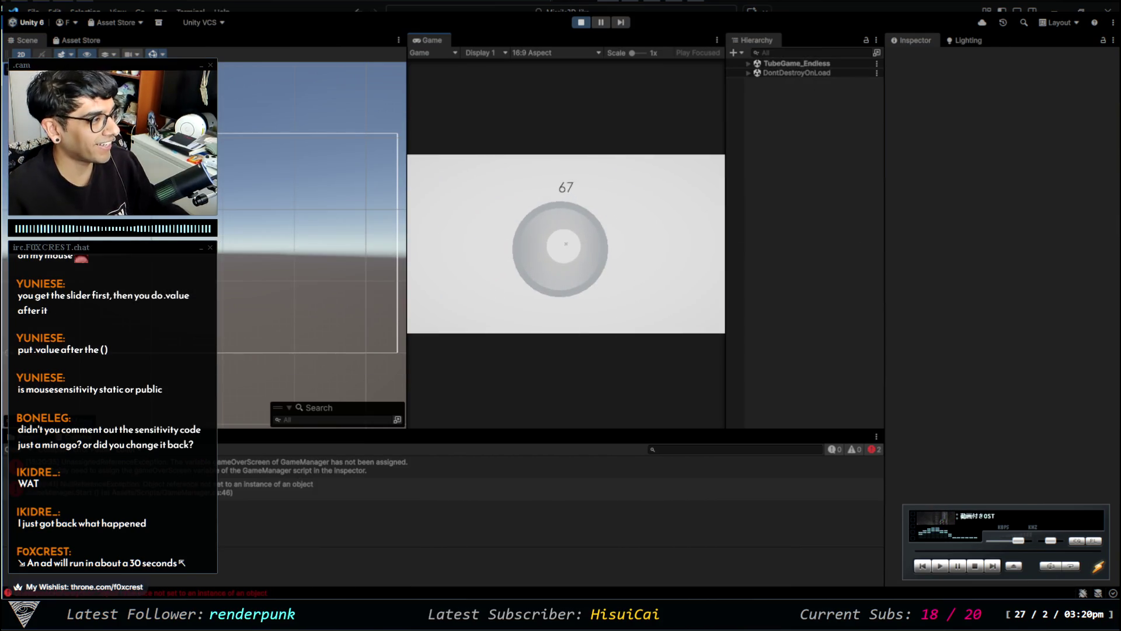
click(582, 23)
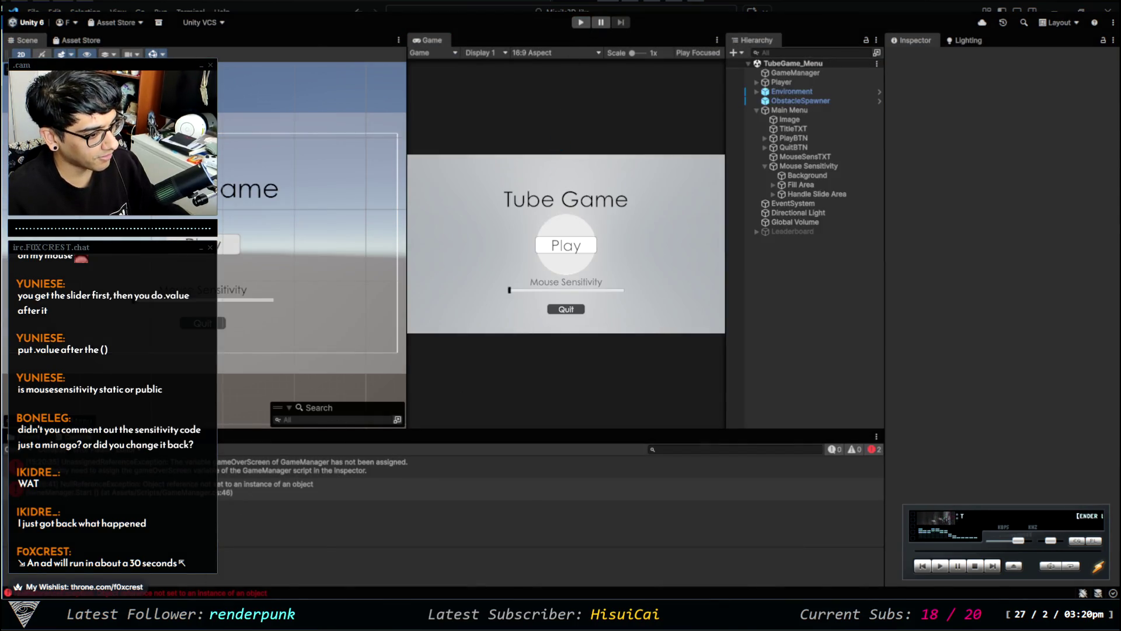
key(alt+Tab)
key(alt+Tab)
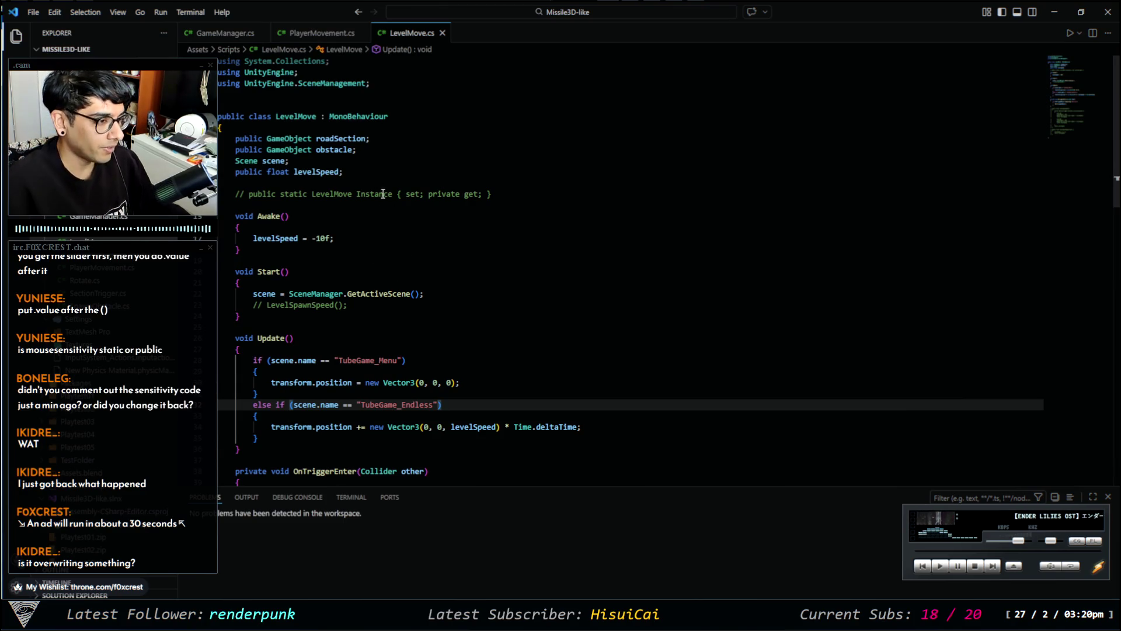
Review GameManager.cs's Start(): the mouseSensitivity slider read and the lines re-enabling player components.
scroll(391, 316, down, 4)
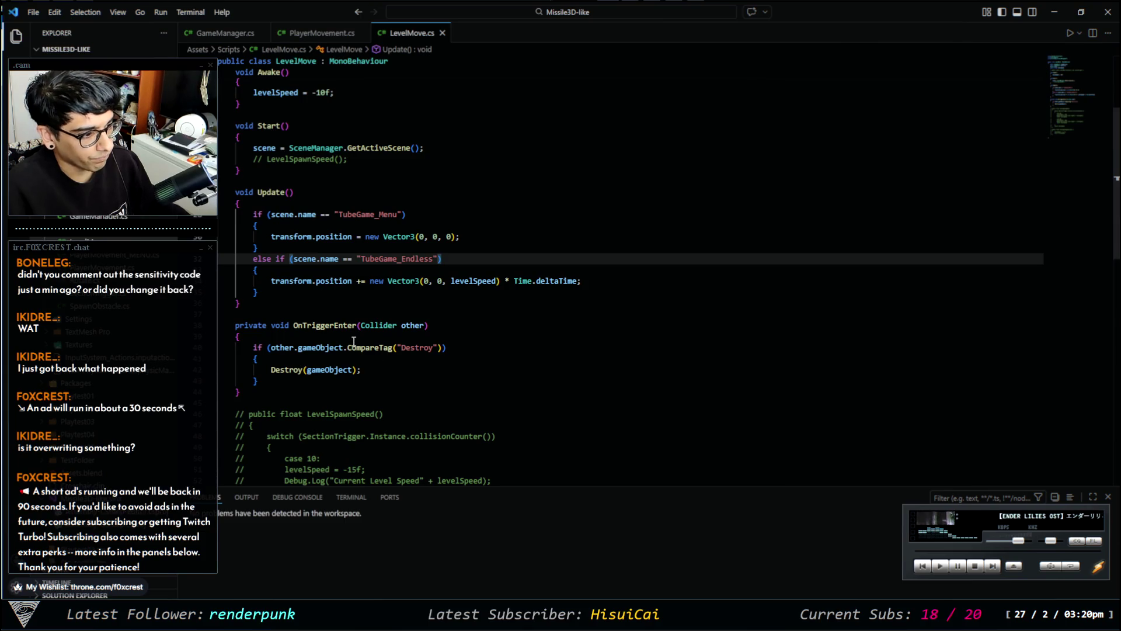
scroll(365, 339, down, 5)
scroll(362, 335, up, 8)
scroll(362, 335, up, 2)
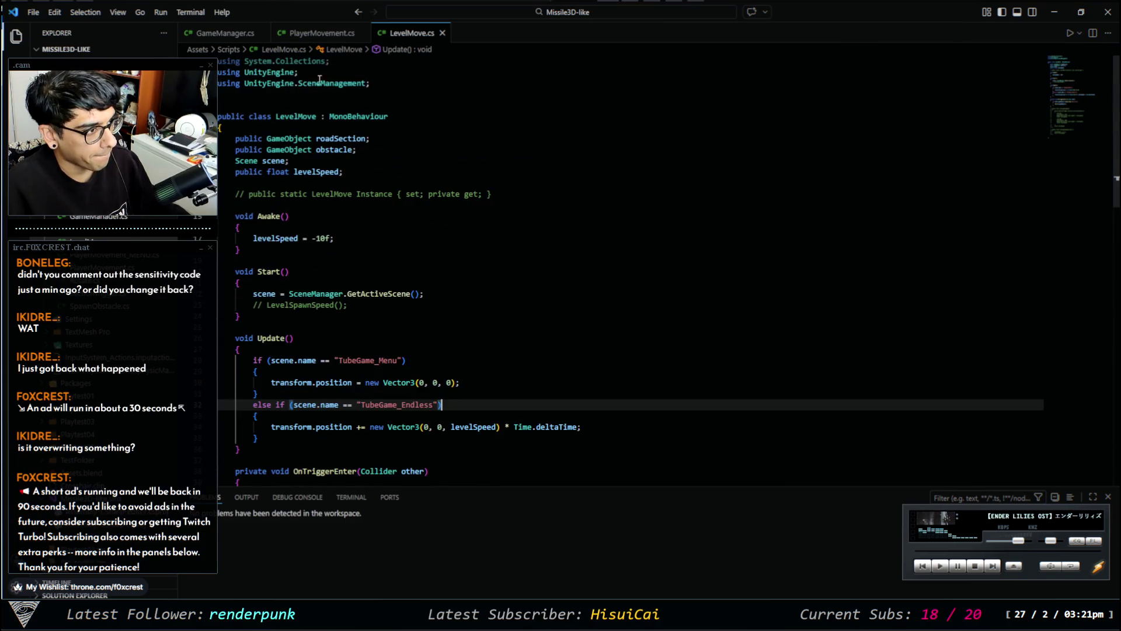
click(321, 32)
click(225, 33)
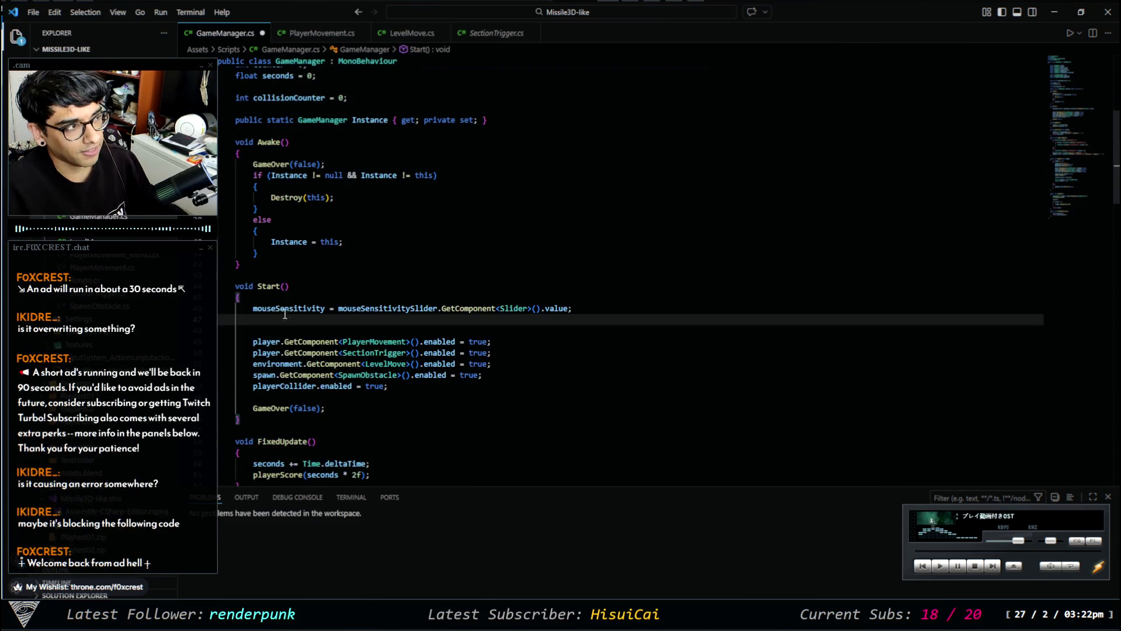
drag(253, 309, 583, 315)
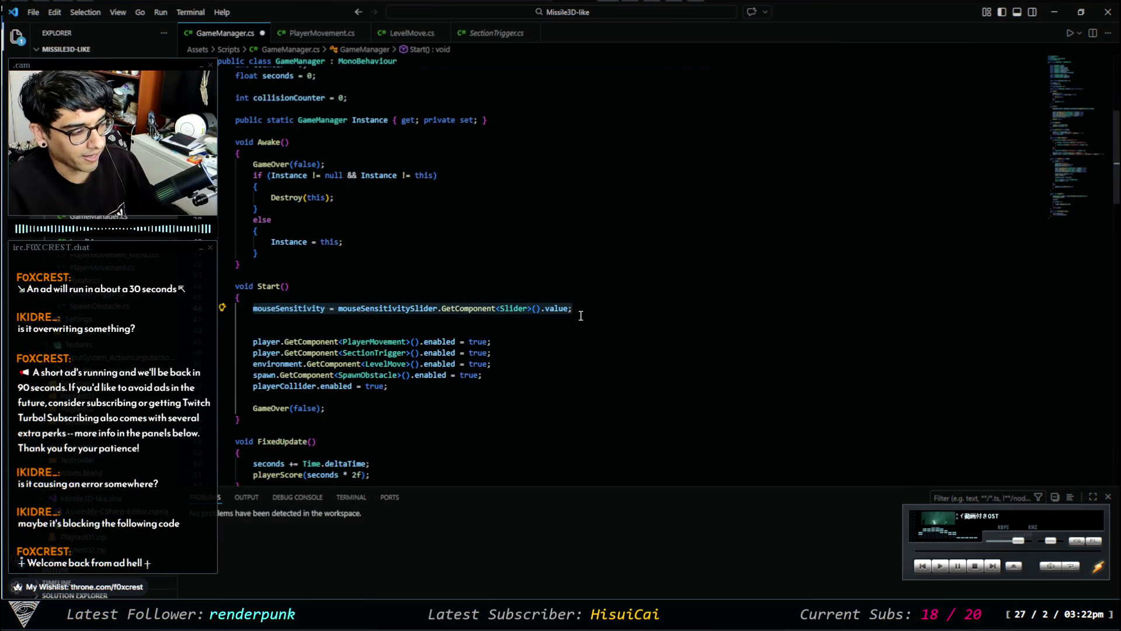
click(574, 314)
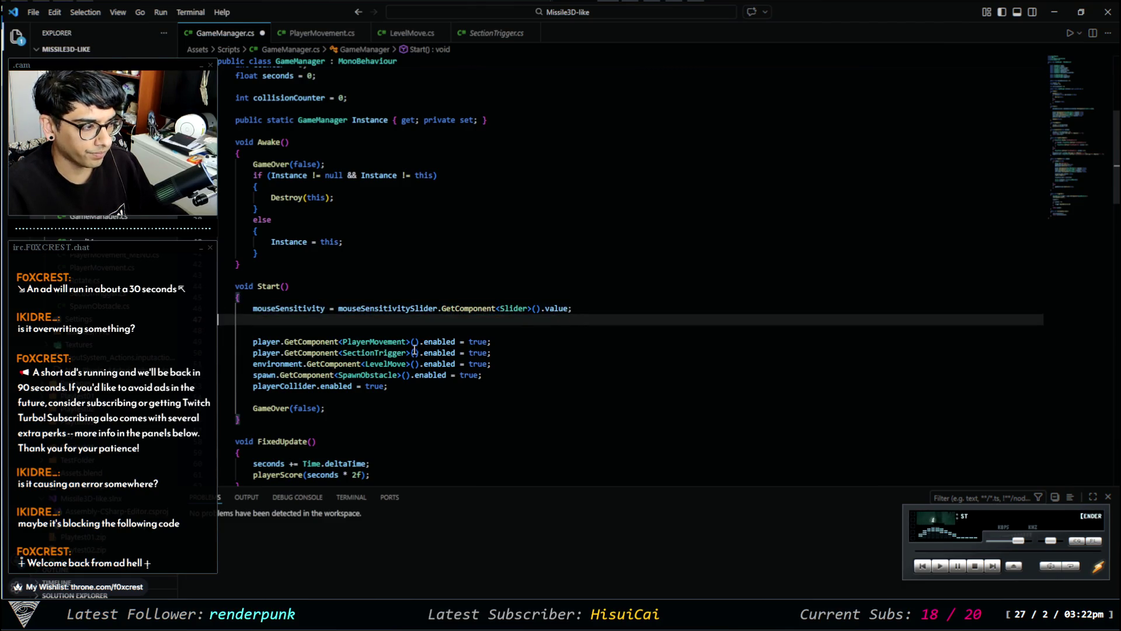
mouse_move(268, 331)
mouse_down()
mouse_move(327, 353)
mouse_move(338, 390)
mouse_up()
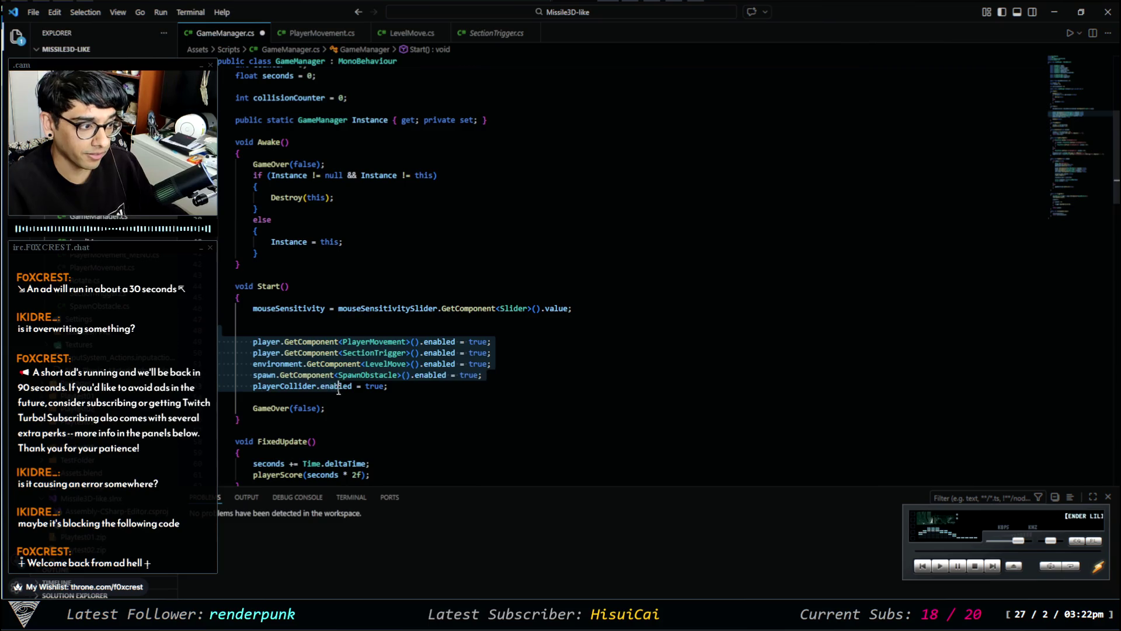
click(531, 350)
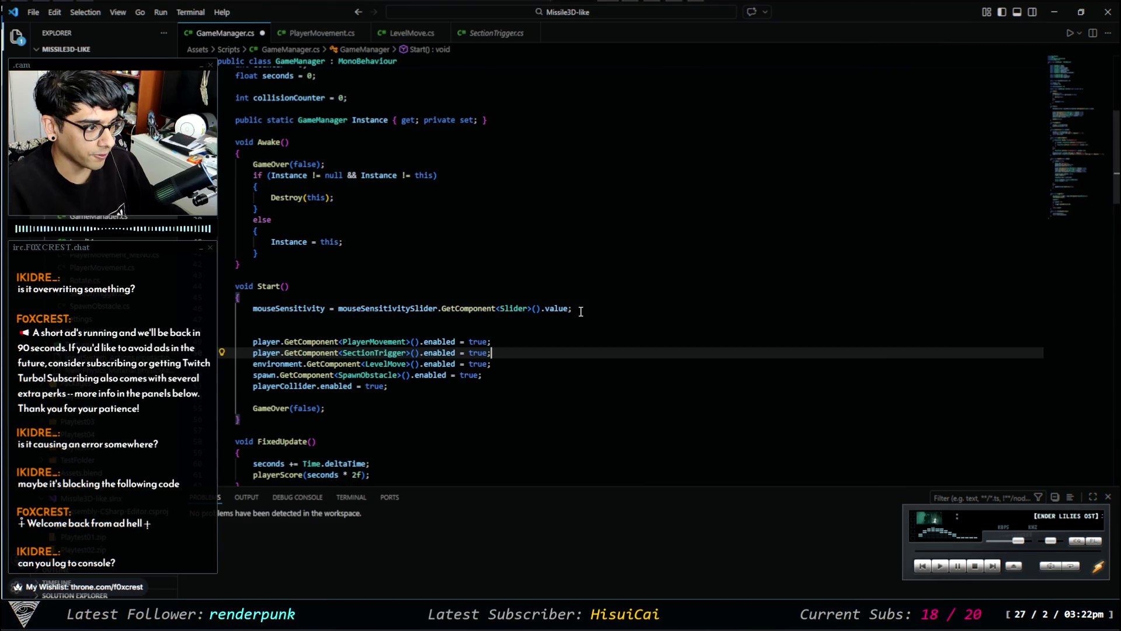
click(581, 311)
Add Debug.Log(mouseSensitivity); below the slider assignment in Start(), then return to Unity.
key(Return)
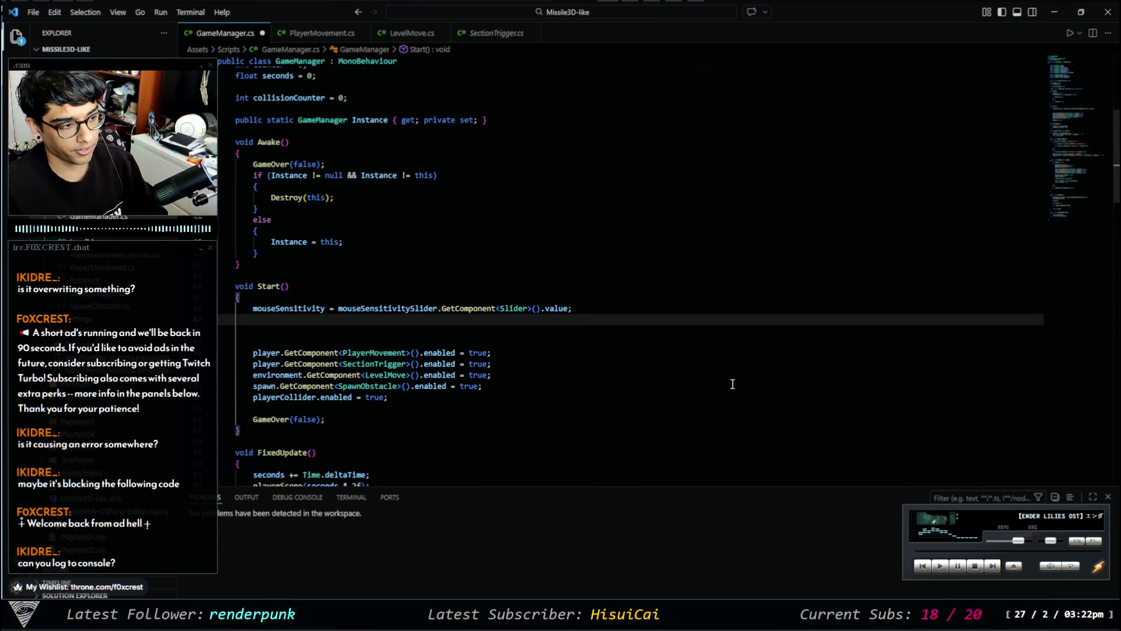
text(m)
key(BackSpace)
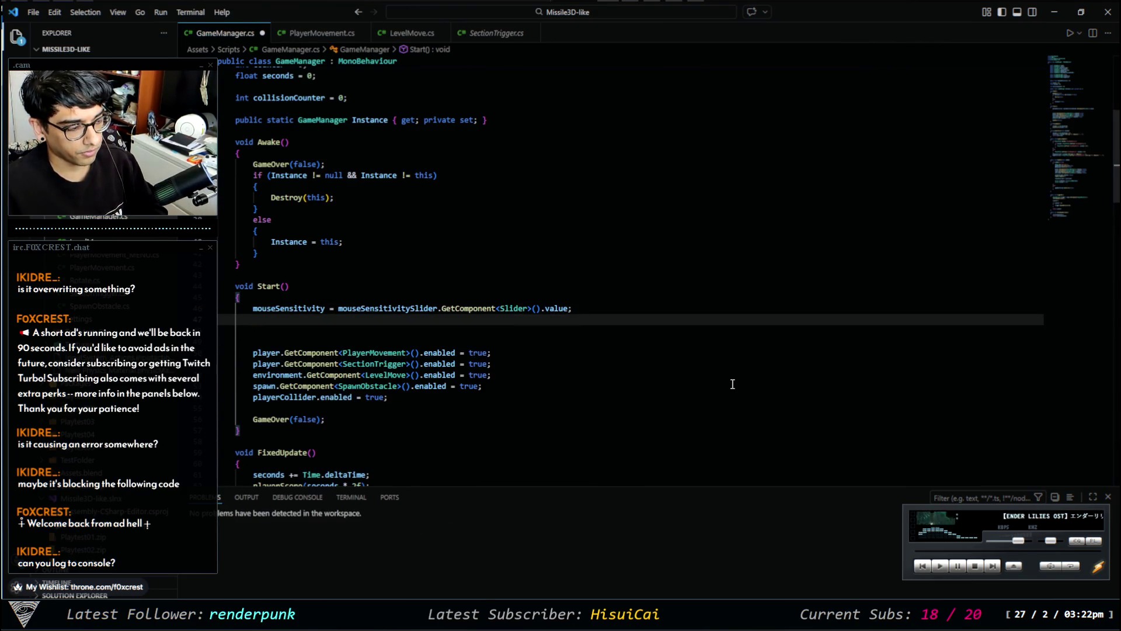
text(Console.)
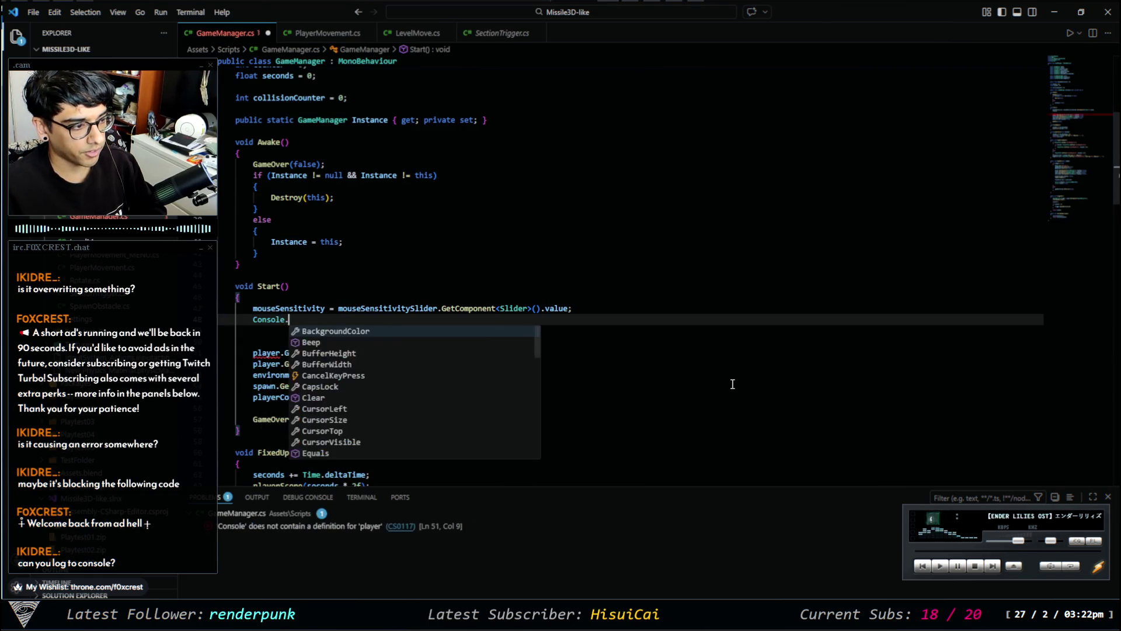
text(Wr)
key(BackSpace)
key(BackSpace)
key(BackSpace)
key(BackSpace)
key(BackSpace)
key(BackSpace)
text(Debug.l)
key(Tab)
text(()
text(mouse)
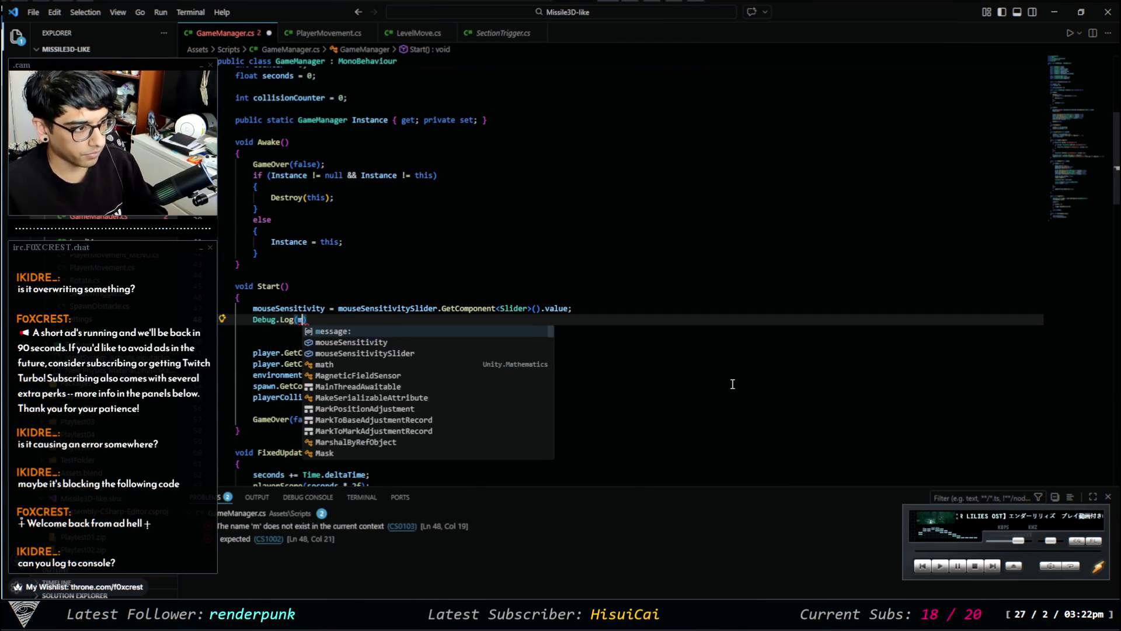
key(Down)
key(Tab)
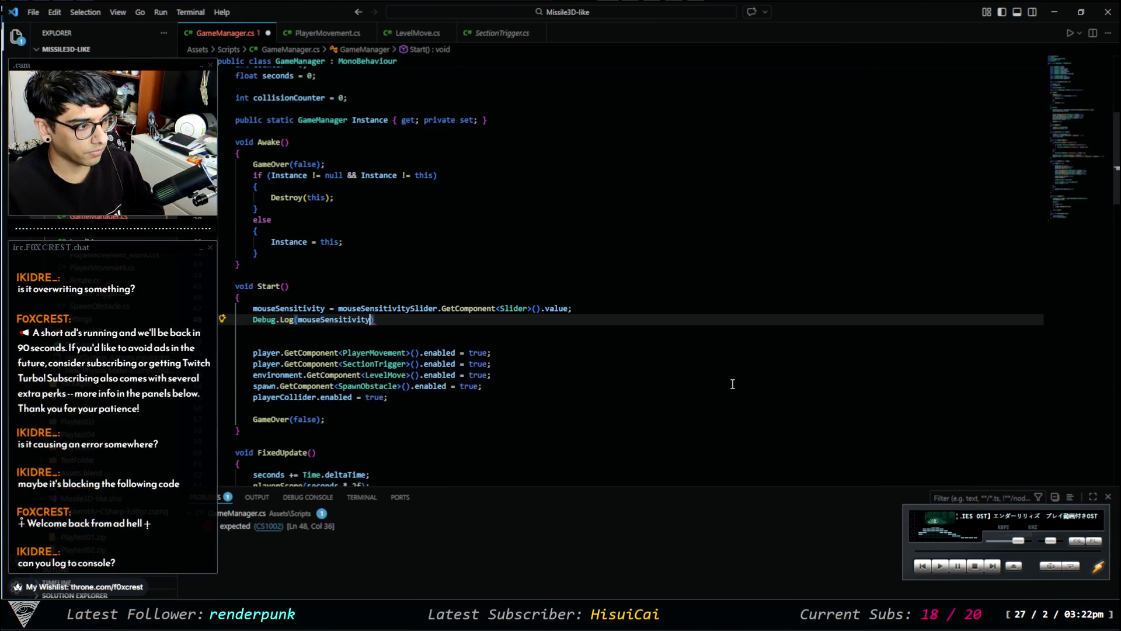
text(;)
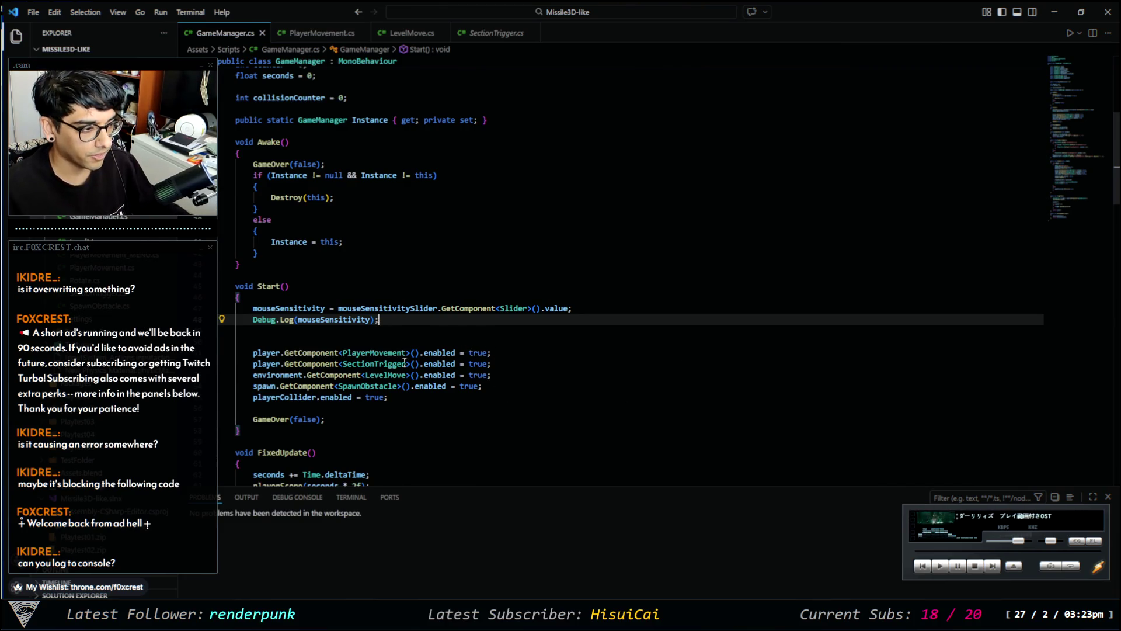
key(alt+Tab)
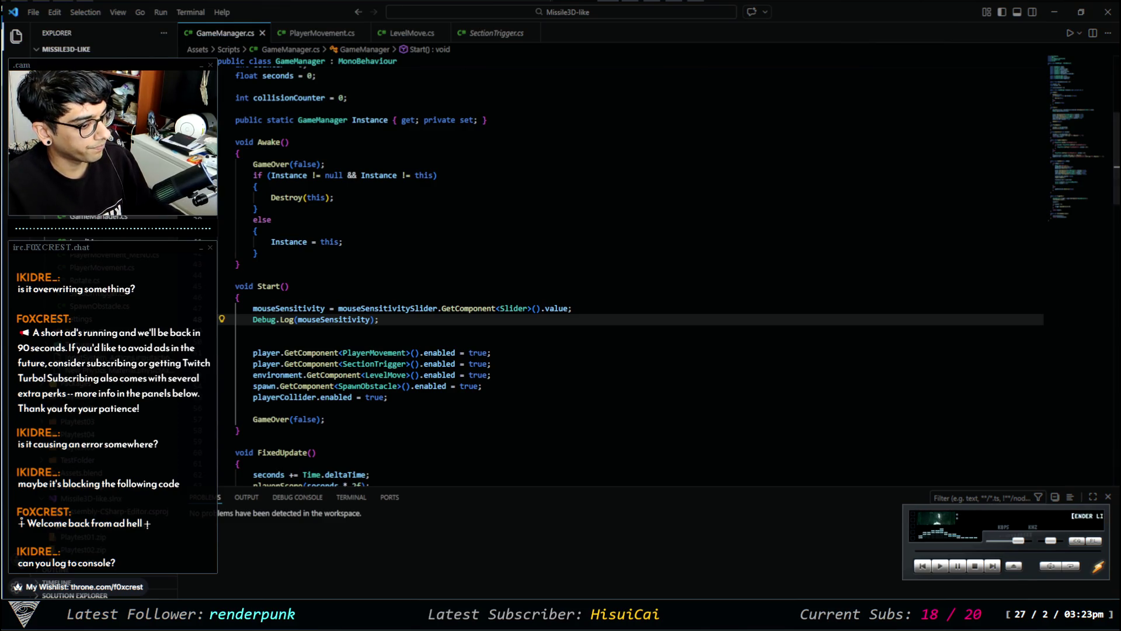
key(alt+Tab)
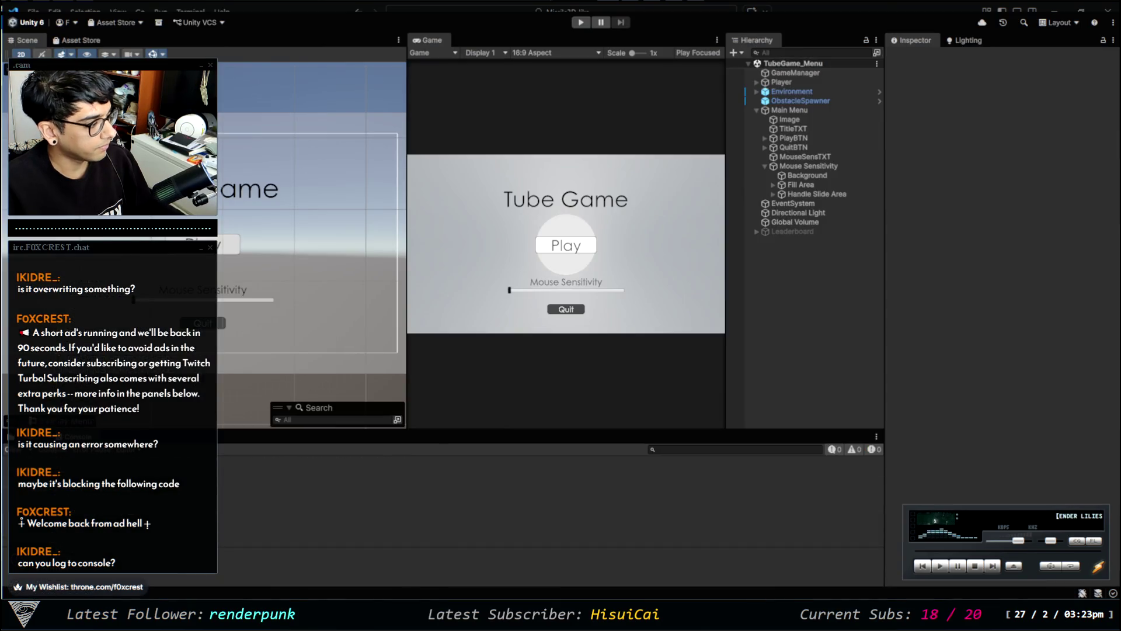
Play-test by clicking the Mouse Sensitivity slider to two higher values, then stop the game.
click(579, 25)
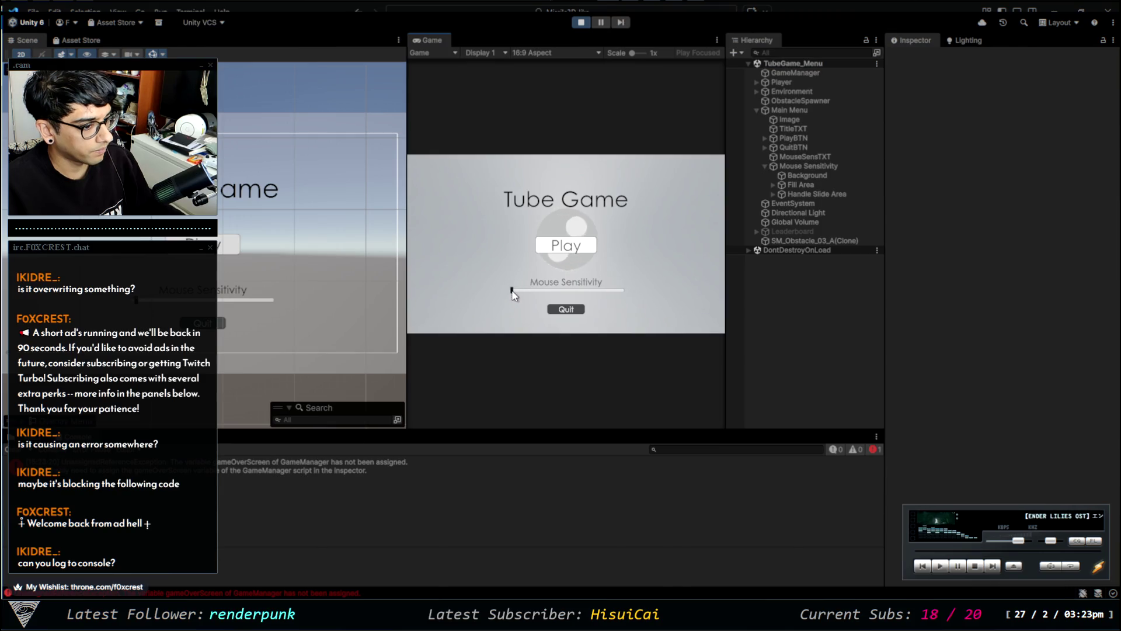
click(553, 290)
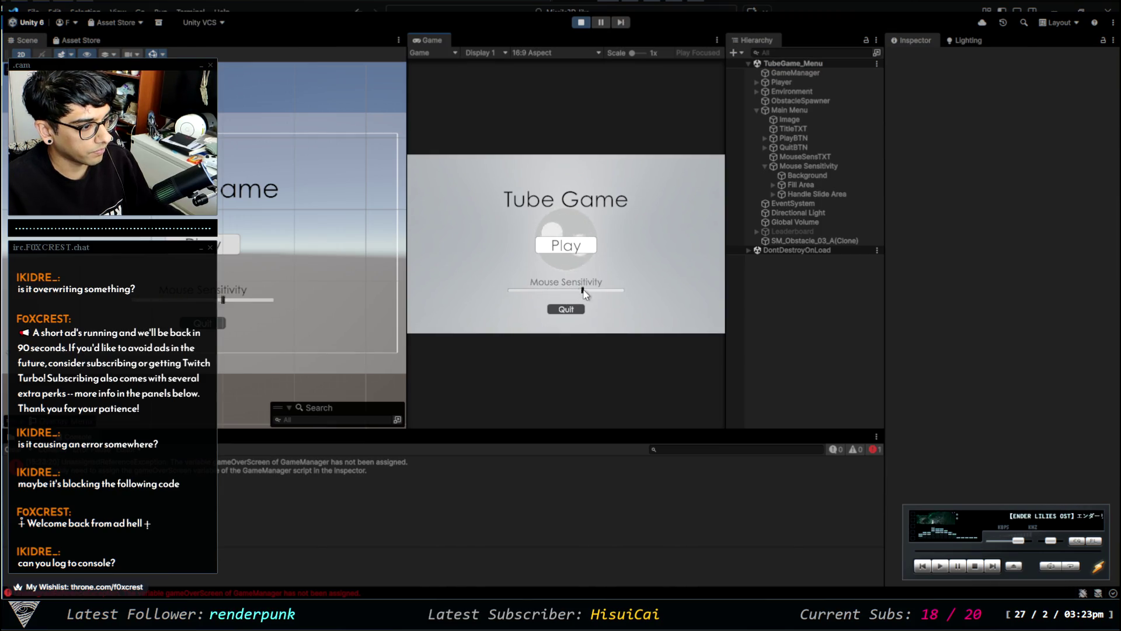
click(563, 291)
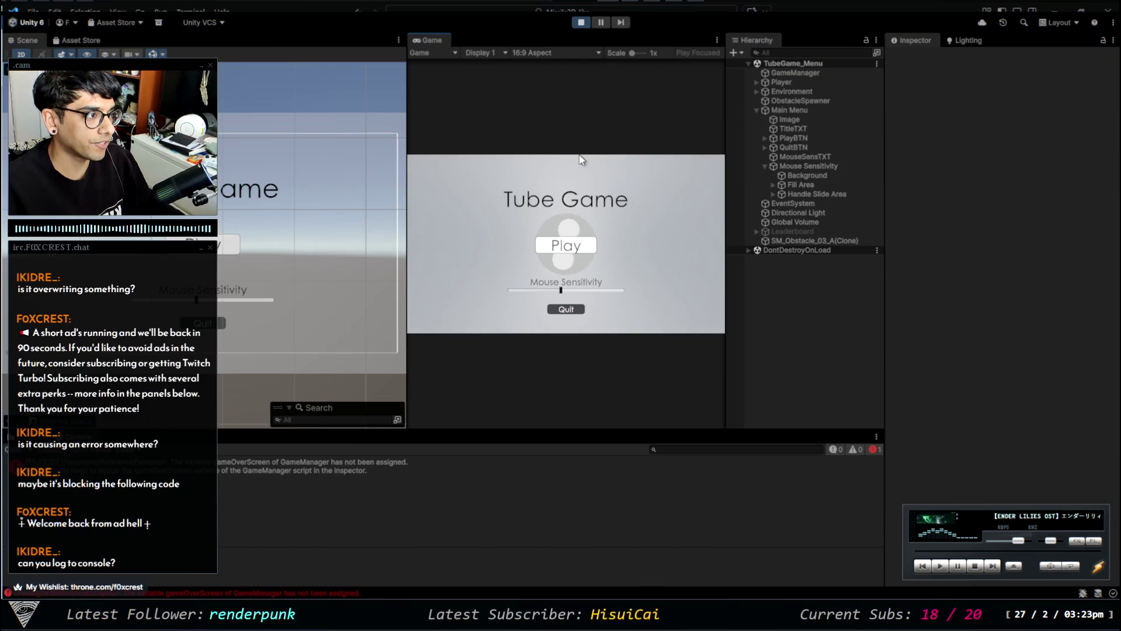
click(581, 23)
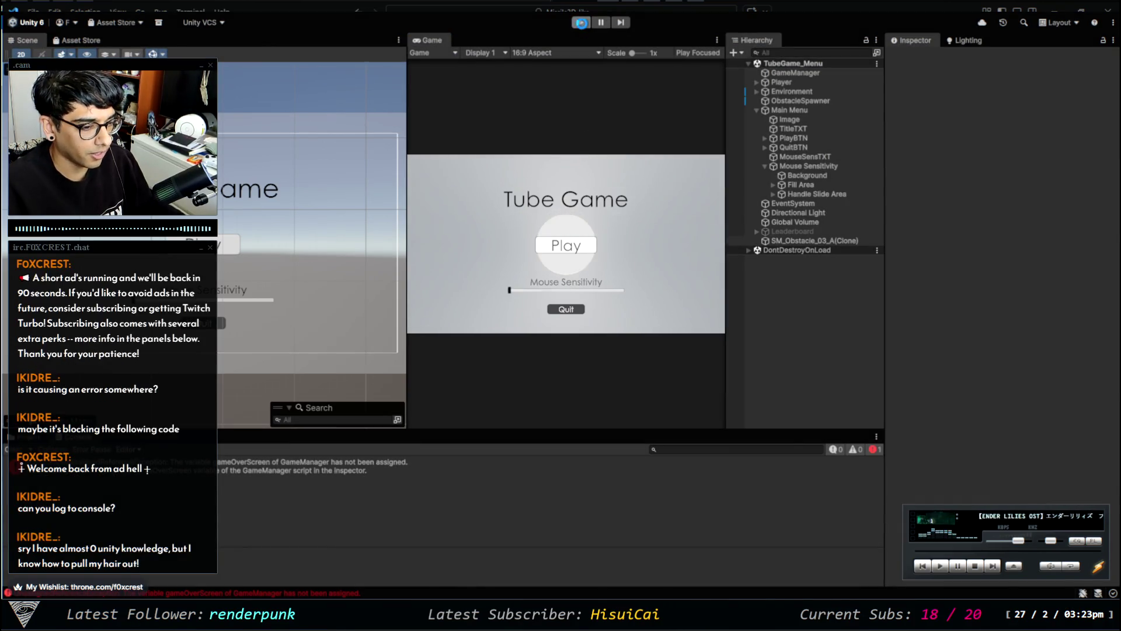
click(601, 22)
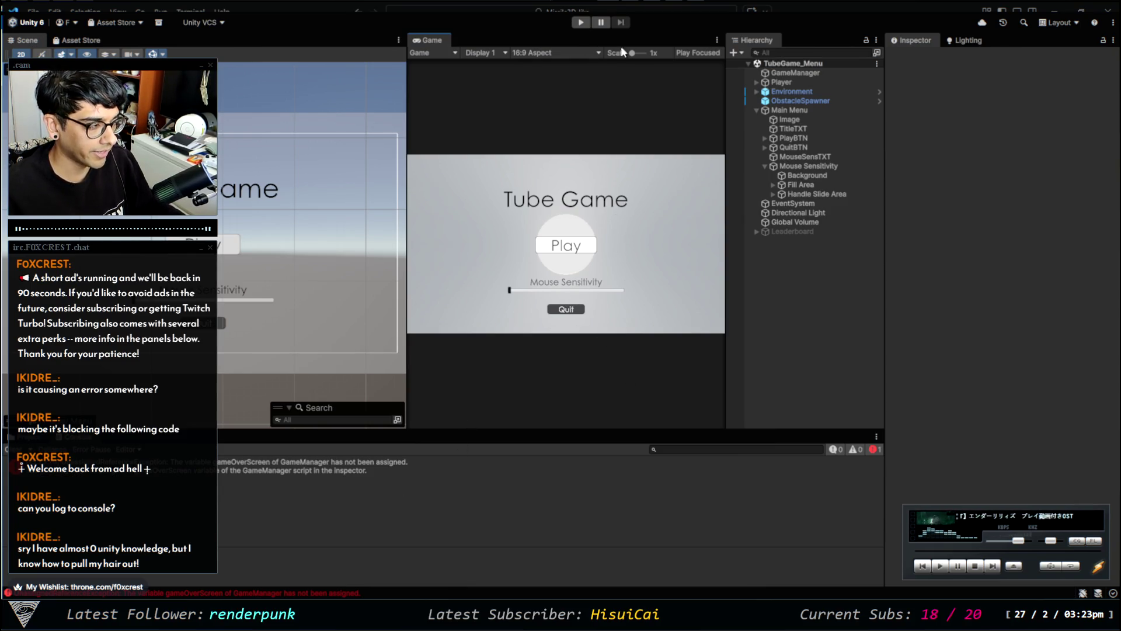
Remove the Debug.Log(mouseSensitivity) line from GameManager's Start().
key(alt+Tab)
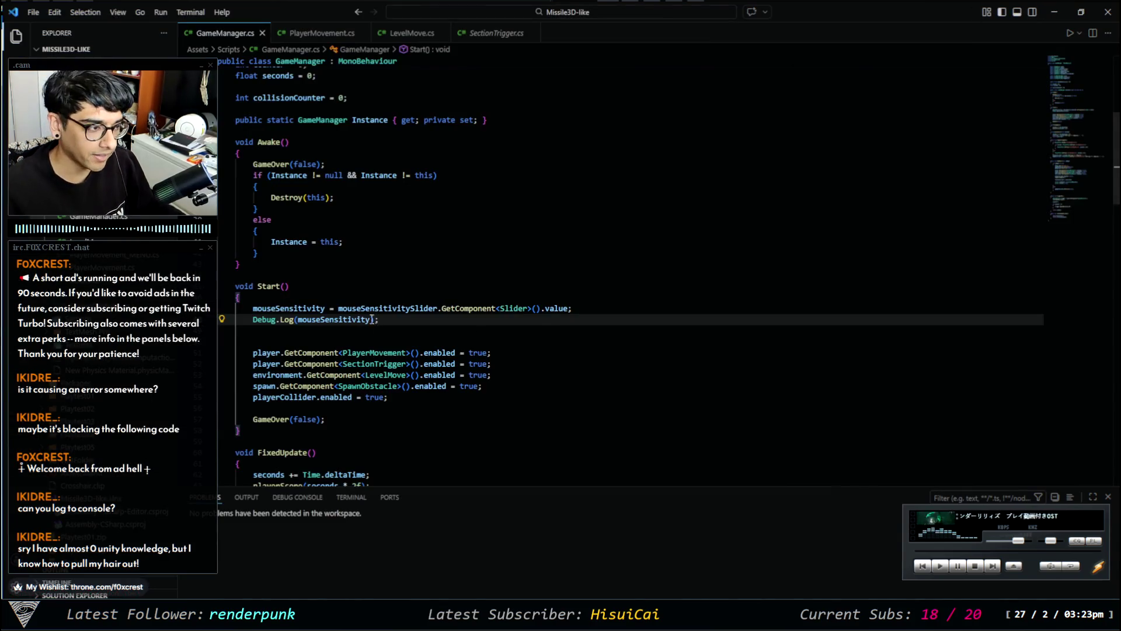
drag(400, 315, 253, 308)
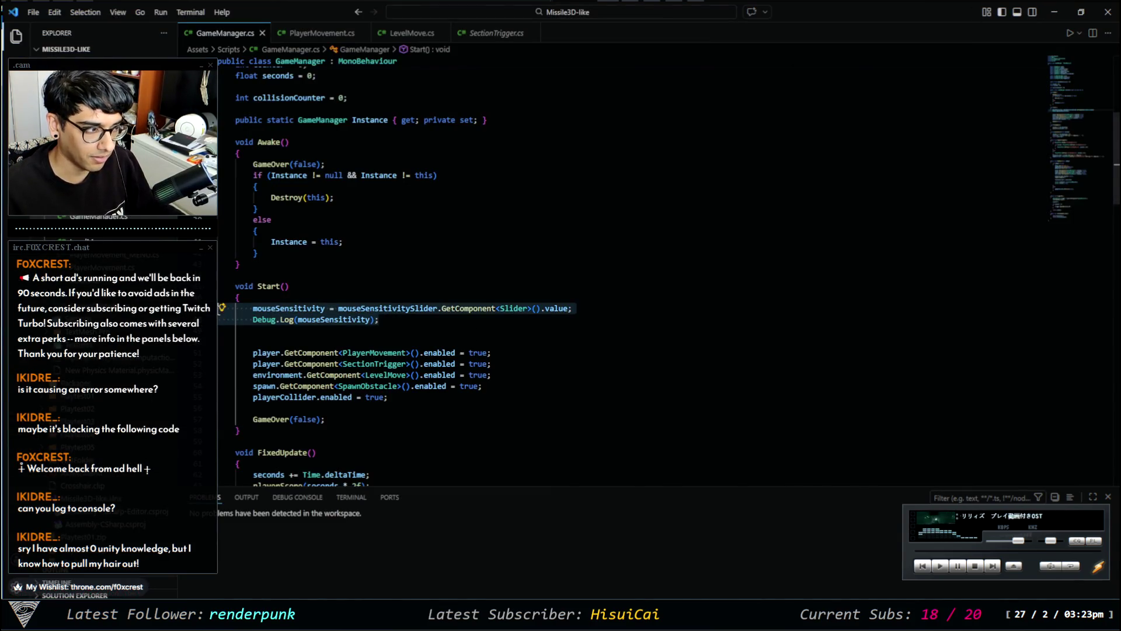
click(381, 319)
scroll(397, 320, down, 4)
scroll(387, 295, up, 3)
key(shift+Home)
key(ctrl+c)
key(BackSpace)
Paste Debug.Log(mouseSensitivity); as FixedUpdate's first line and save GameManager.cs.
scroll(387, 327, down, 5)
scroll(398, 346, down, 1)
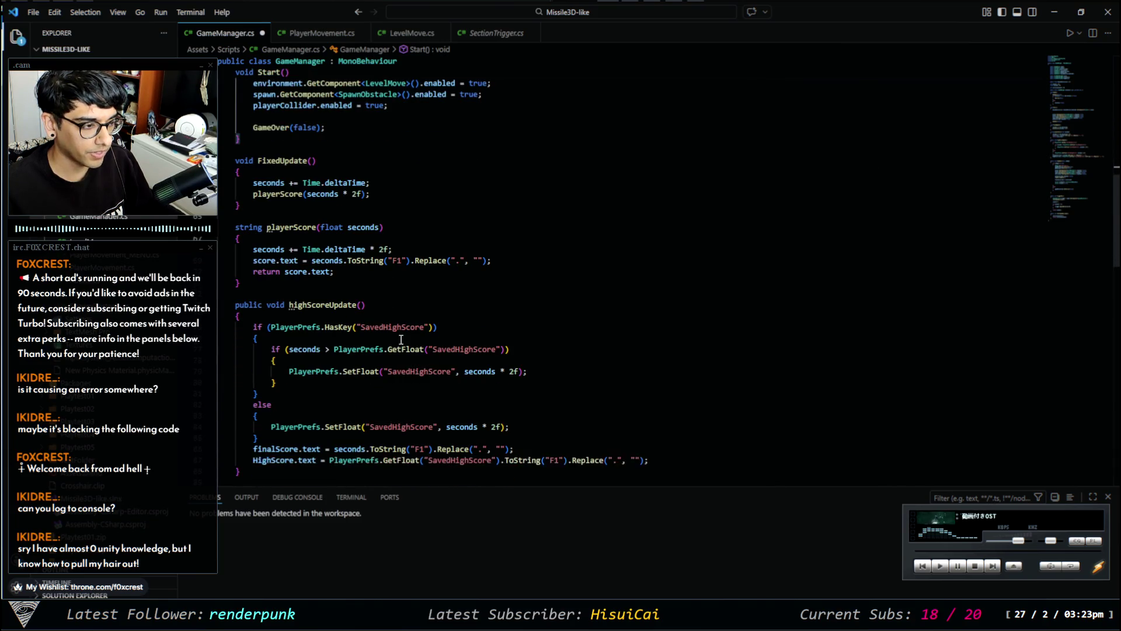
scroll(390, 311, down, 15)
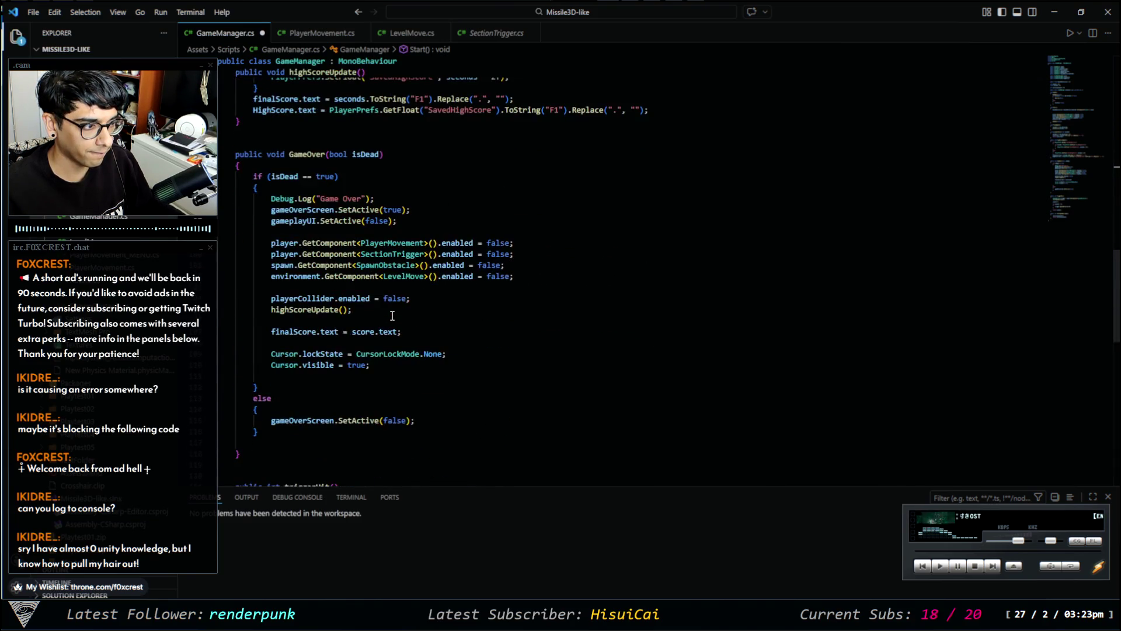
scroll(394, 320, up, 11)
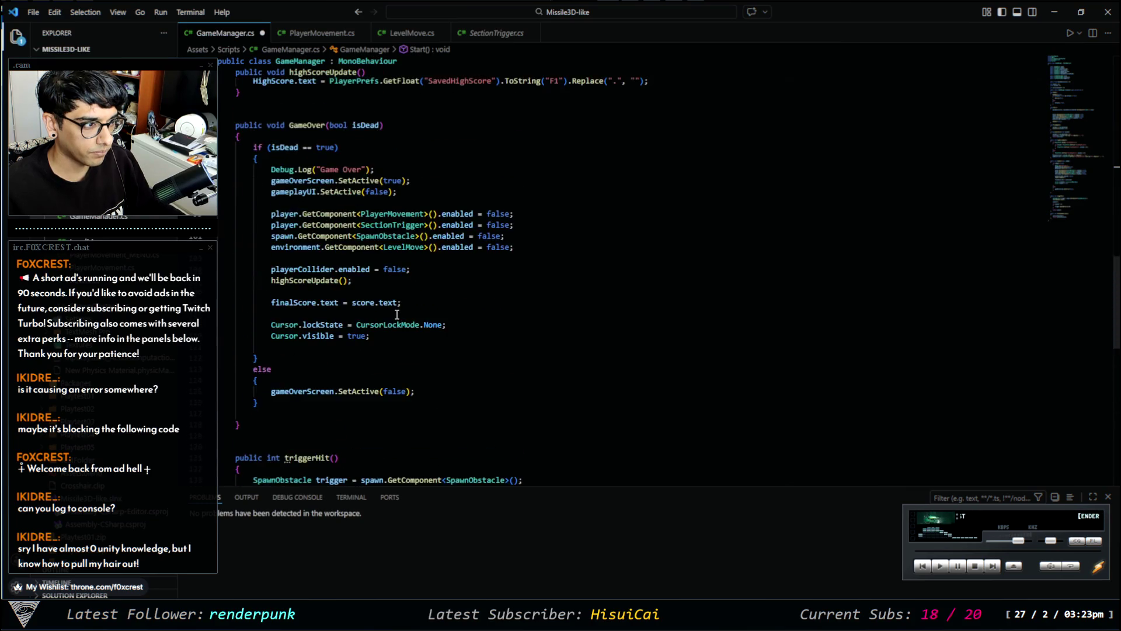
scroll(397, 316, up, 4)
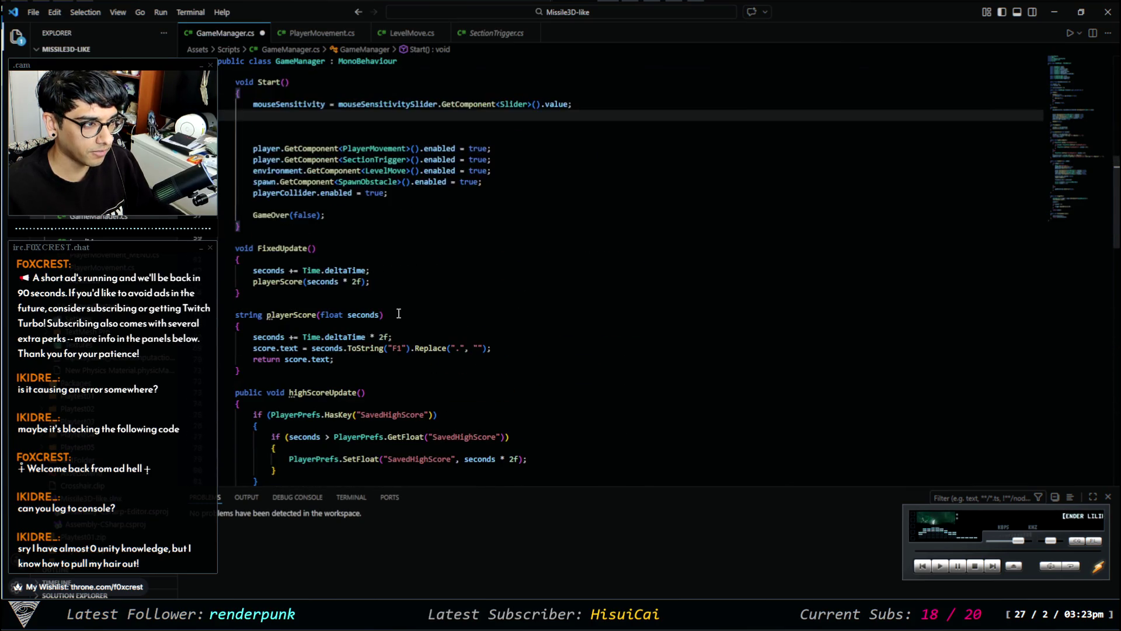
click(318, 261)
key(Return)
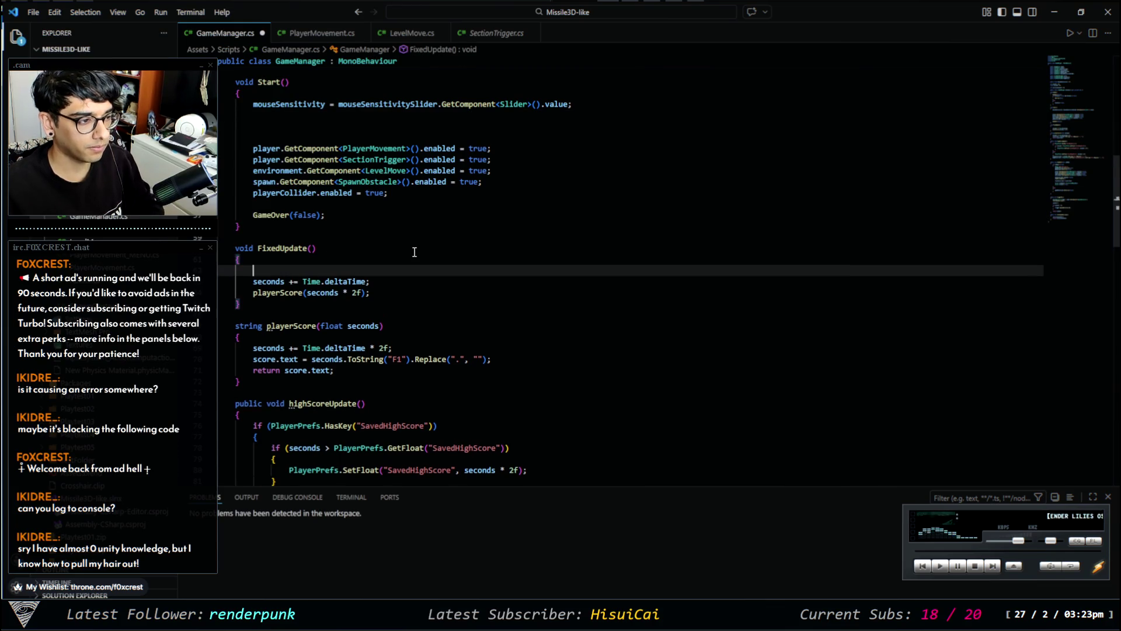
key(ctrl+v)
key(ctrl+s)
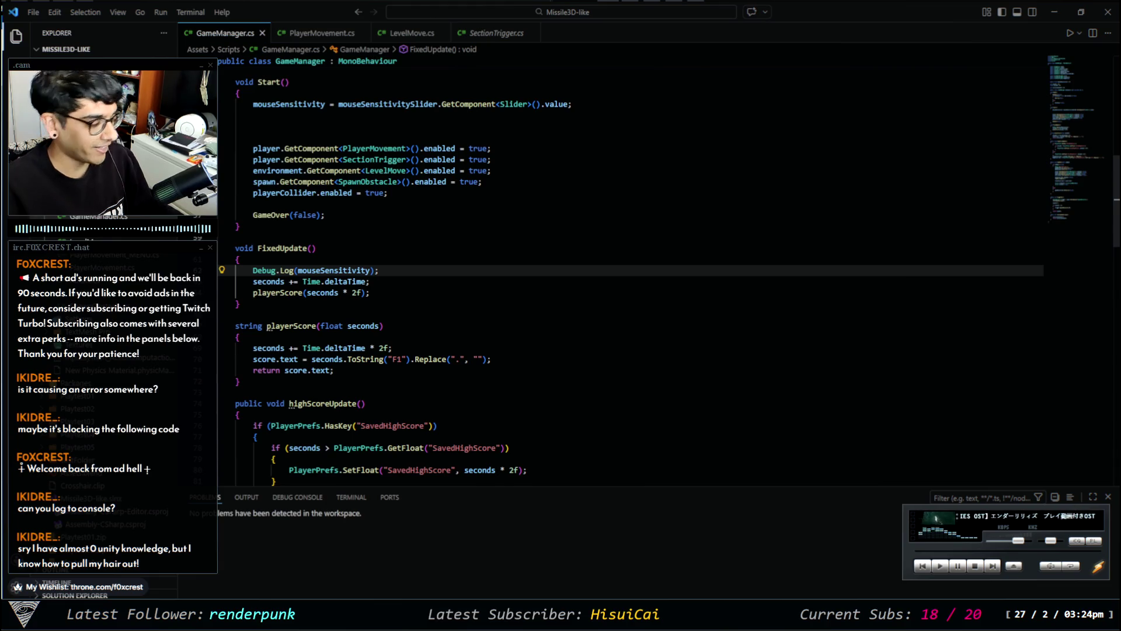
key(alt+Tab)
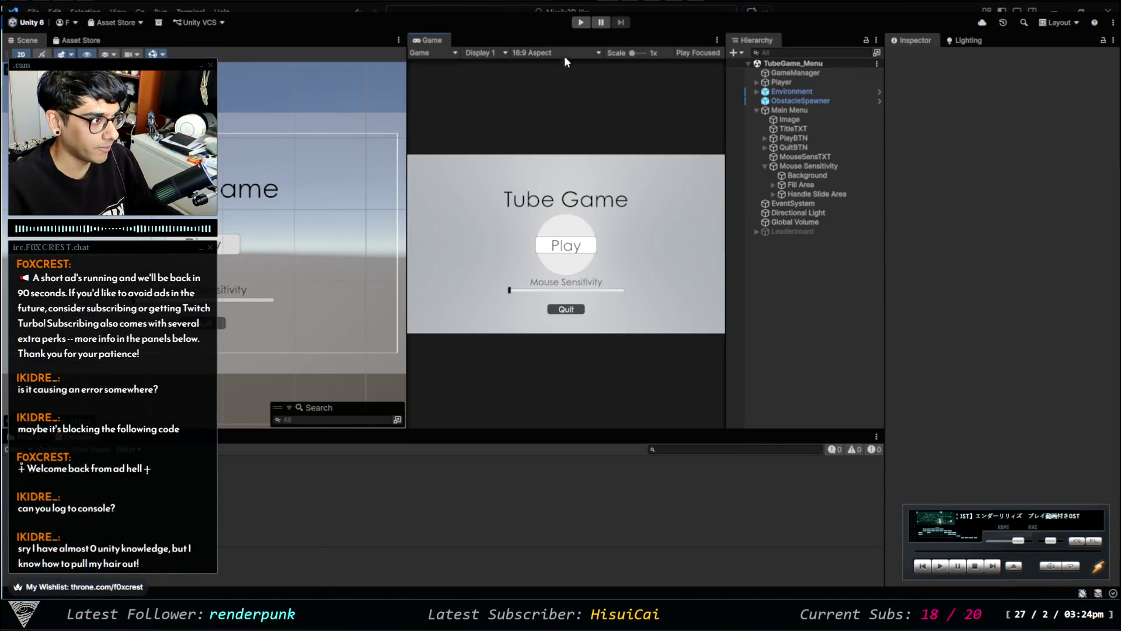
In play mode, move Mouse Sensitivity near maximum, step it down, back near the top, then stop.
click(579, 23)
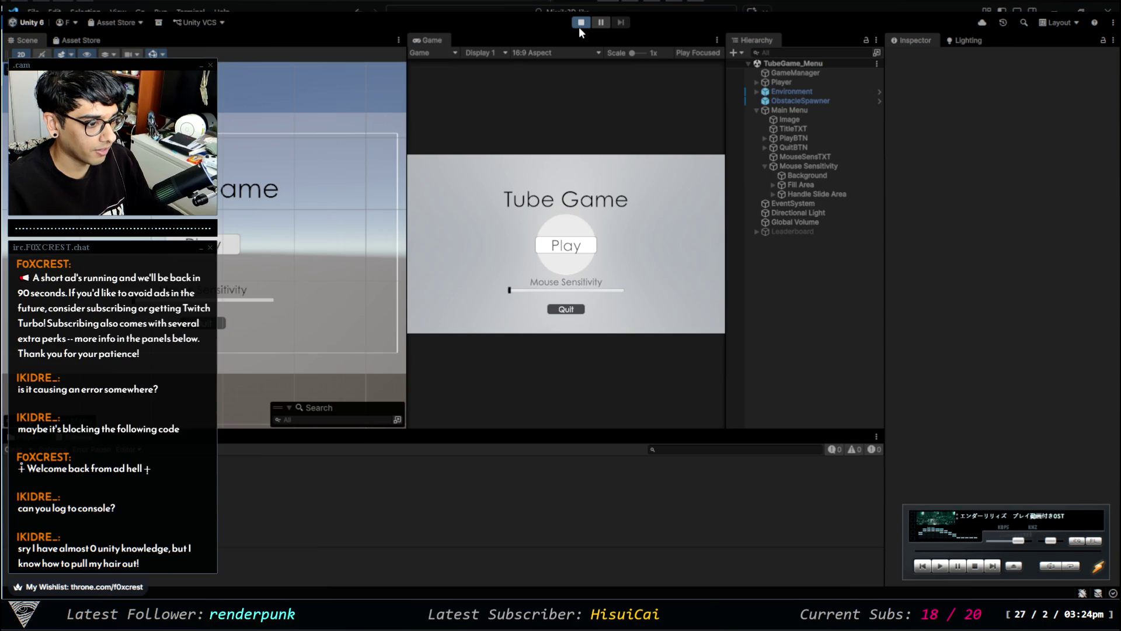
drag(509, 291, 614, 296)
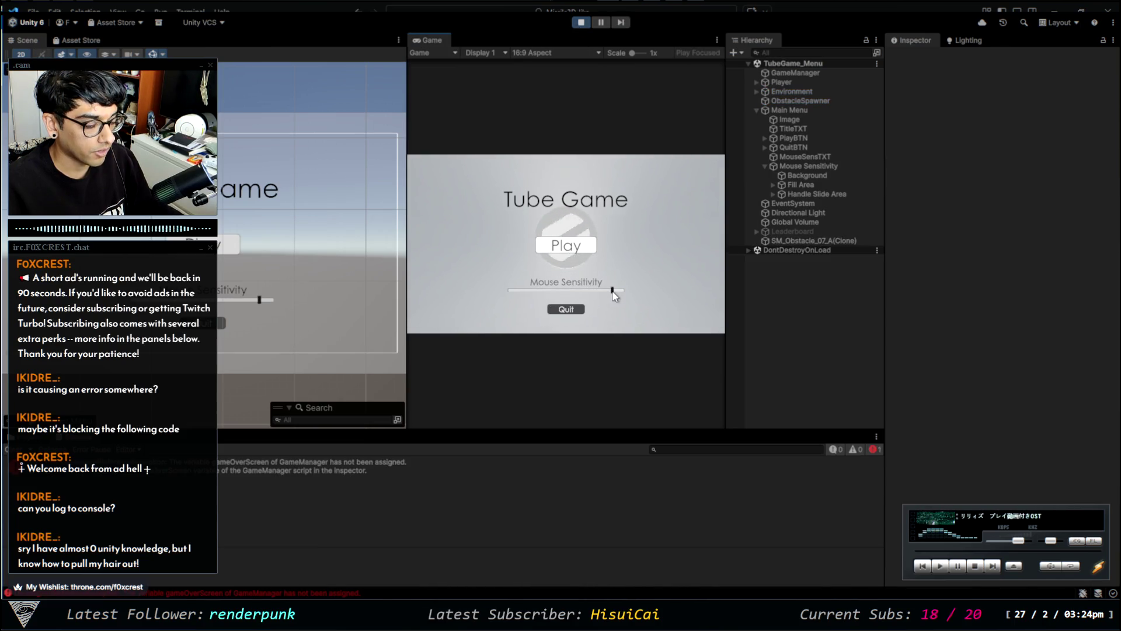
click(582, 290)
click(543, 290)
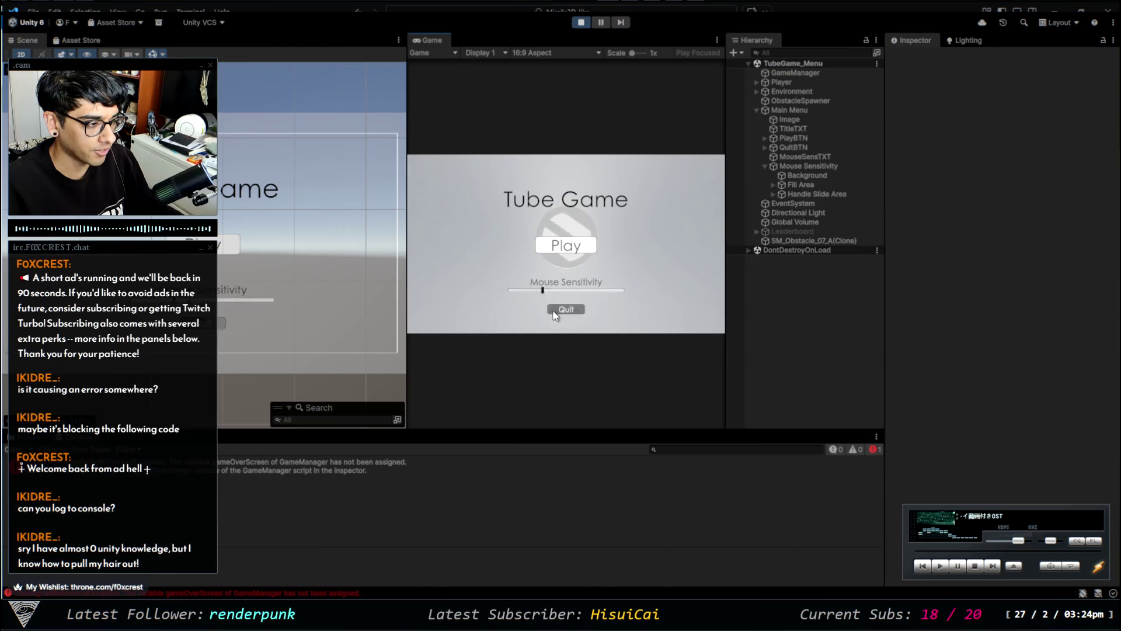
click(526, 291)
click(600, 291)
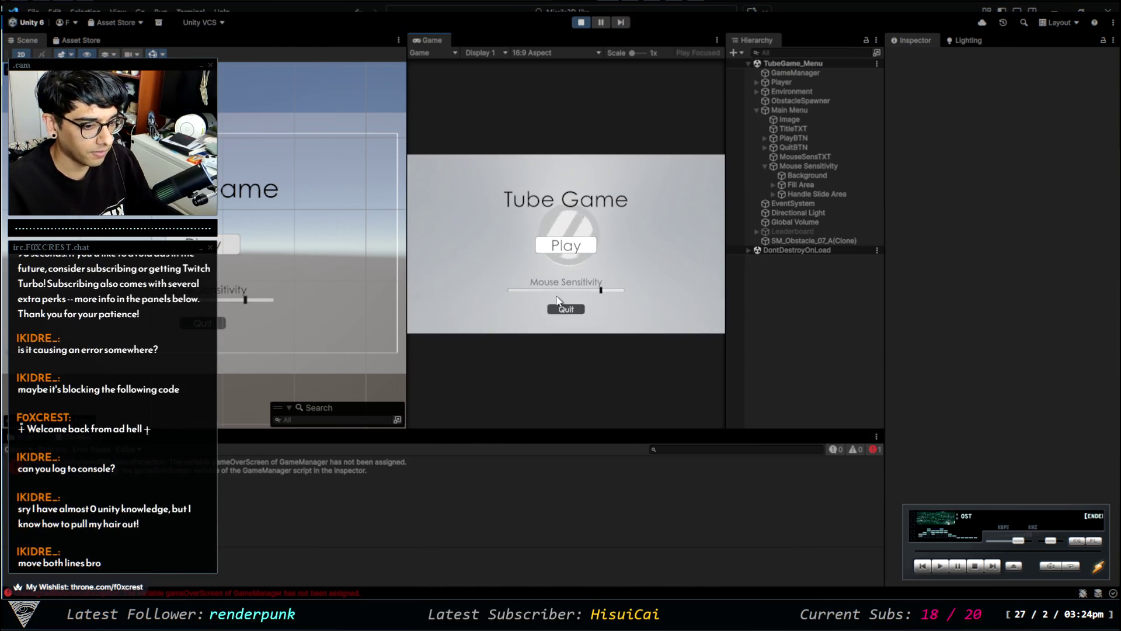
click(581, 22)
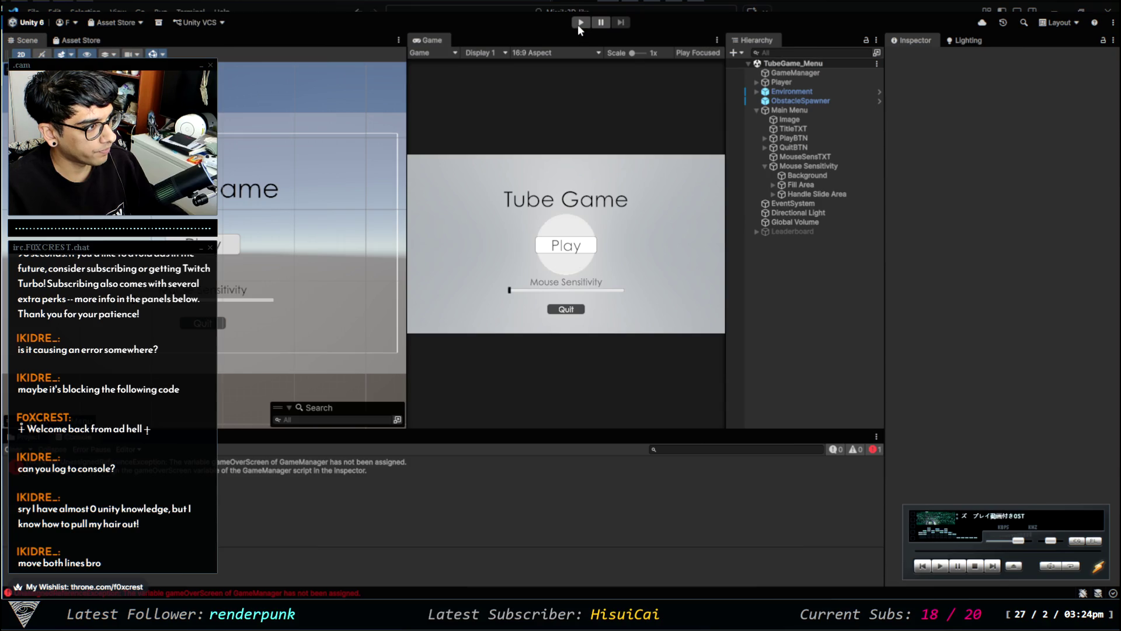
click(579, 24)
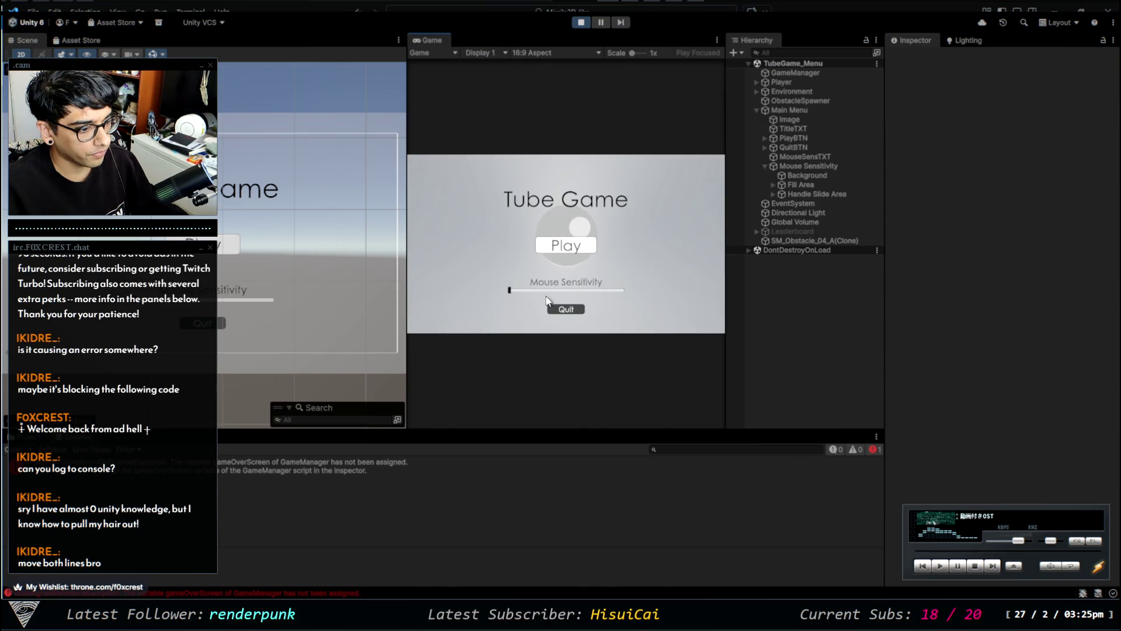
drag(511, 291, 623, 293)
key(ctrl+s)
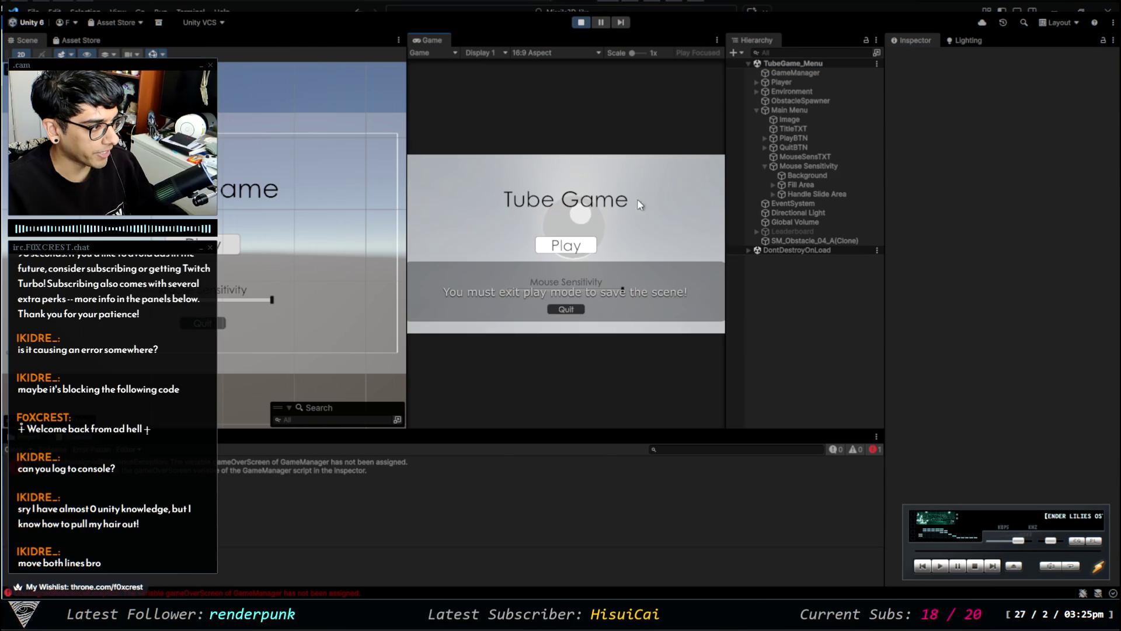
click(581, 26)
click(581, 22)
mouse_move(546, 292)
mouse_down()
mouse_move(625, 292)
mouse_move(534, 298)
mouse_move(607, 291)
mouse_up()
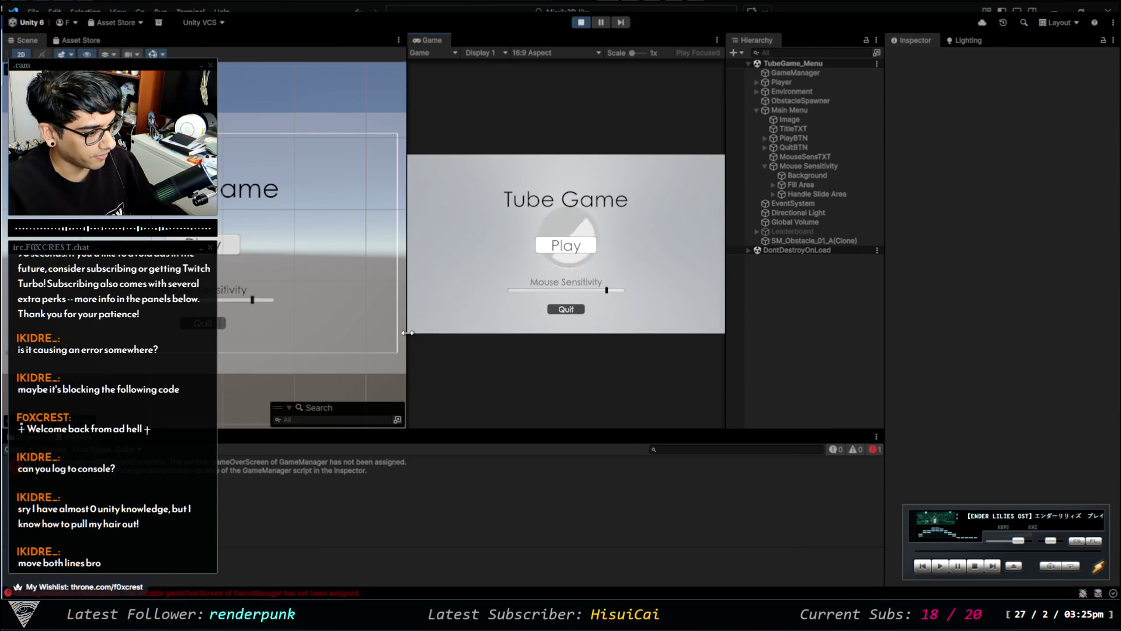
click(588, 22)
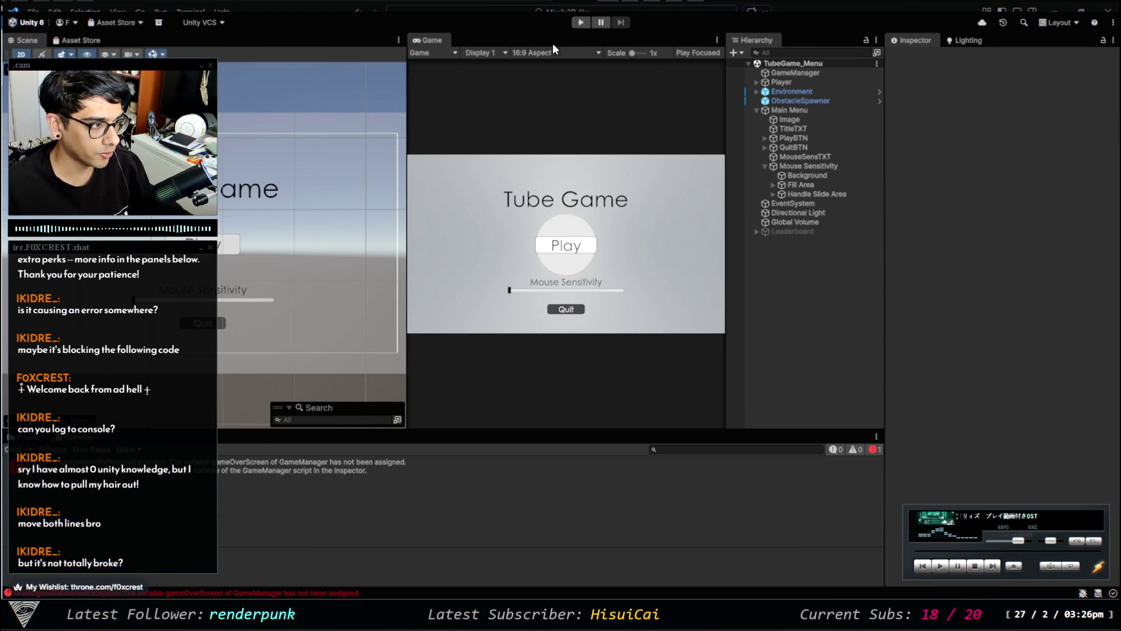
Run the Tube Game to Game Over, restart, stop, then inspect a null reference error.
click(579, 22)
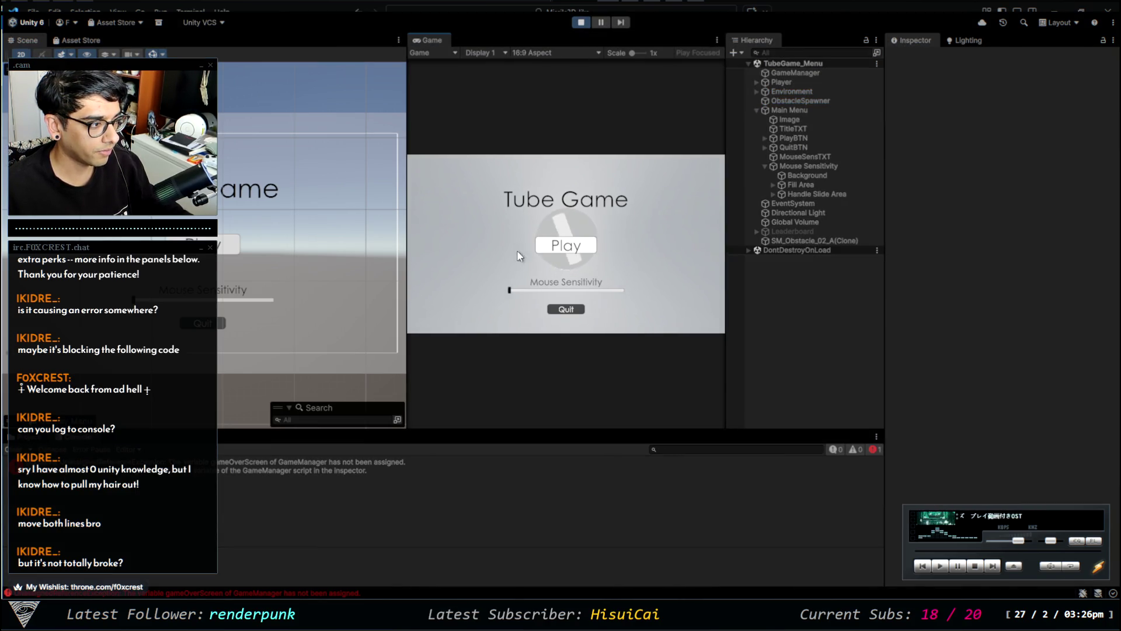
click(566, 248)
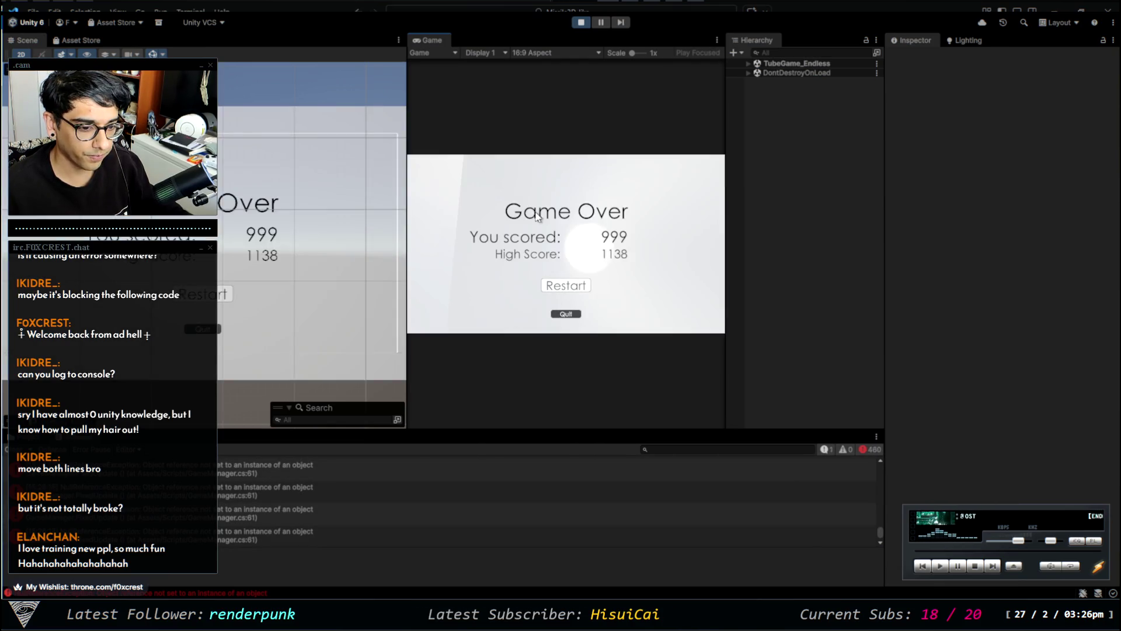
click(568, 287)
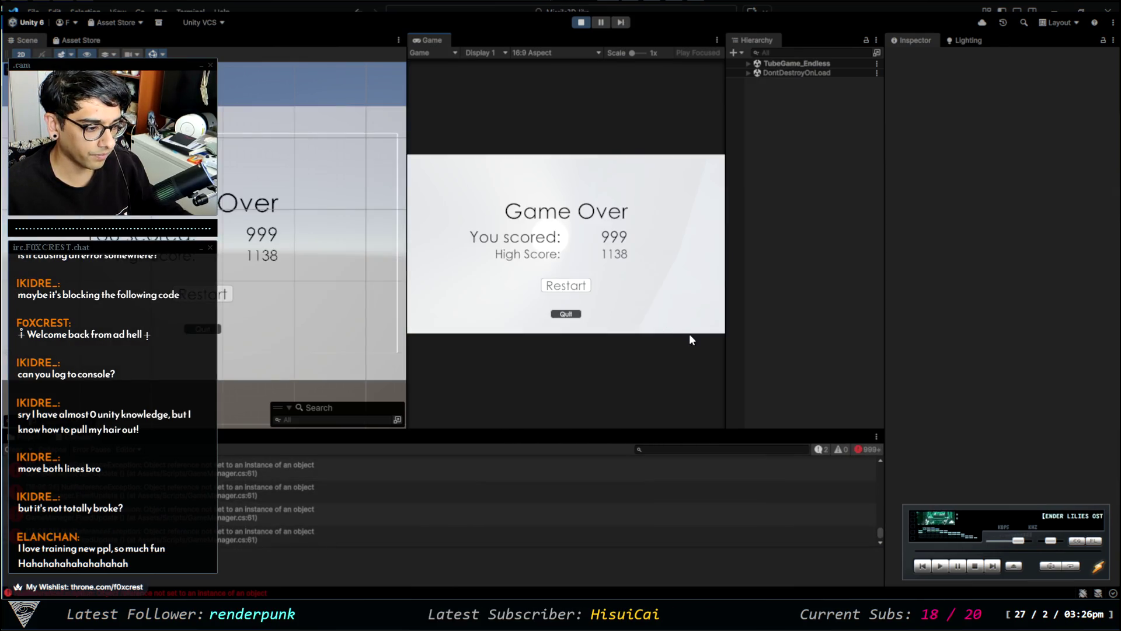
click(580, 24)
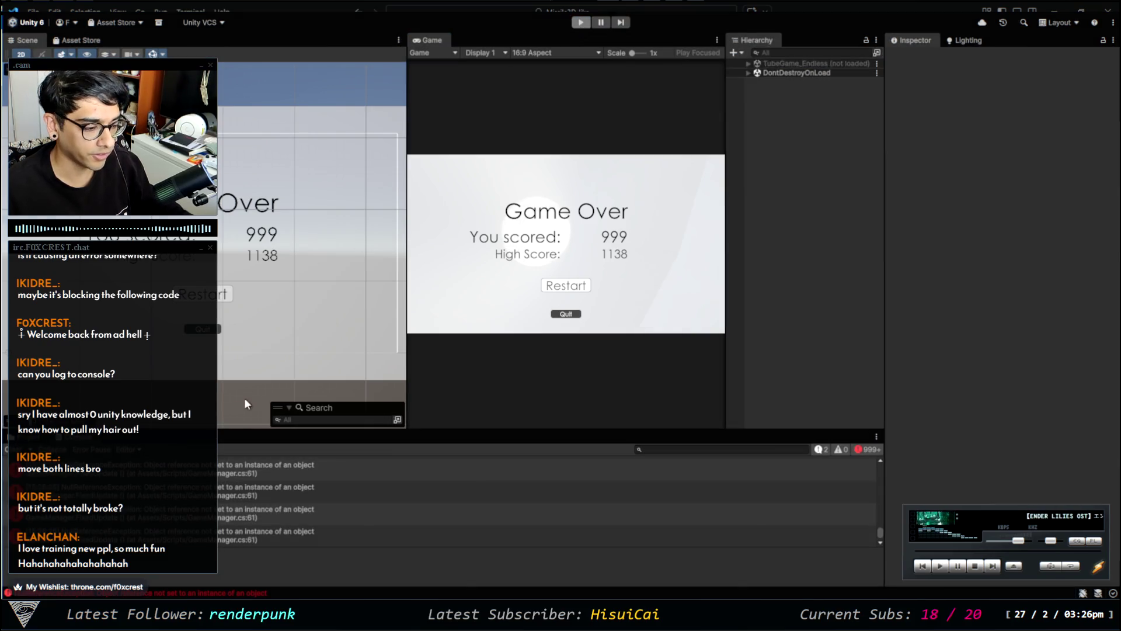
click(240, 535)
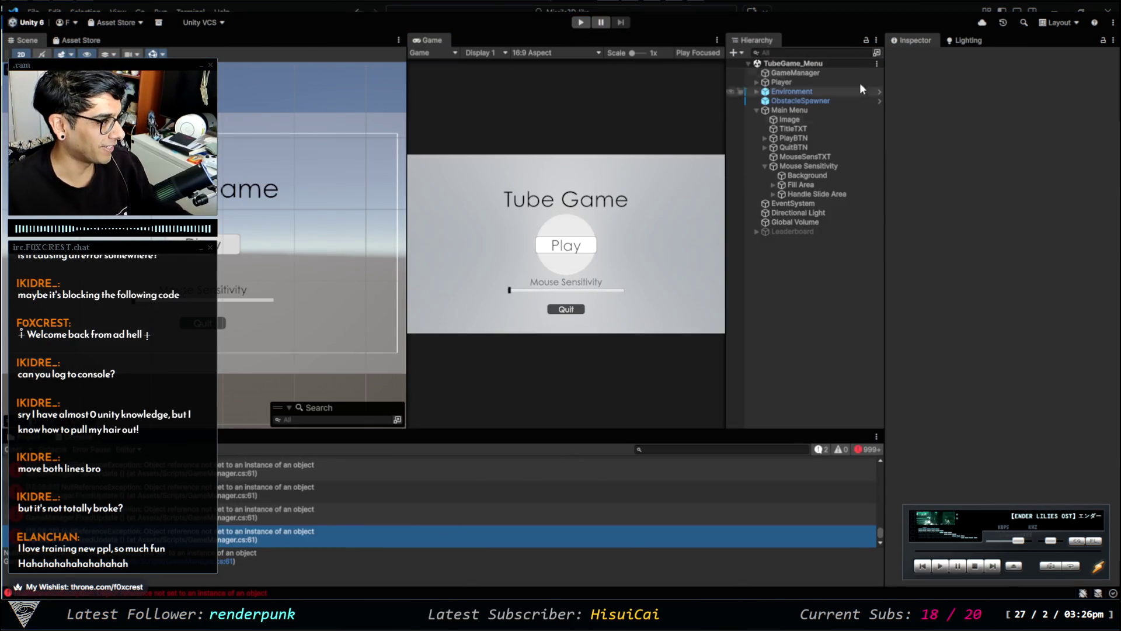
Inspect the GameManager object's settings and browse to the project's Scenes folder.
click(822, 70)
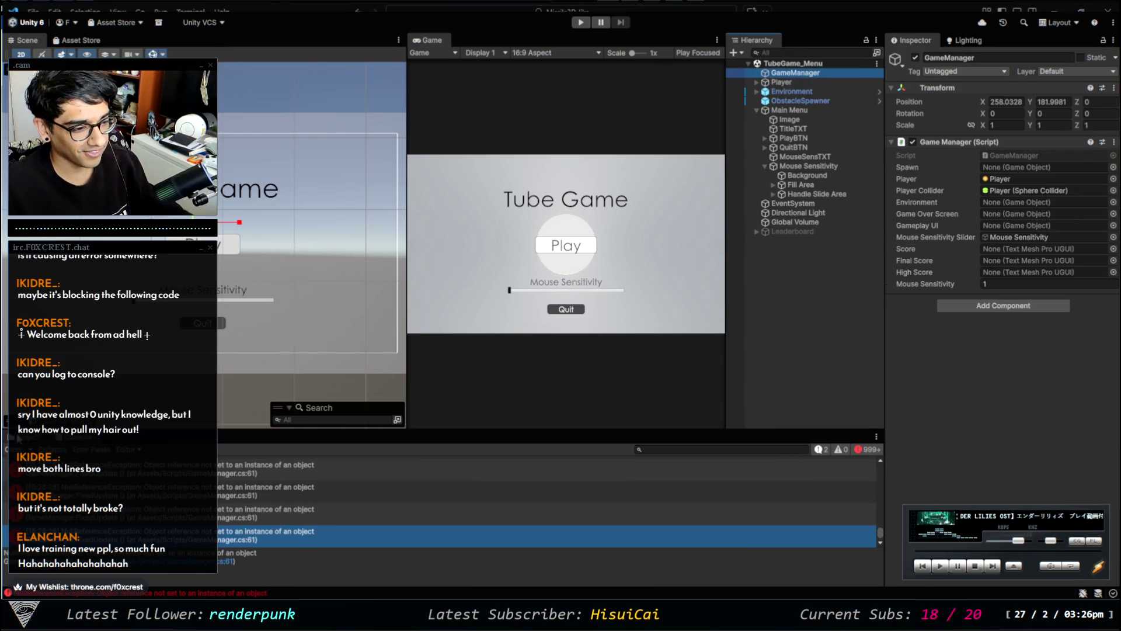
click(27, 437)
click(360, 533)
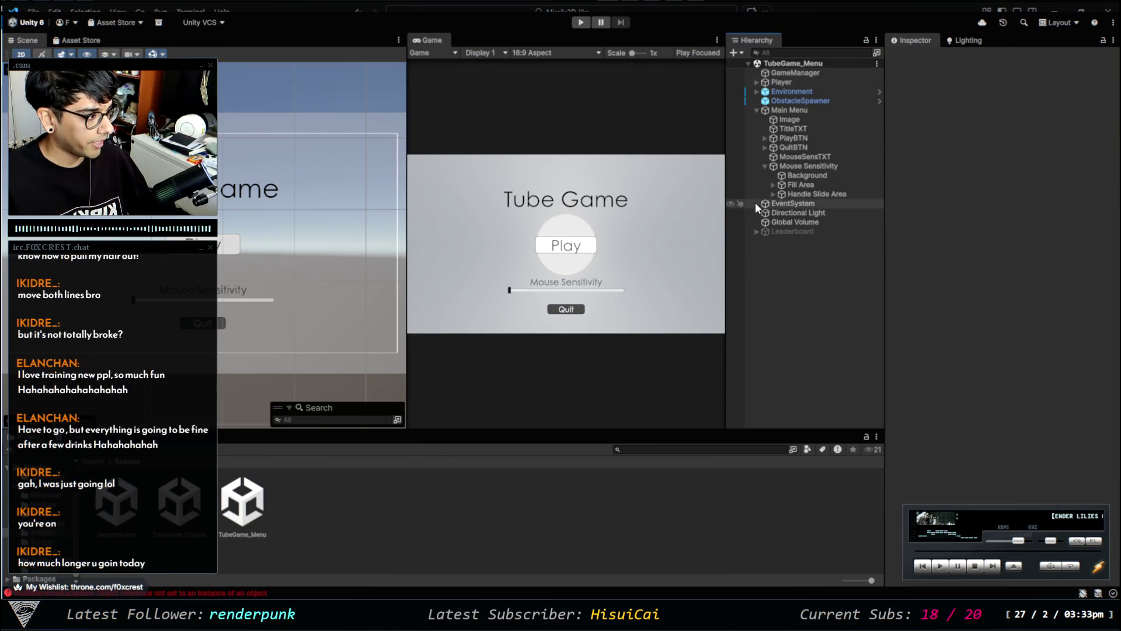
click(810, 156)
click(814, 166)
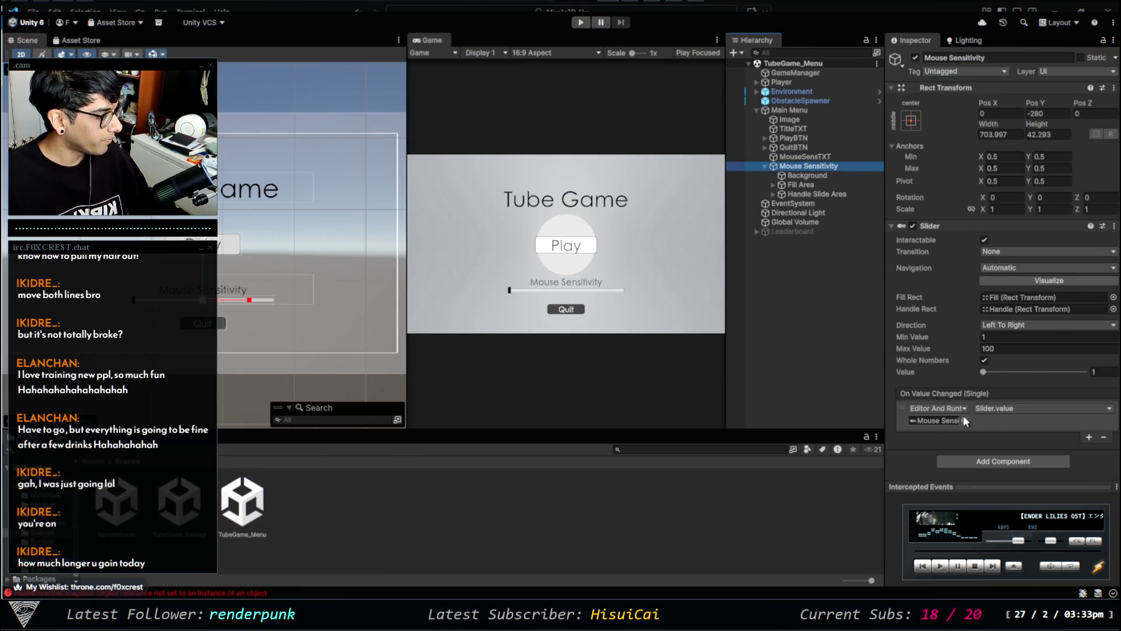
click(962, 422)
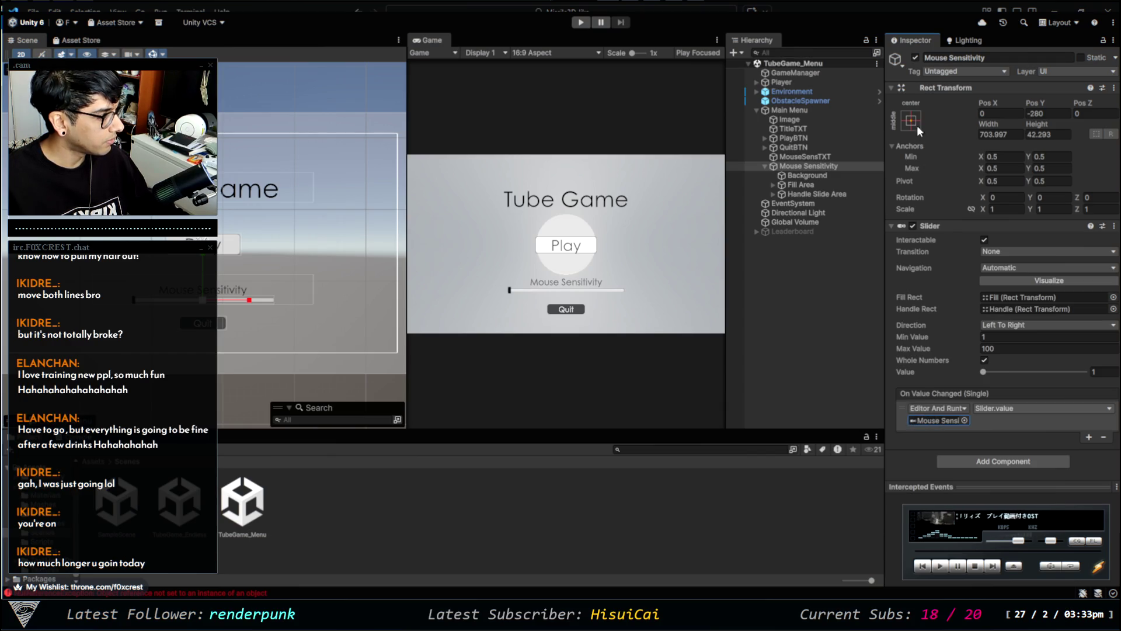
click(749, 534)
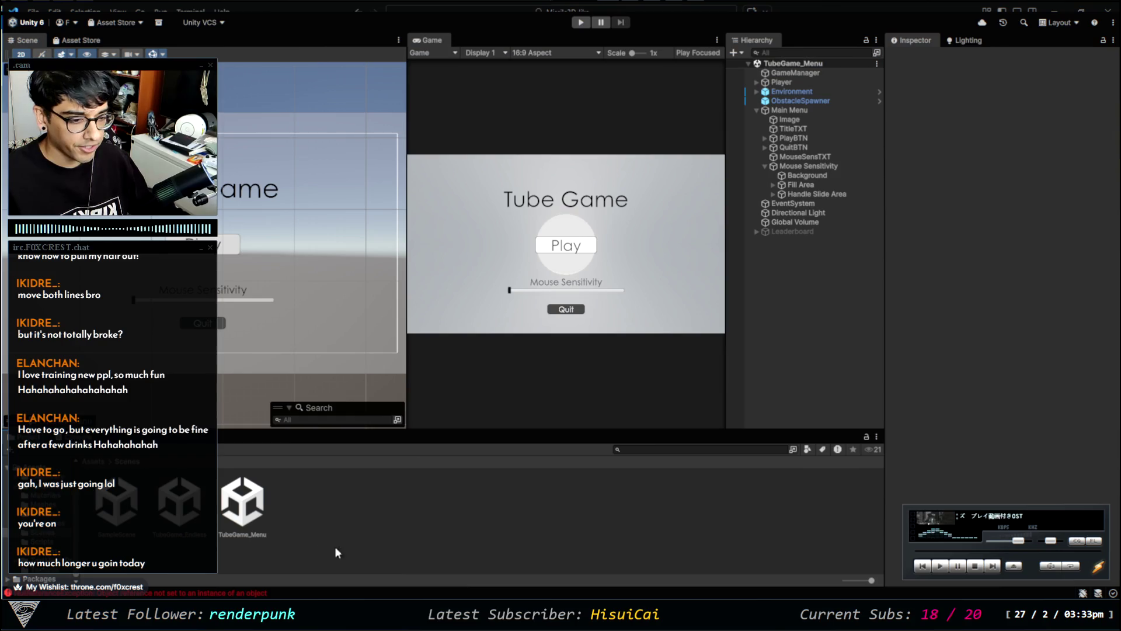